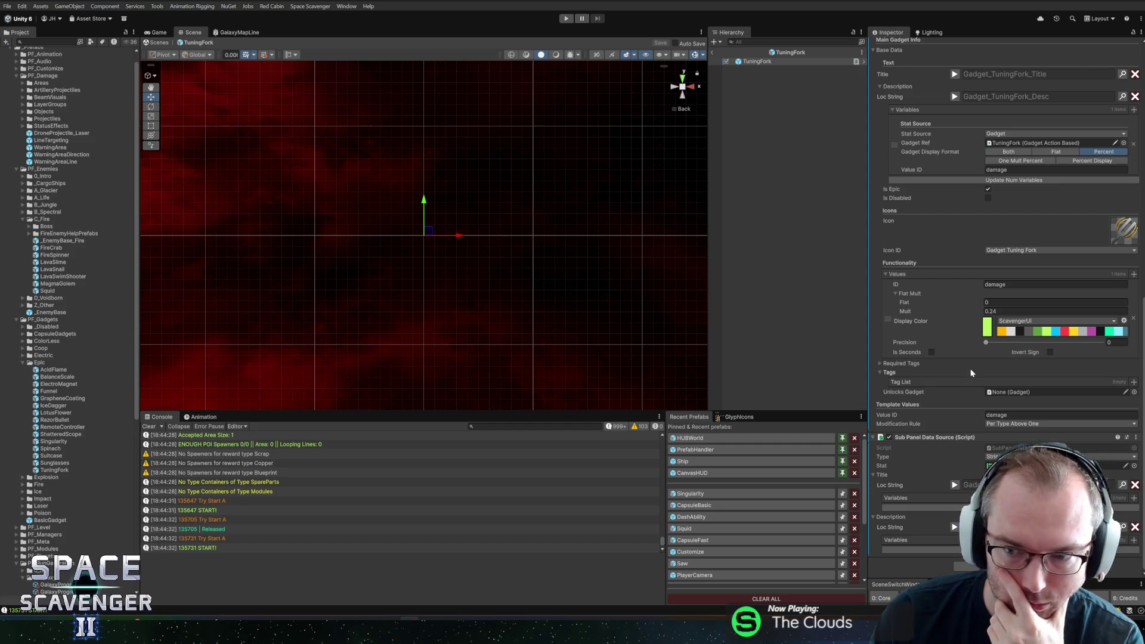
# - Leave the TuningFork prefab, return to the Core scene and start Play mode
pyautogui.click(713, 53)
pyautogui.click(579, 20)
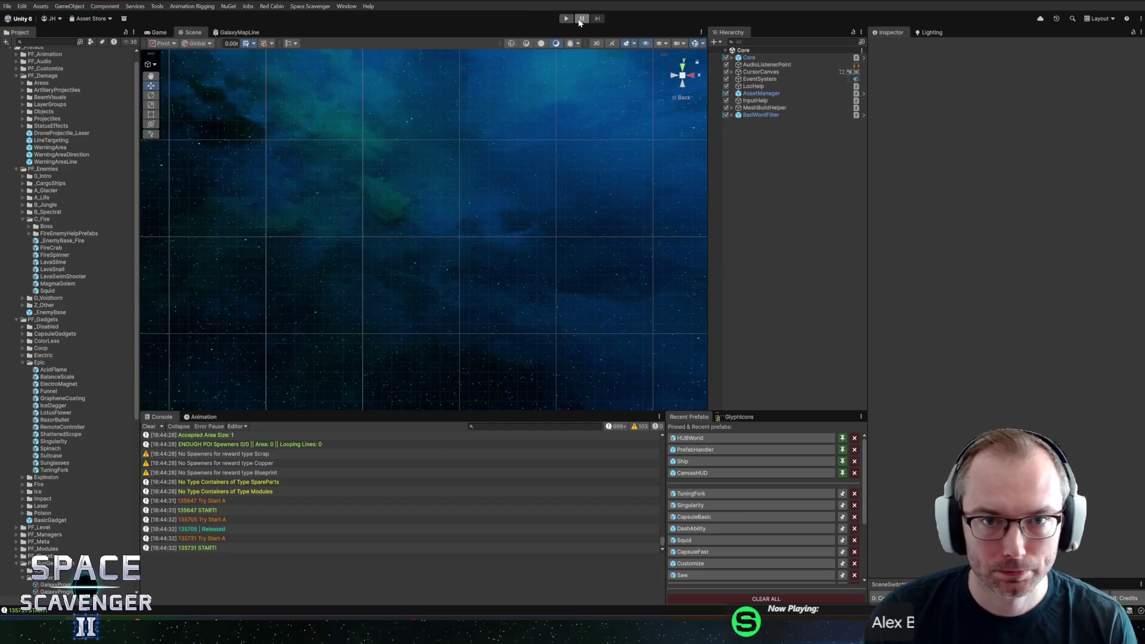
pyautogui.hotkey('ctrl', 'p')
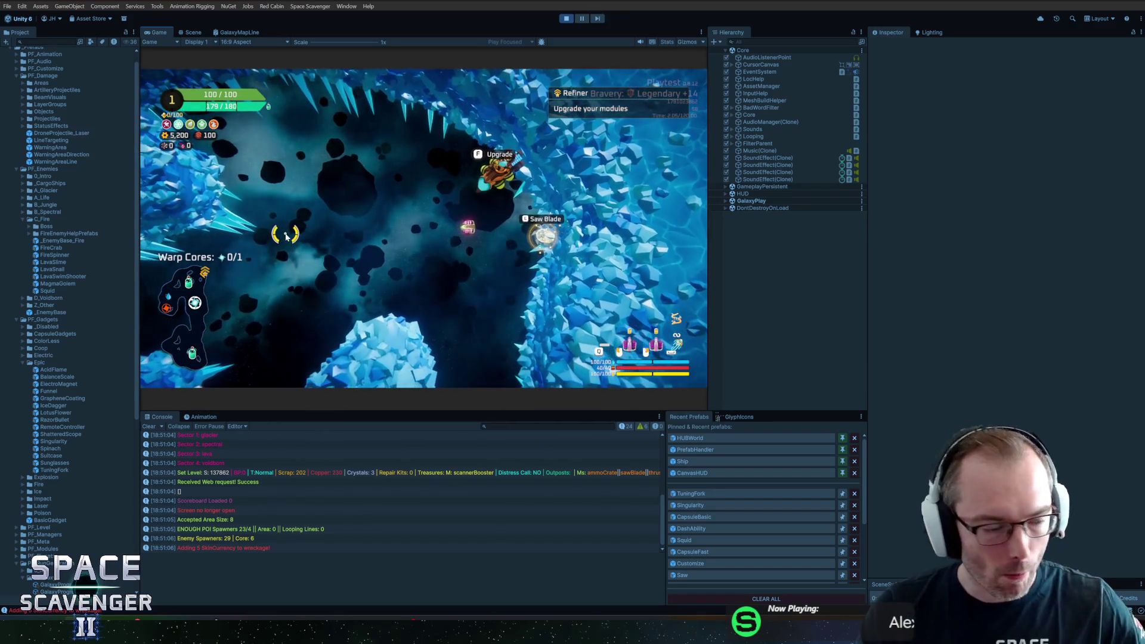
# - Run 'spawn GadgetMerchant' in the in-game debug console to spawn a Gadget Merchant
pyautogui.press('`')
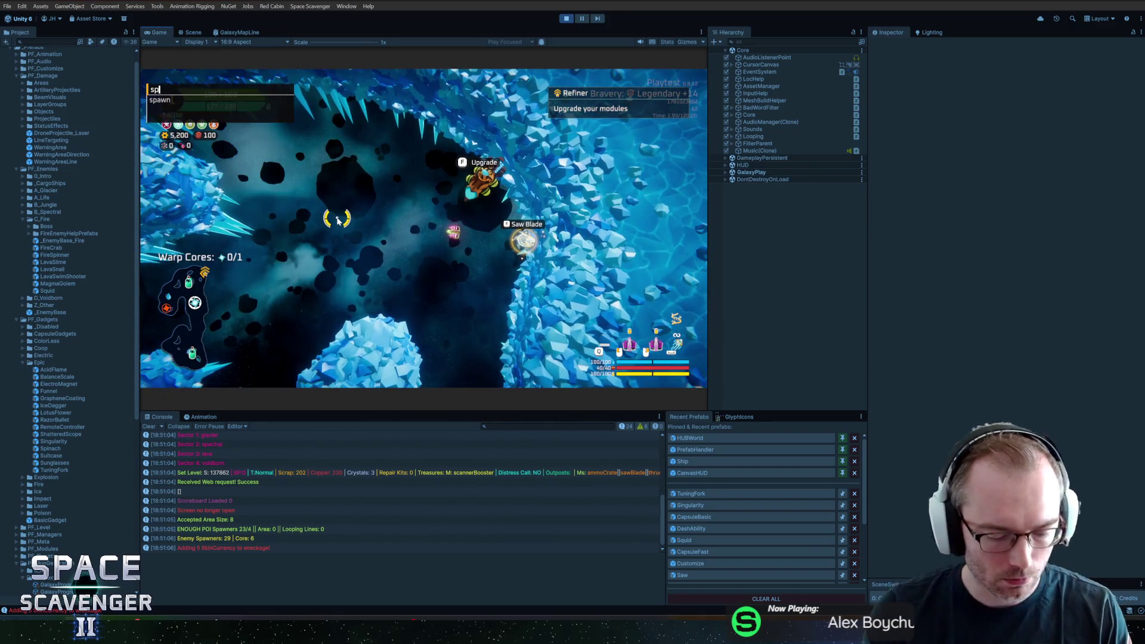
pyautogui.write('spawng adg')
pyautogui.press('BackSpace')
pyautogui.press('BackSpace')
pyautogui.press('BackSpace')
pyautogui.write('gadge')
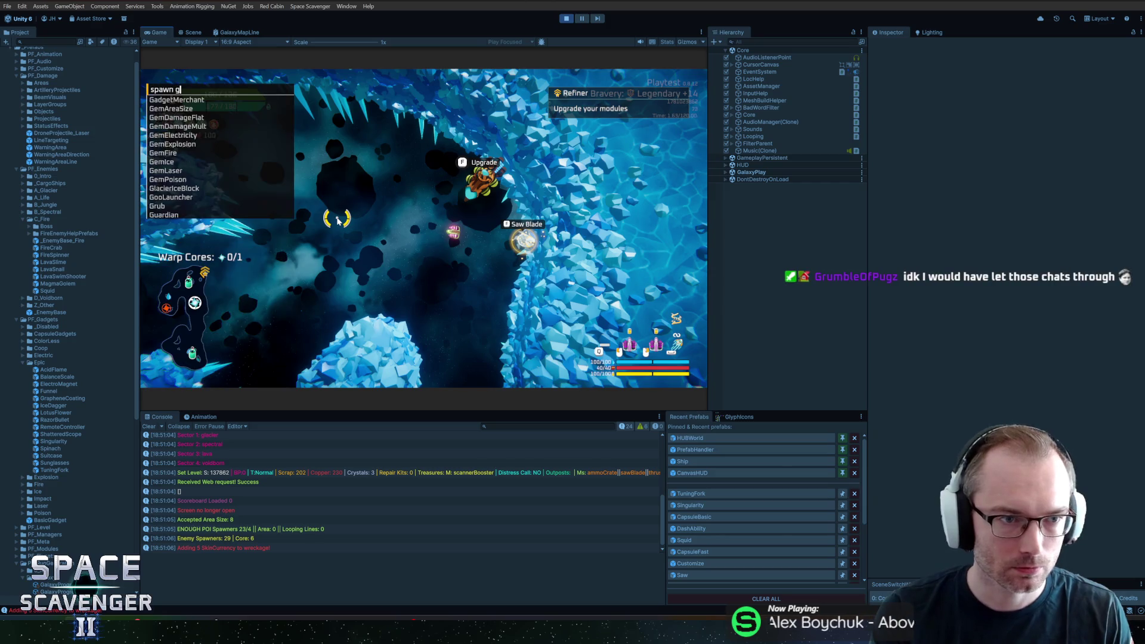
pyautogui.press('Return')
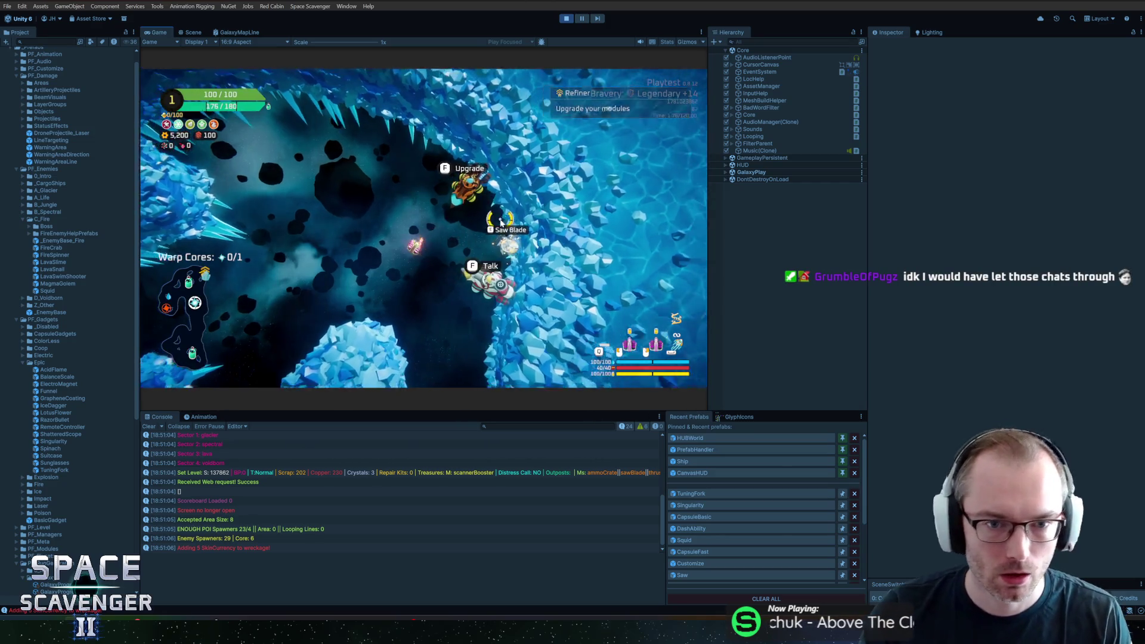
# - Open the merchant's epic gadget offer and maximize the Game view
pyautogui.press('f')
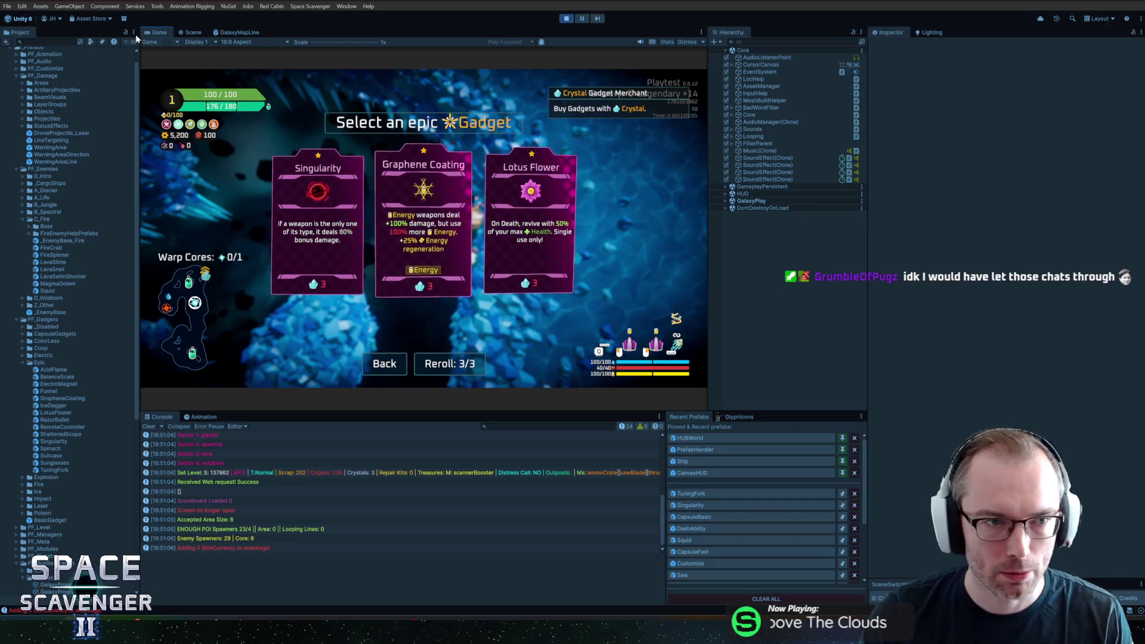
pyautogui.press('super')
pyautogui.doubleClick(160, 31)
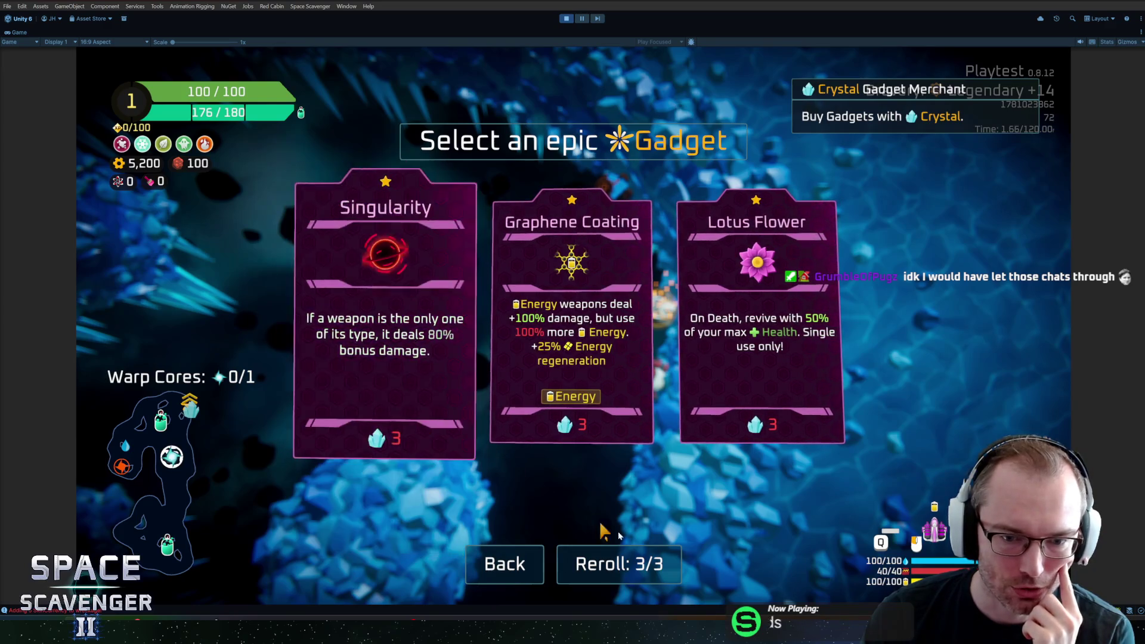
# - Reroll the epic gadgets twice until Tuning fork appears, then stop the playtest
pyautogui.click(620, 565)
pyautogui.click(620, 565)
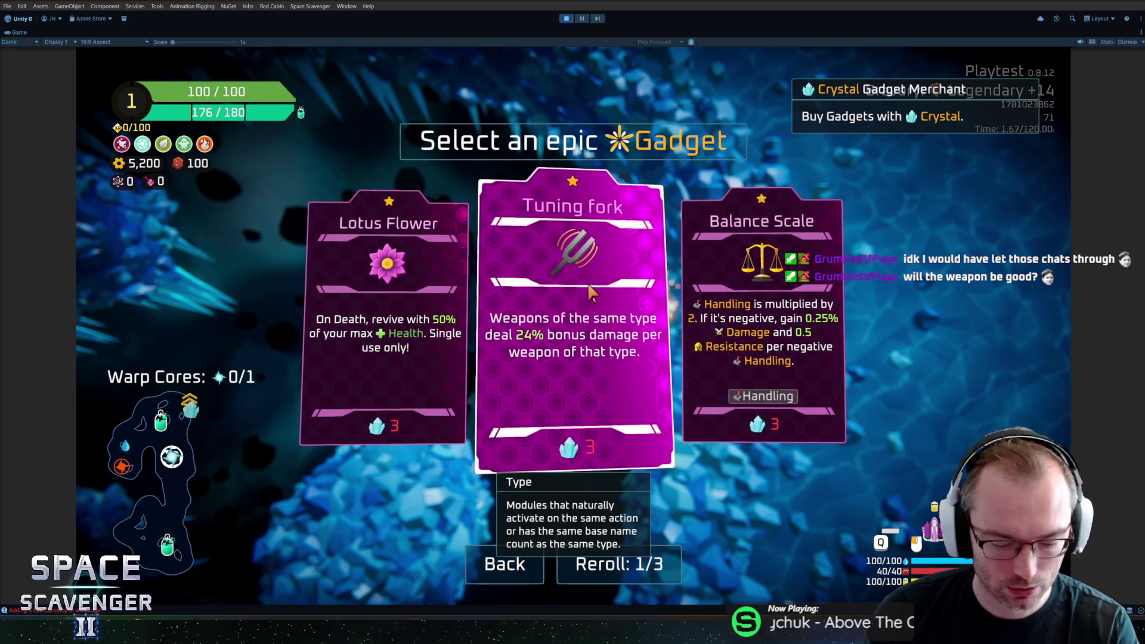
pyautogui.hotkey('ctrl', 'p')
pyautogui.hotkey('ctrl', 'p')
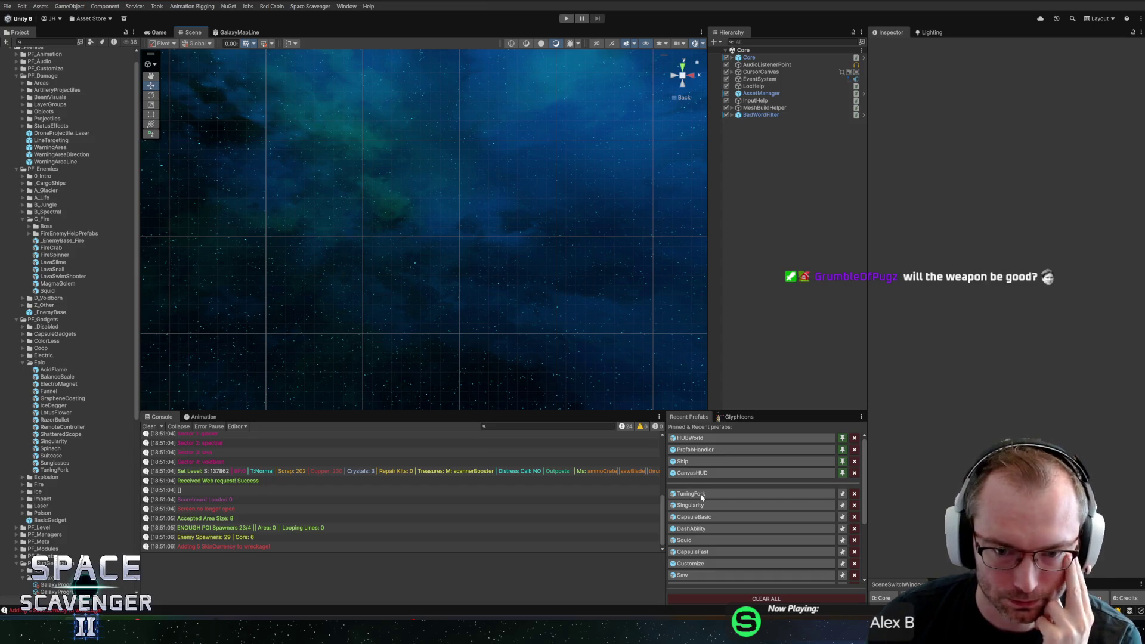
# - Set the InfoPanelMini prefab's Width to 340
pyautogui.click(703, 473)
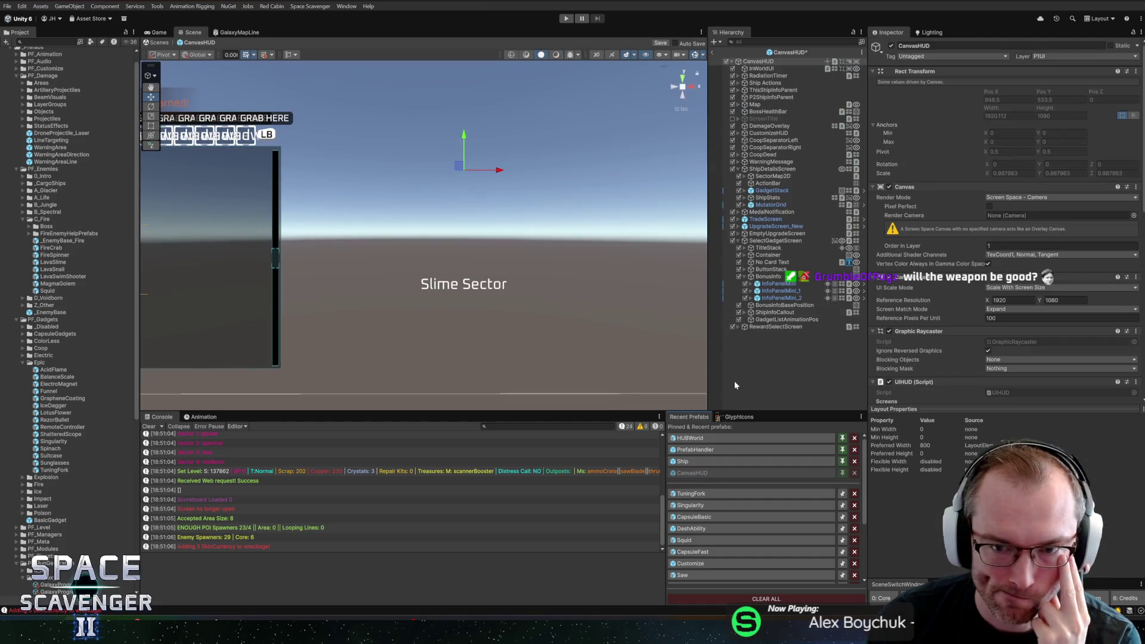
pyautogui.click(863, 284)
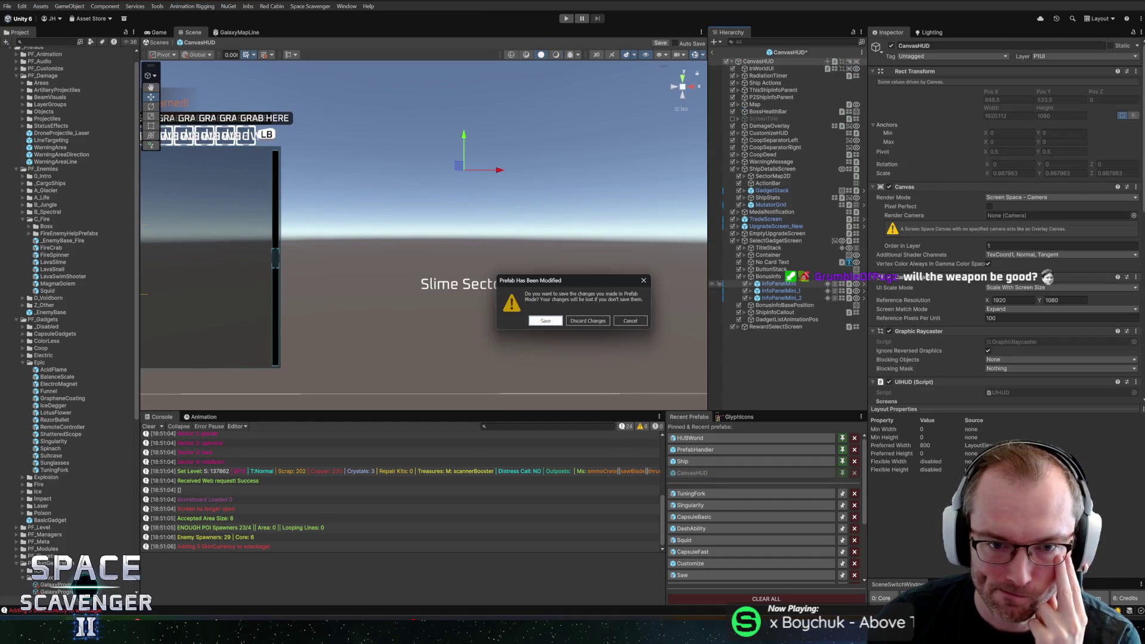
pyautogui.click(582, 320)
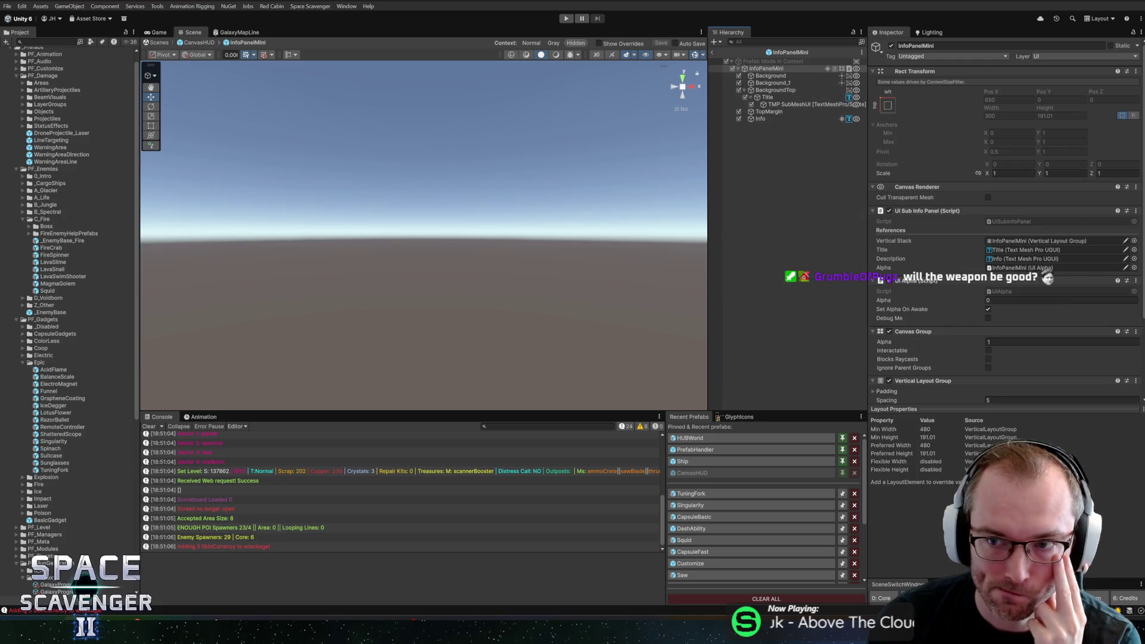
pyautogui.click(714, 52)
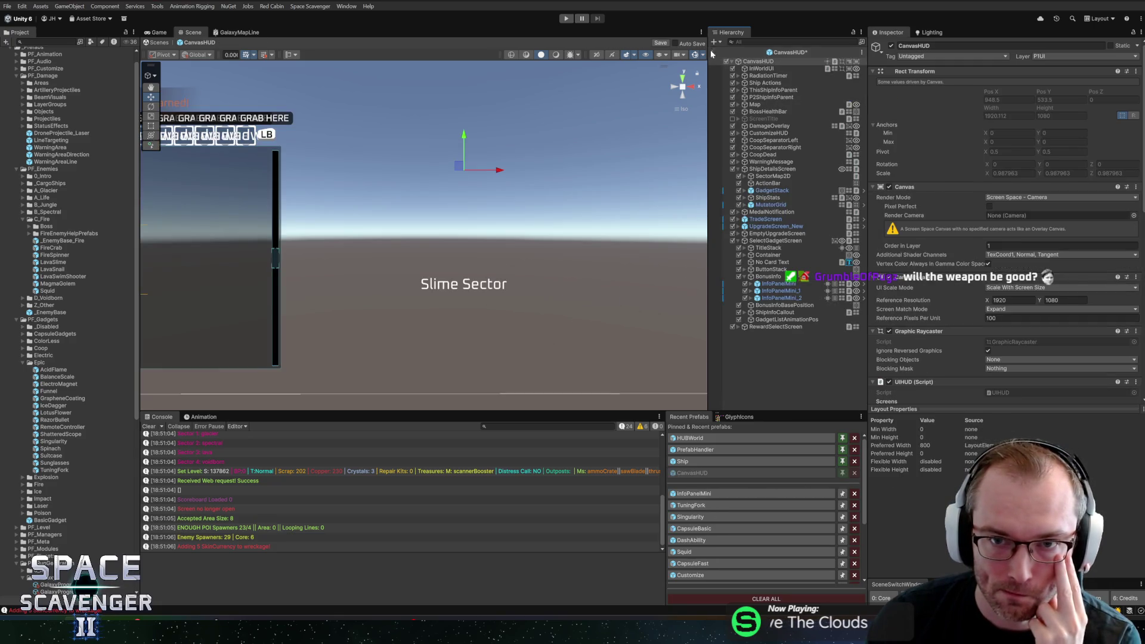
pyautogui.click(587, 319)
pyautogui.click(693, 493)
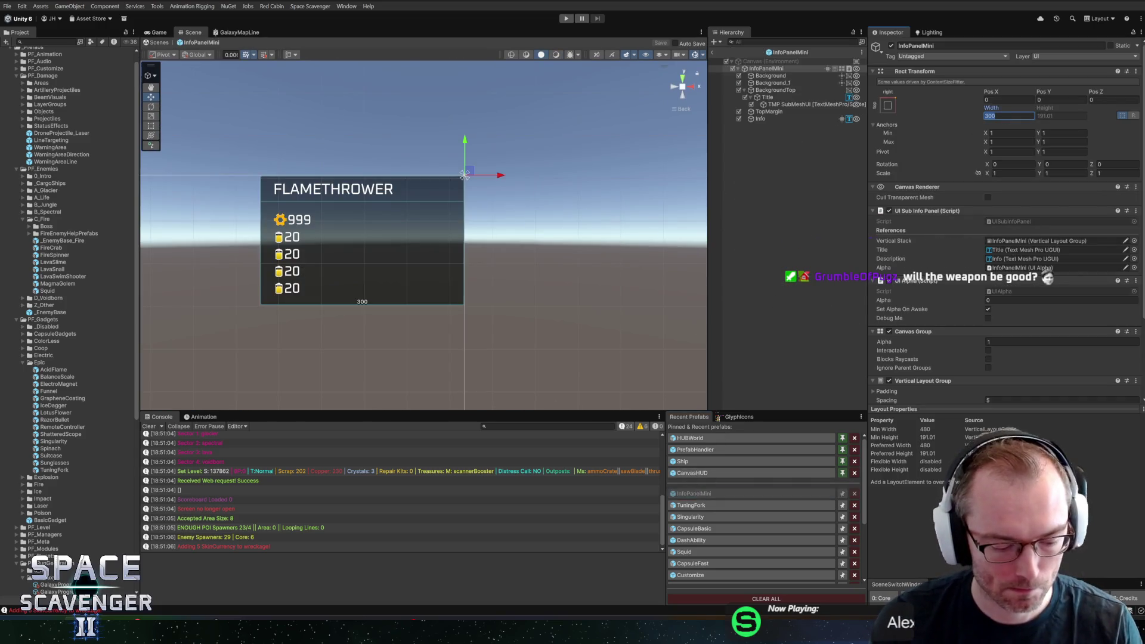
pyautogui.write('340')
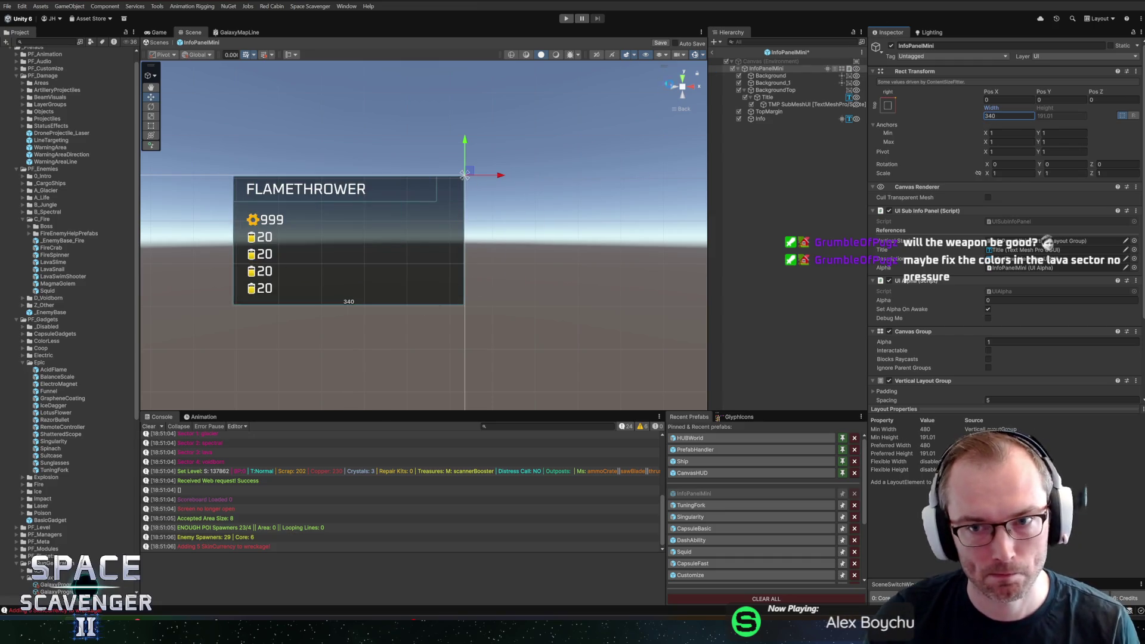
# - Set Width 340 on the three InfoPanelMini instances in CanvasHUD, then start Play mode
pyautogui.click(688, 475)
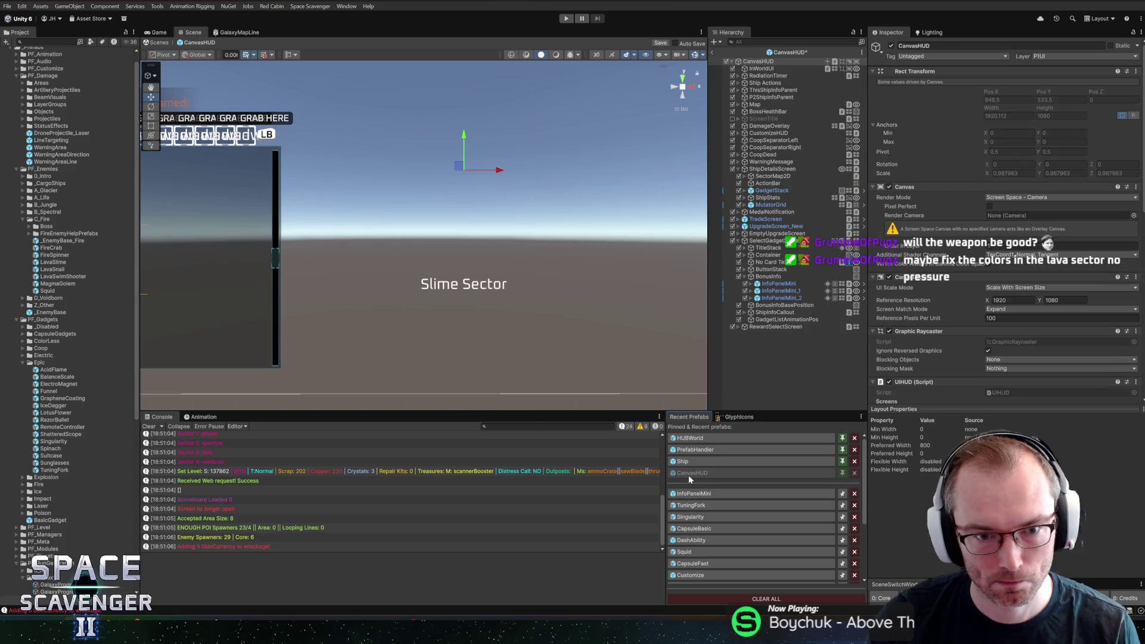
pyautogui.click(778, 283)
pyautogui.keyDown('shift'); pyautogui.click(781, 297); pyautogui.keyUp('shift')
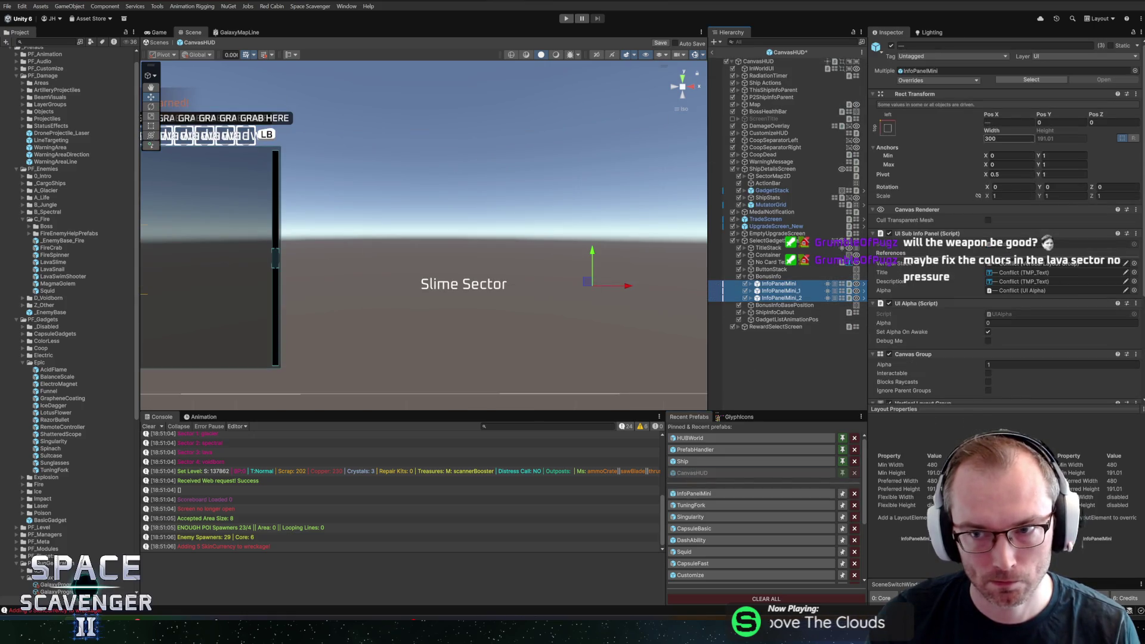
pyautogui.click(1009, 139)
pyautogui.write('340')
pyautogui.press('Tab')
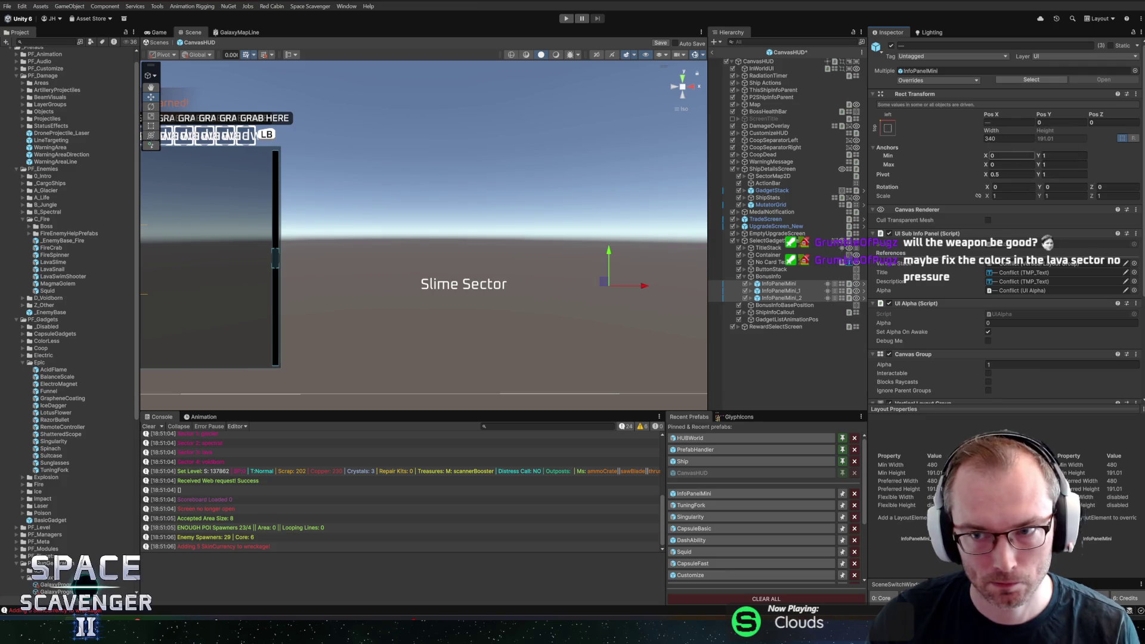
pyautogui.click(712, 52)
pyautogui.click(567, 19)
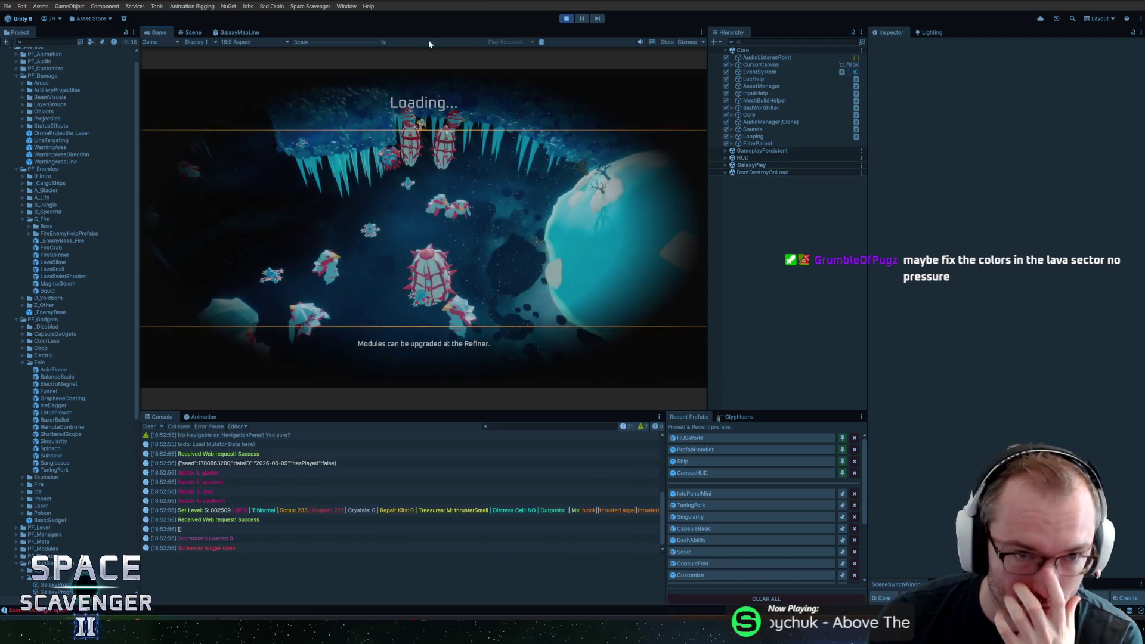
# - In a maximized Game view, fly the ship through the ice asteroid field
pyautogui.doubleClick(156, 31)
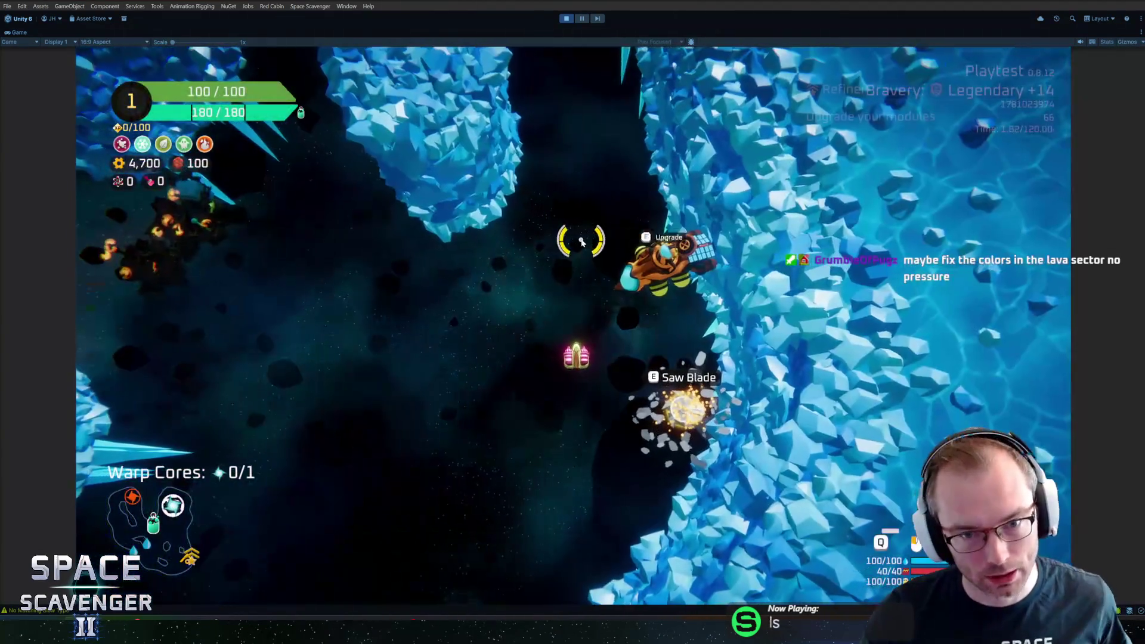
pyautogui.press('s')
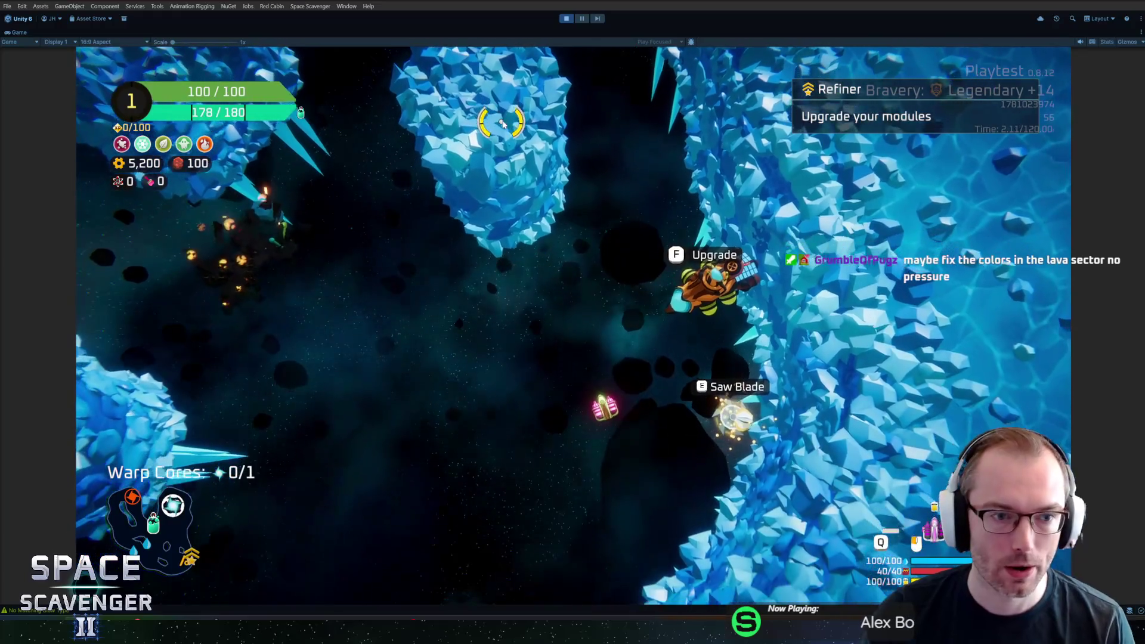
pyautogui.press('a')
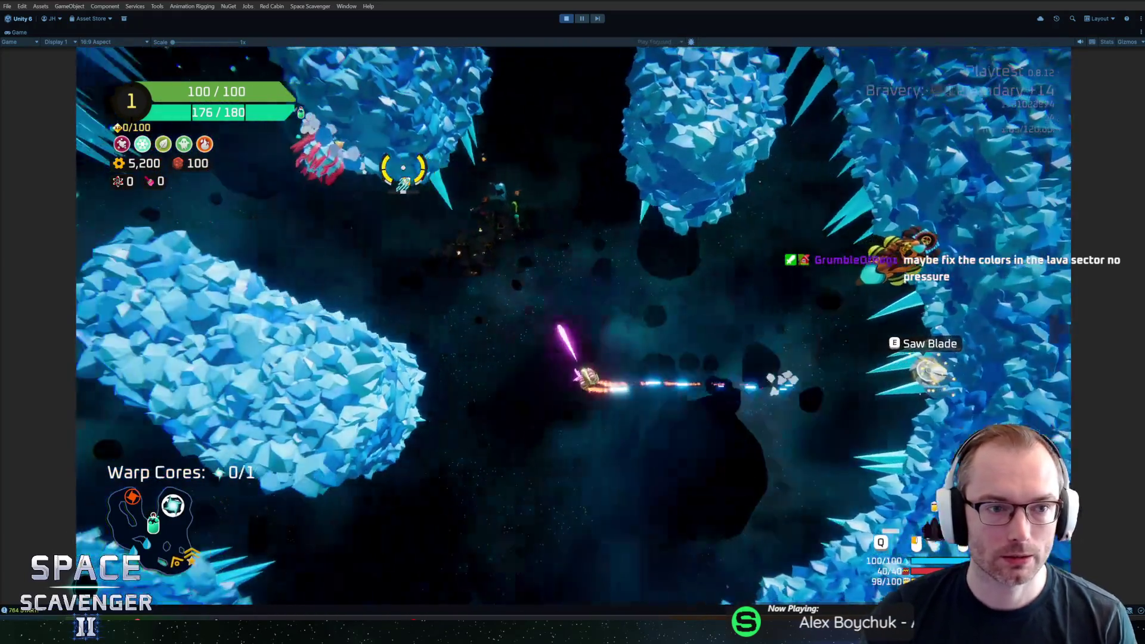
pyautogui.press('a')
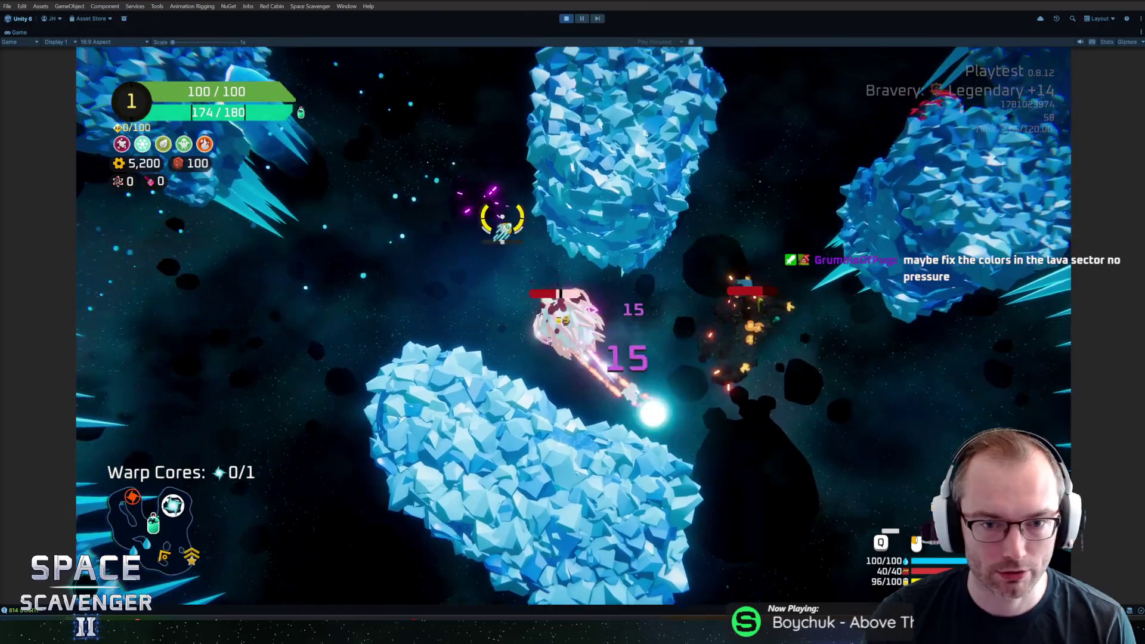
pyautogui.press('a')
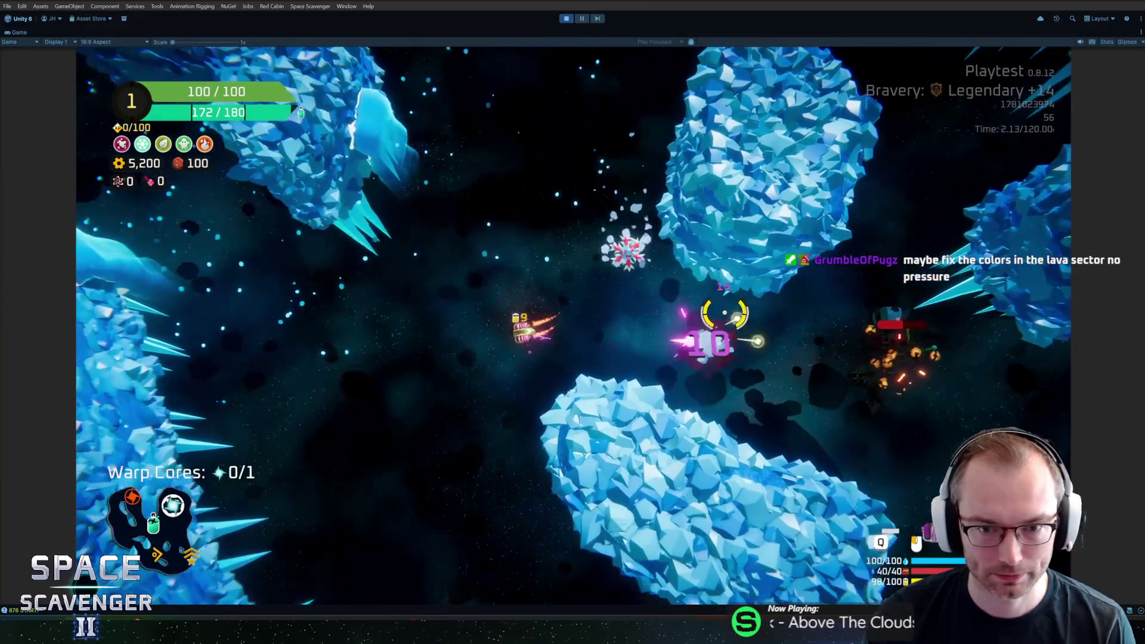
pyautogui.press('d')
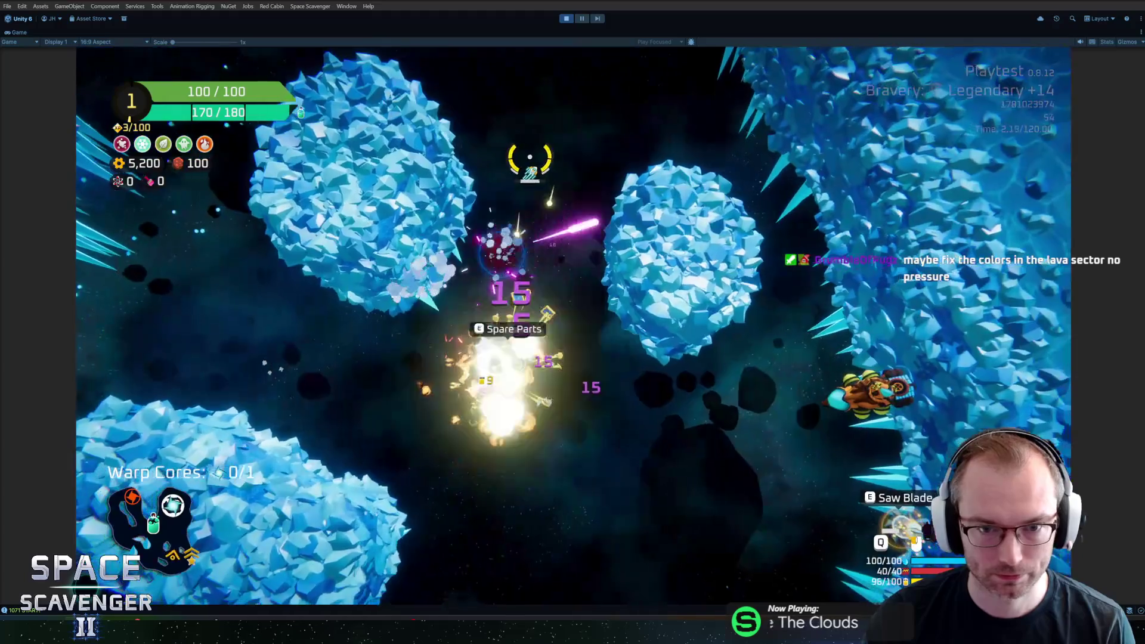
# - Run 'spawn GadgetMerchant' in the debug console to spawn a Crystal Gadget Merchant
pyautogui.press('`')
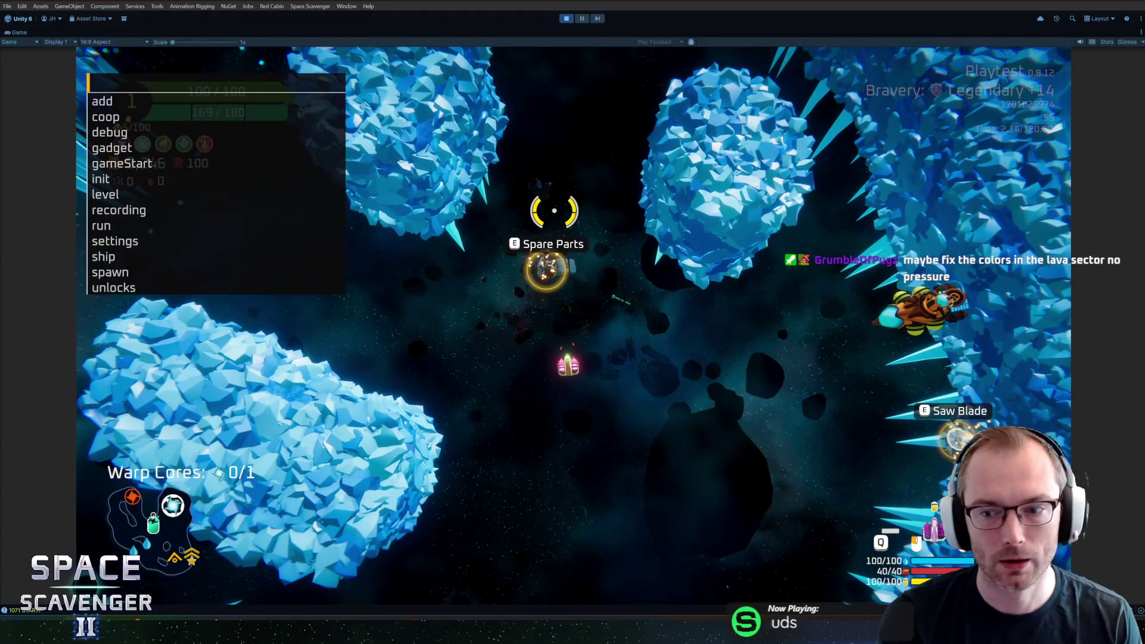
pyautogui.write('spawn gadge')
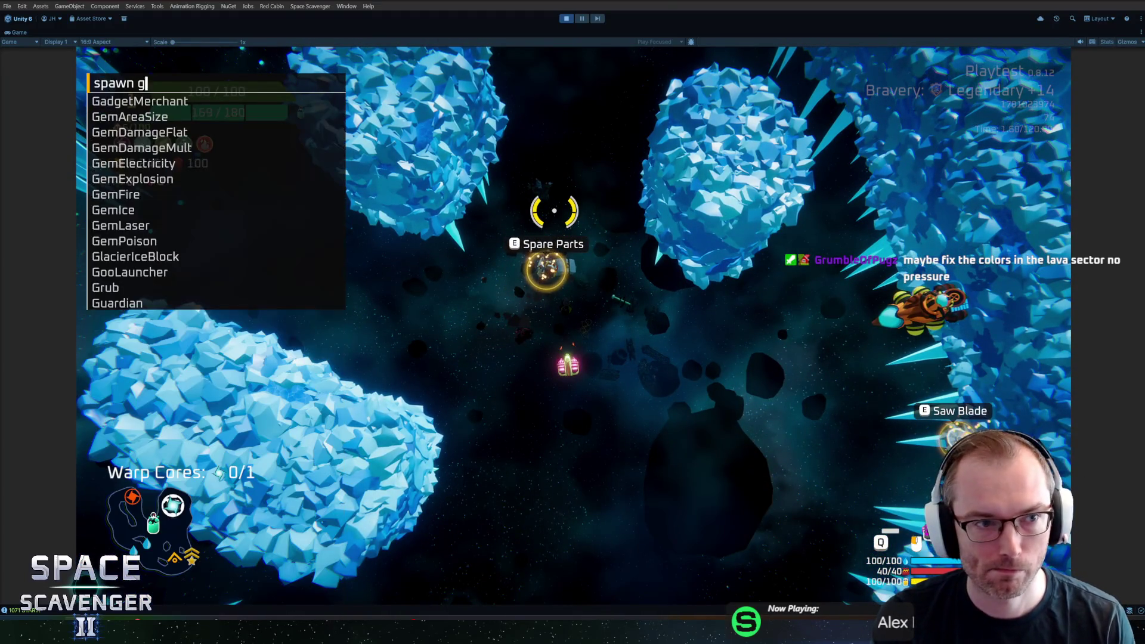
pyautogui.press('Return')
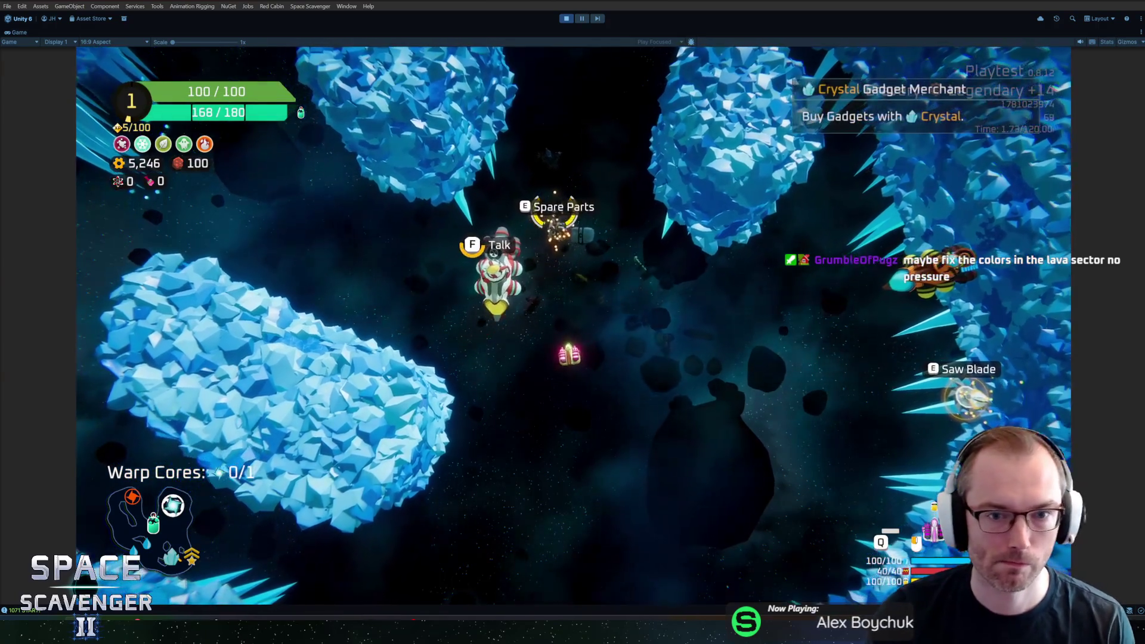
# - Open the merchant's epic gadget shop, reroll once, then stop the playtest
pyautogui.press('e')
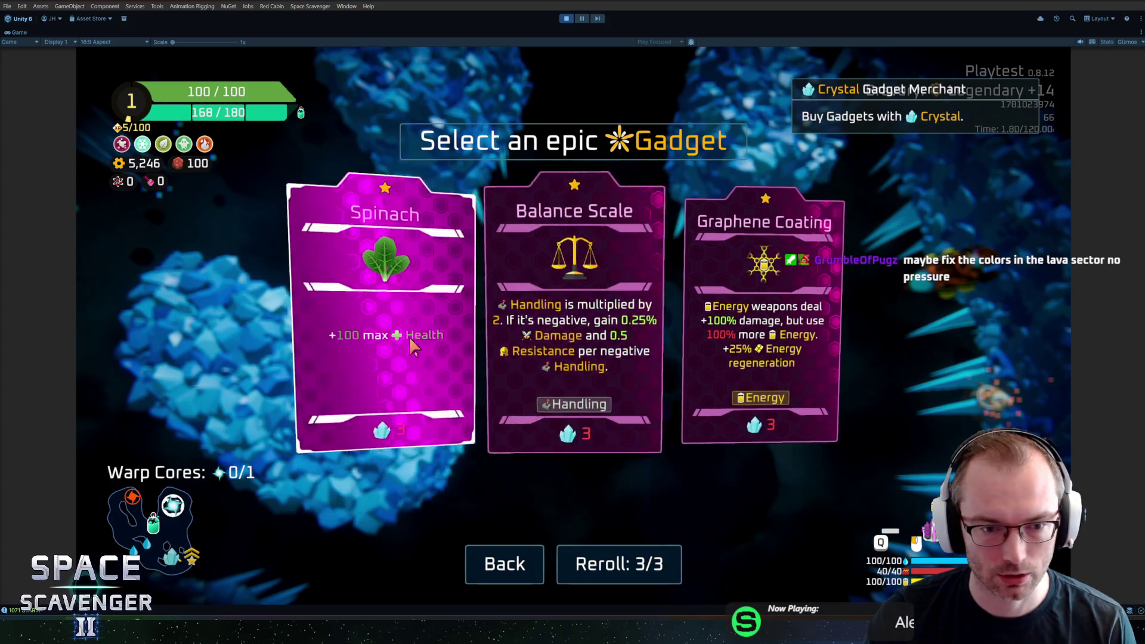
pyautogui.click(668, 571)
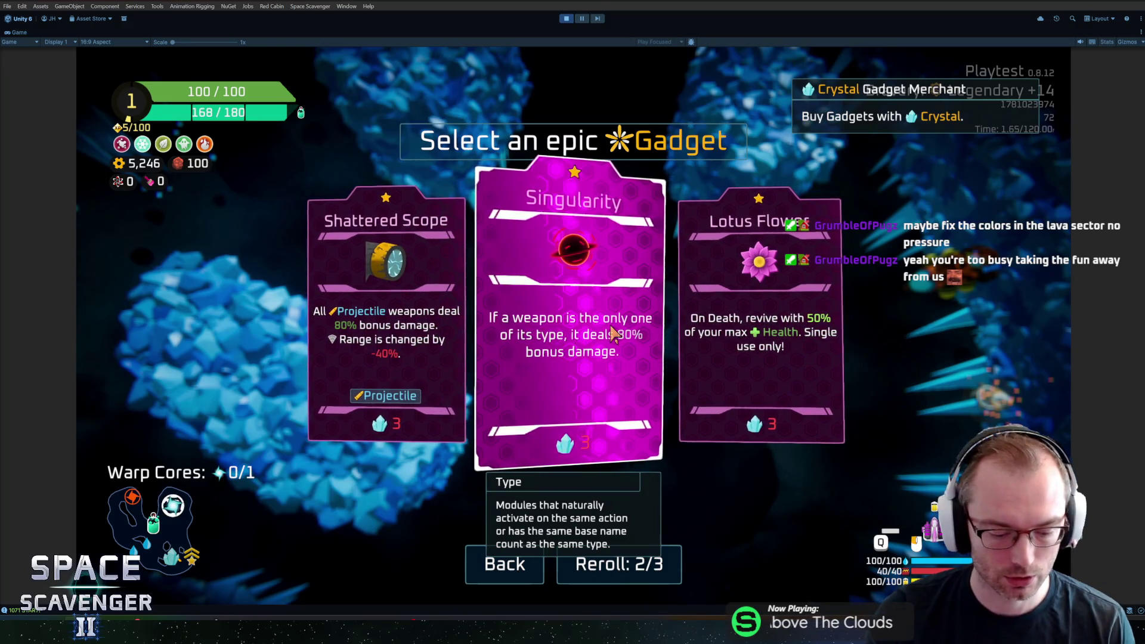
pyautogui.hotkey('ctrl', 'p')
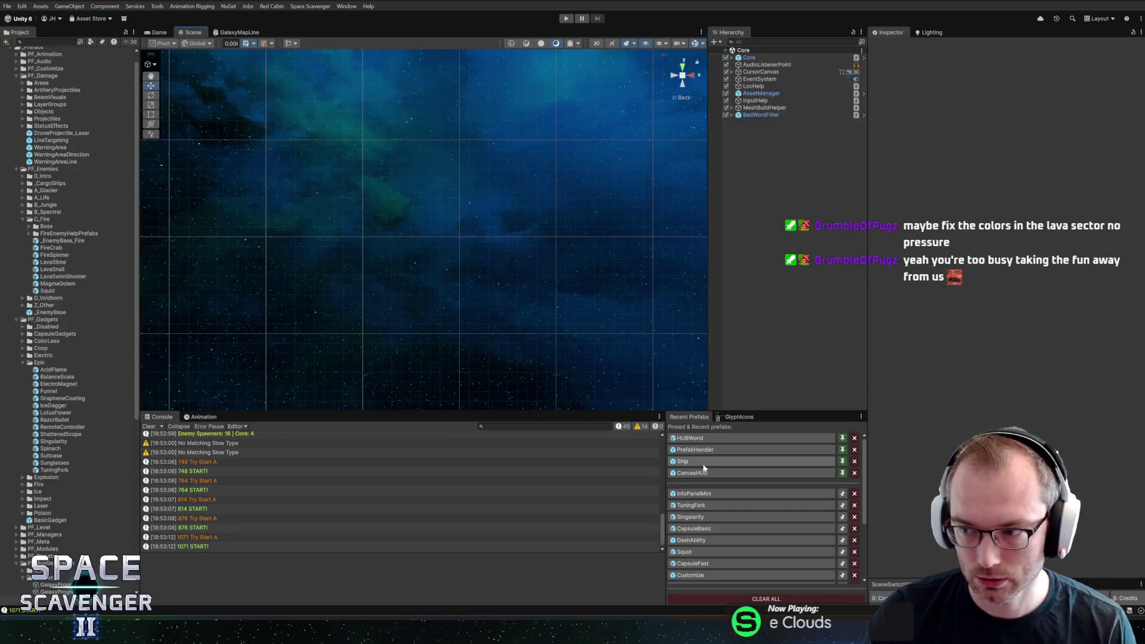
# - In the InfoPanelMini prefab, set BackgroundTop's pivot X to 0 and Width to 340
pyautogui.click(709, 494)
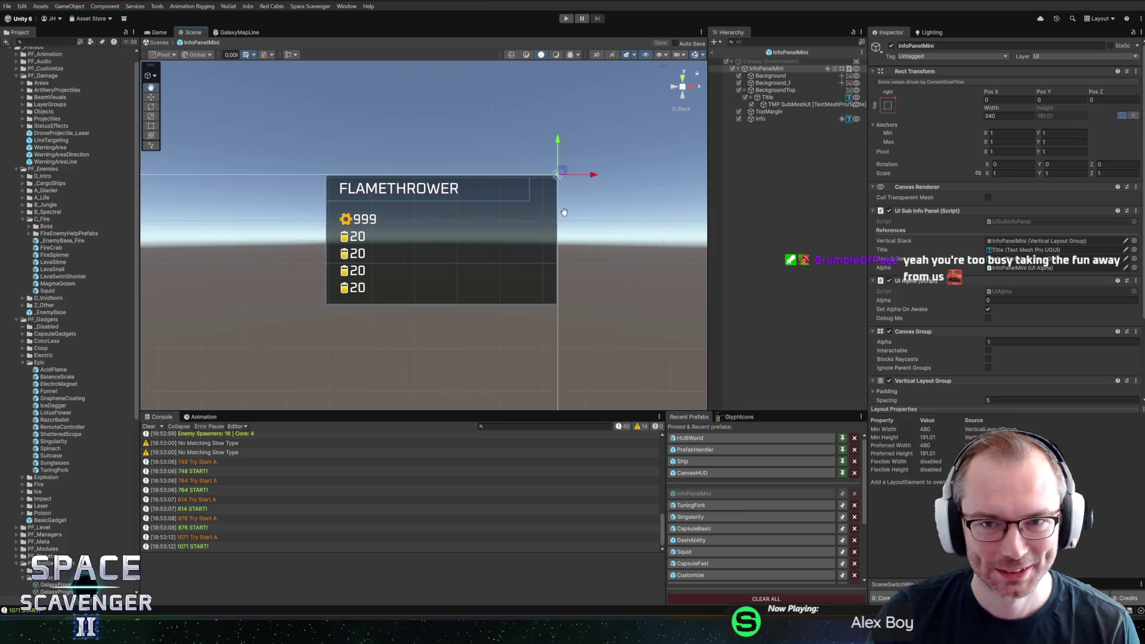
pyautogui.click(787, 76)
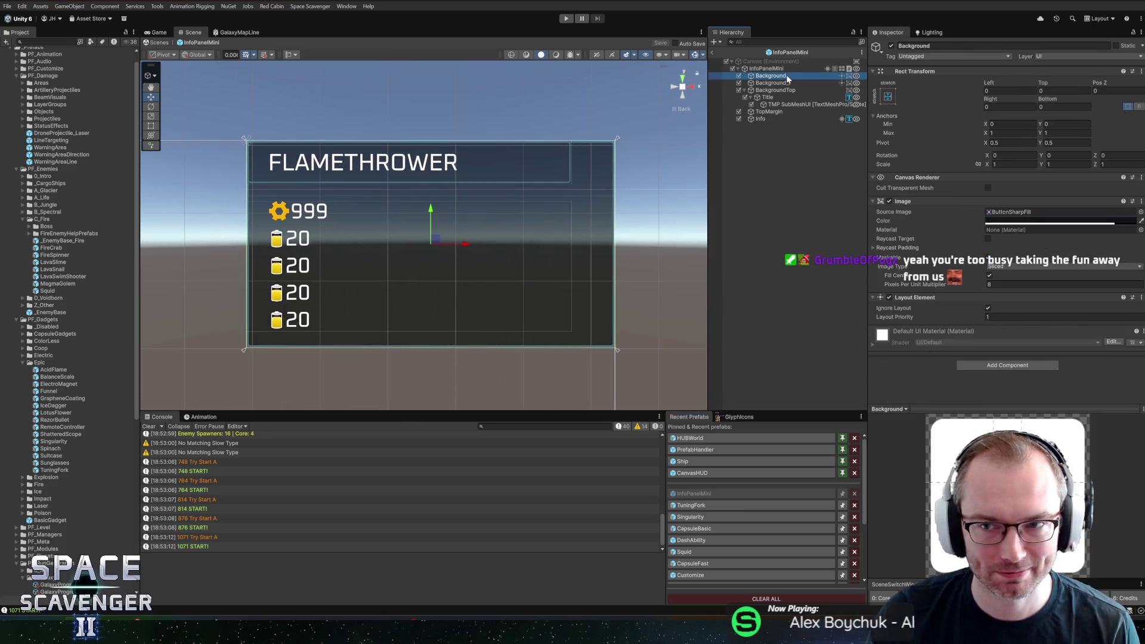
pyautogui.click(780, 83)
pyautogui.click(779, 90)
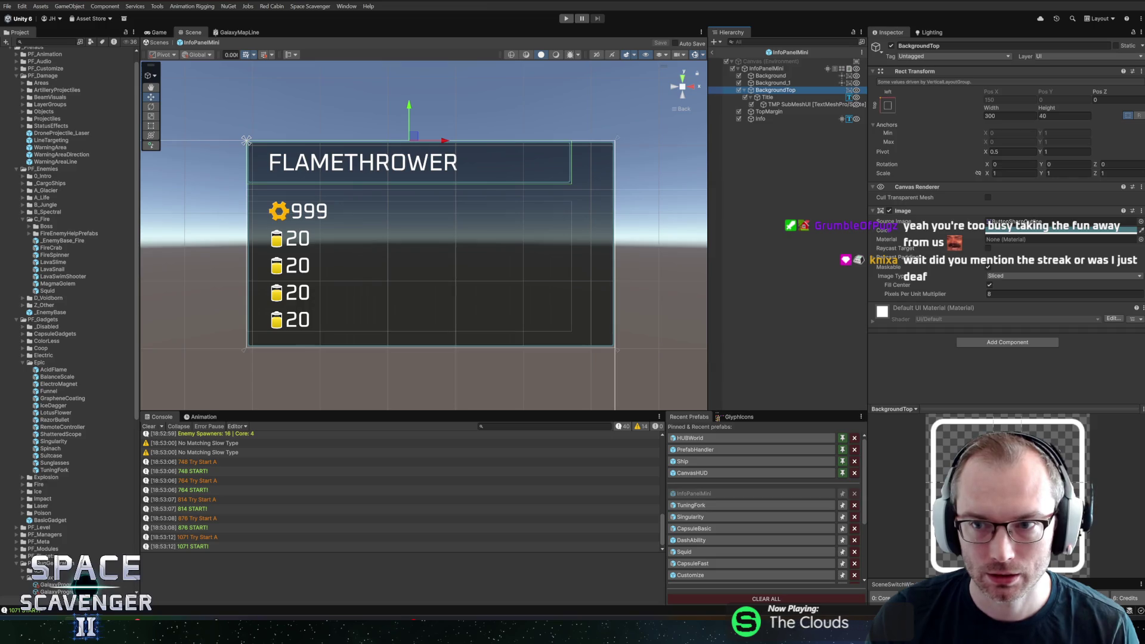
pyautogui.doubleClick(1012, 151)
pyautogui.write('0')
pyautogui.click(1008, 108)
pyautogui.write('340')
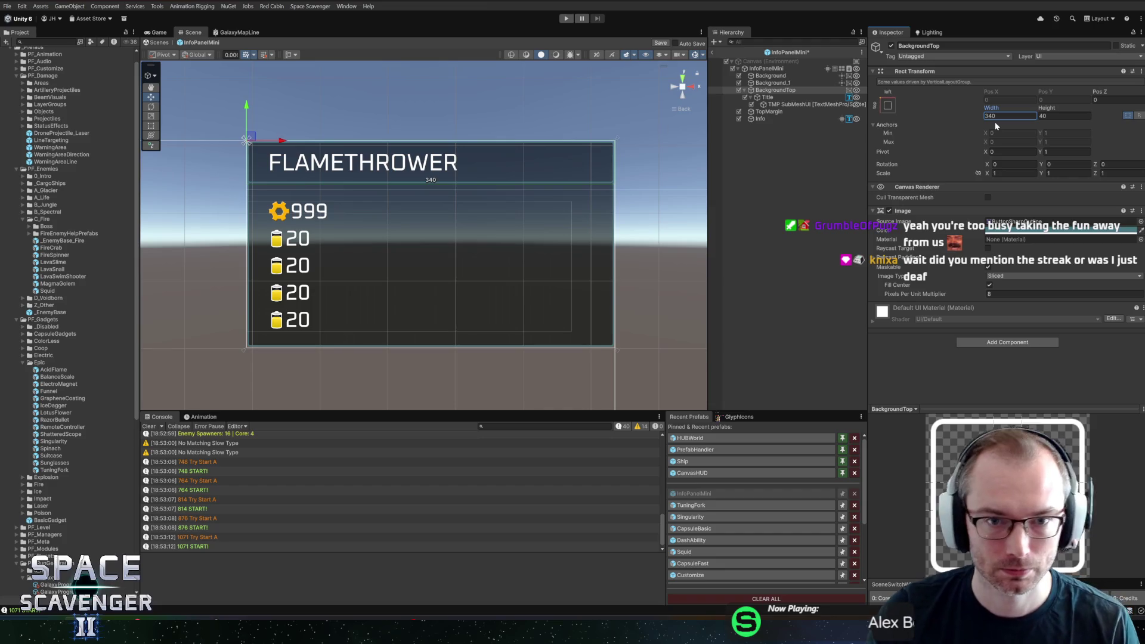
# - Try top-stretch anchoring on BackgroundTop, revert to top-left with width 340, and save the prefab
pyautogui.click(889, 106)
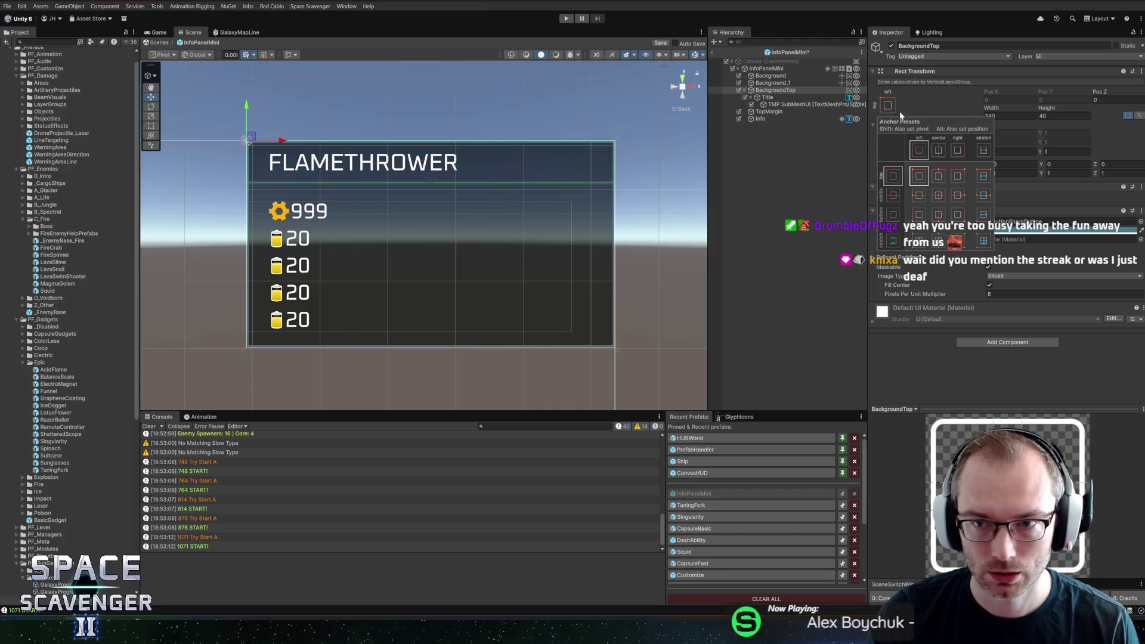
pyautogui.click(984, 180)
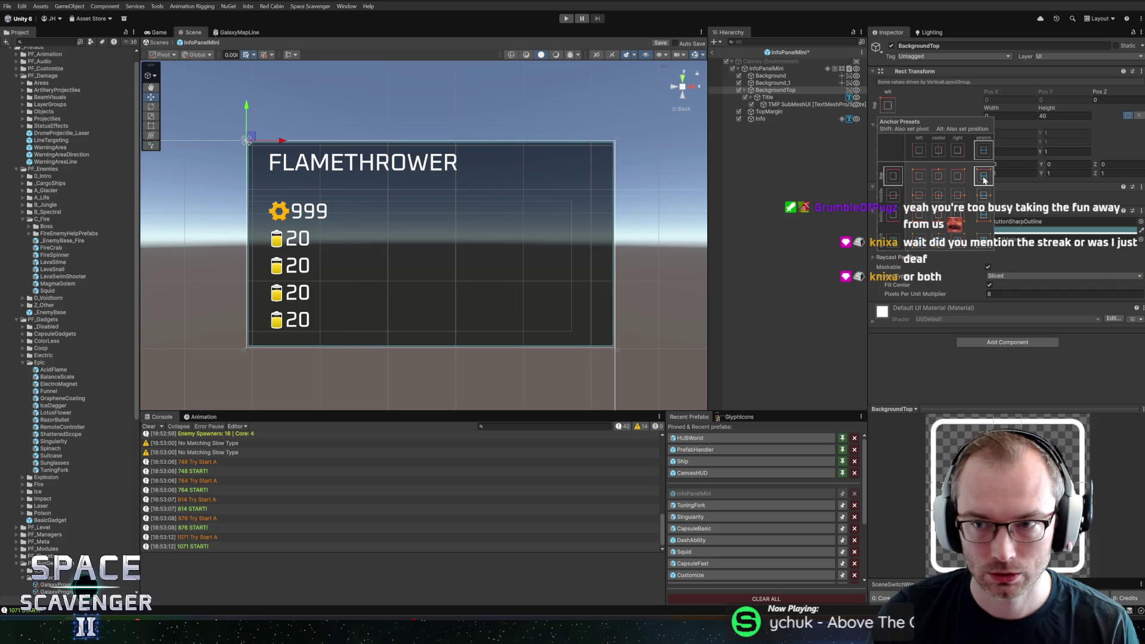
pyautogui.click(888, 107)
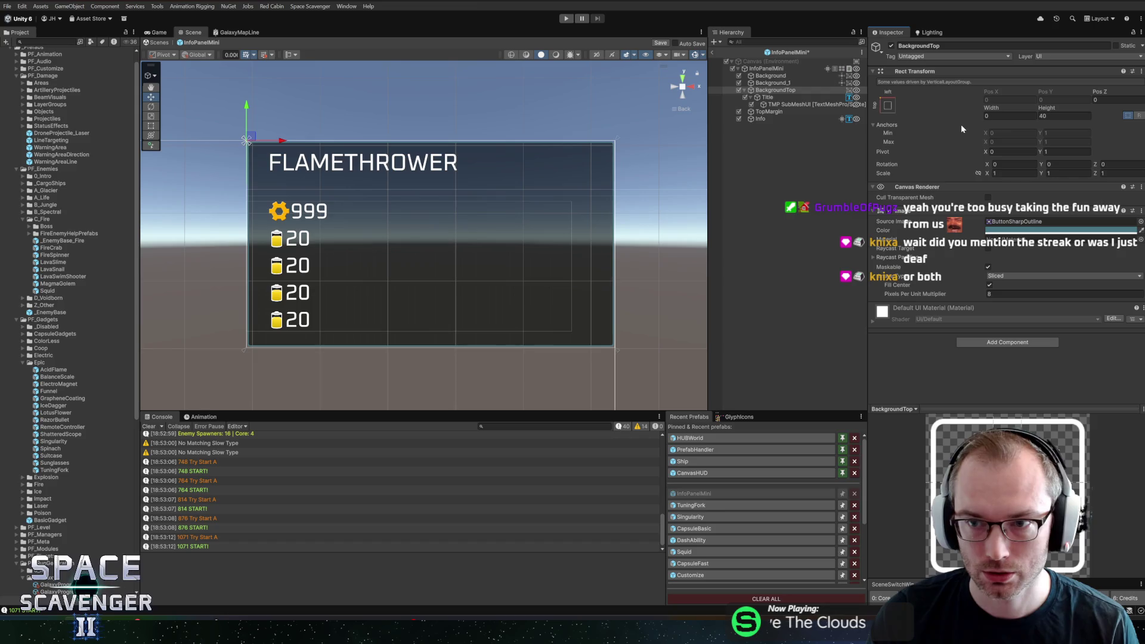
pyautogui.click(889, 107)
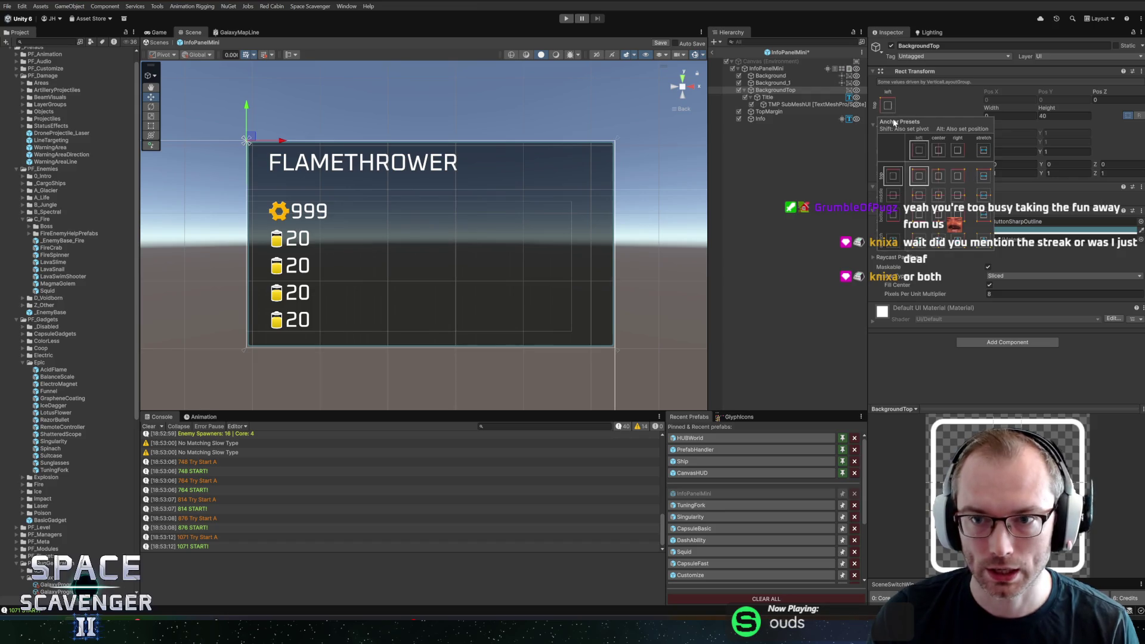
pyautogui.hotkey('ctrl', 'z')
pyautogui.click(886, 106)
pyautogui.click(978, 180)
pyautogui.hotkey('ctrl', 'z')
pyautogui.hotkey('ctrl', 'z')
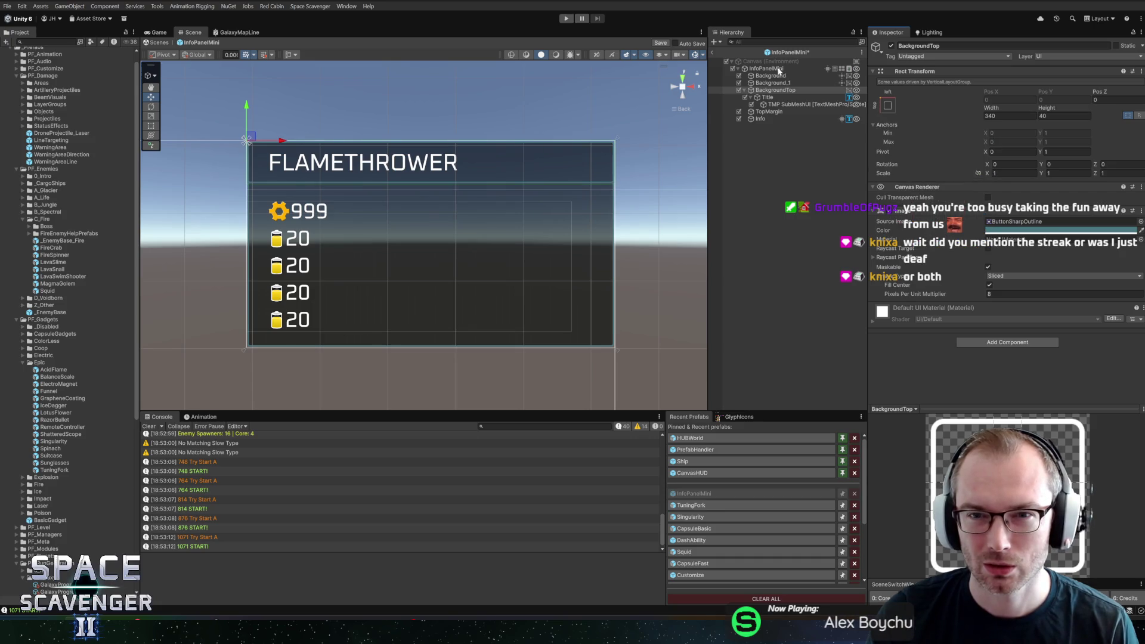
pyautogui.scroll(-3, 954, 304)
pyautogui.hotkey('ctrl', 's')
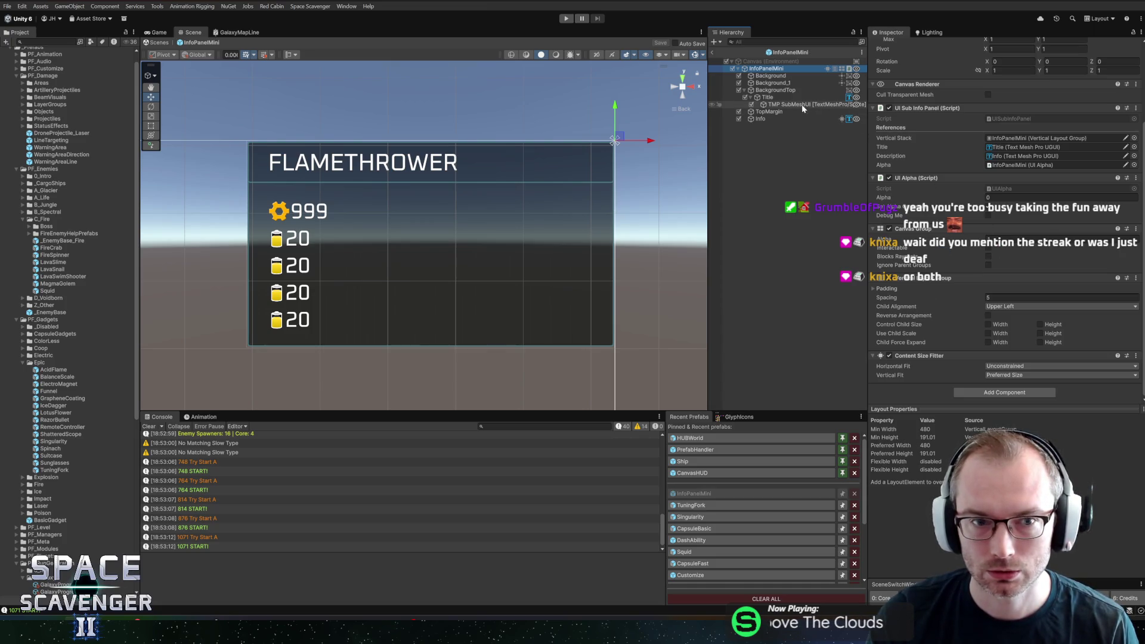
# - Set the Title and Info text widths to 340, then start a playtest
pyautogui.click(791, 96)
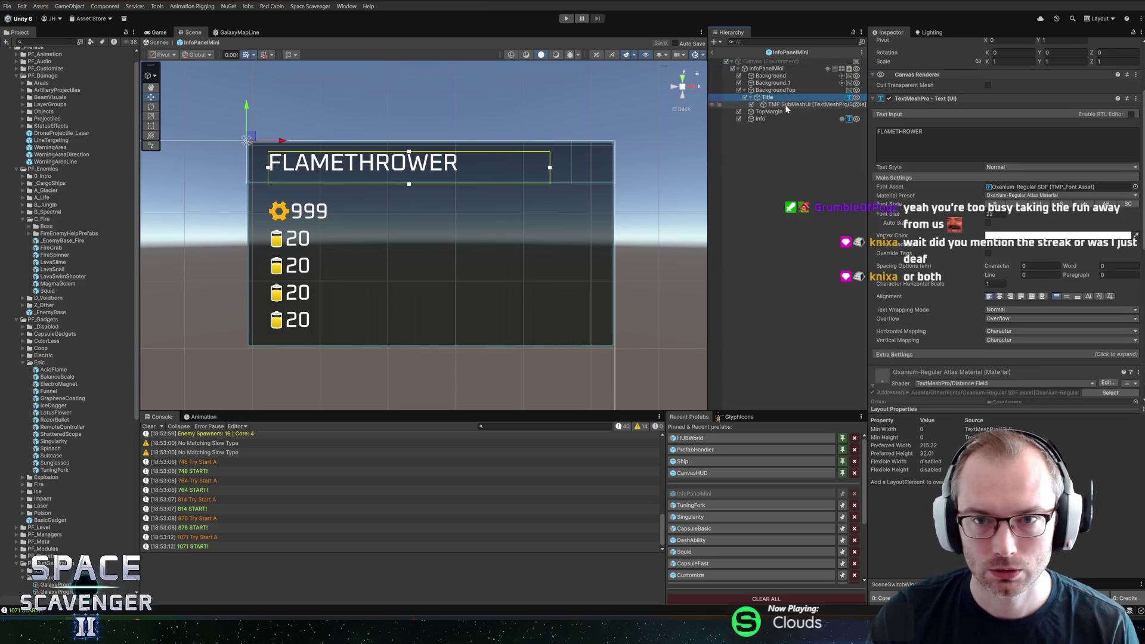
pyautogui.click(997, 108)
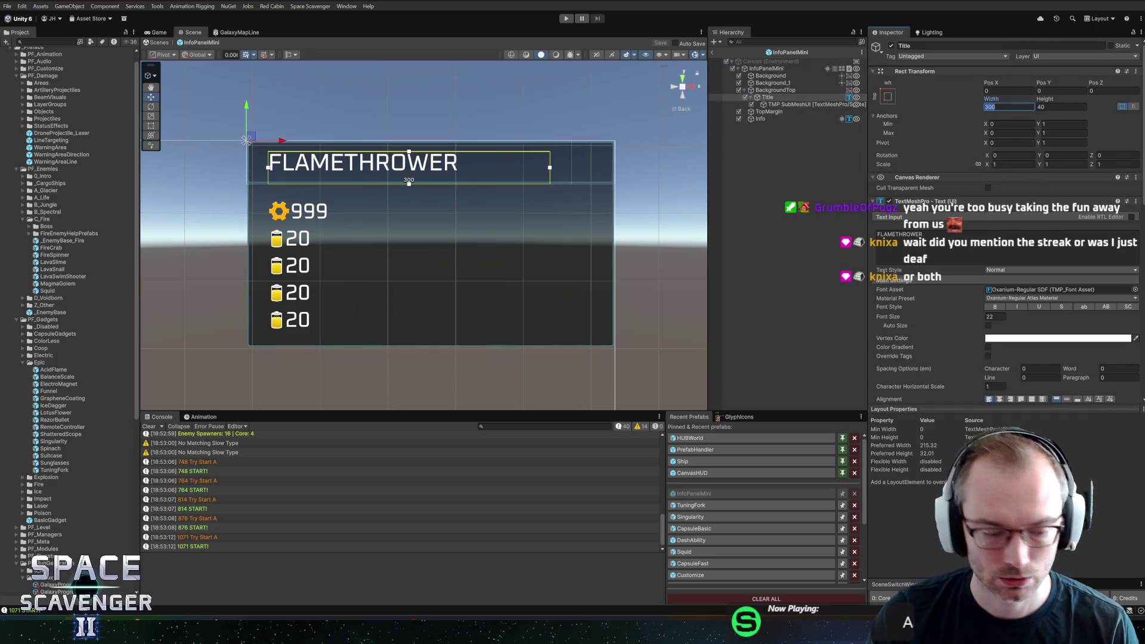
pyautogui.write('340')
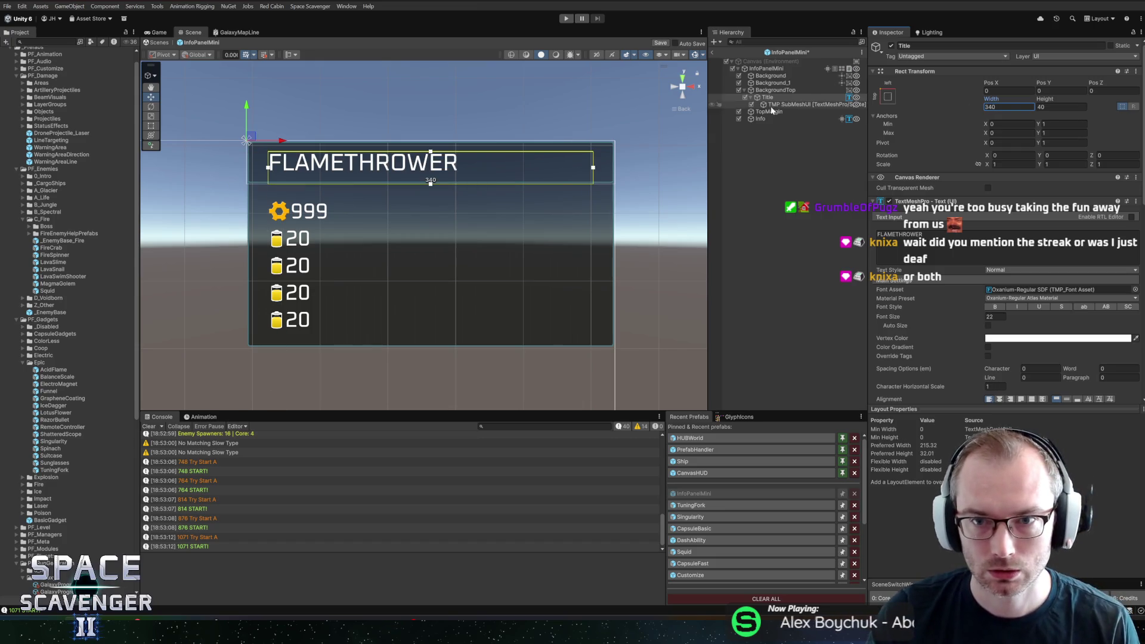
pyautogui.click(769, 112)
pyautogui.click(768, 118)
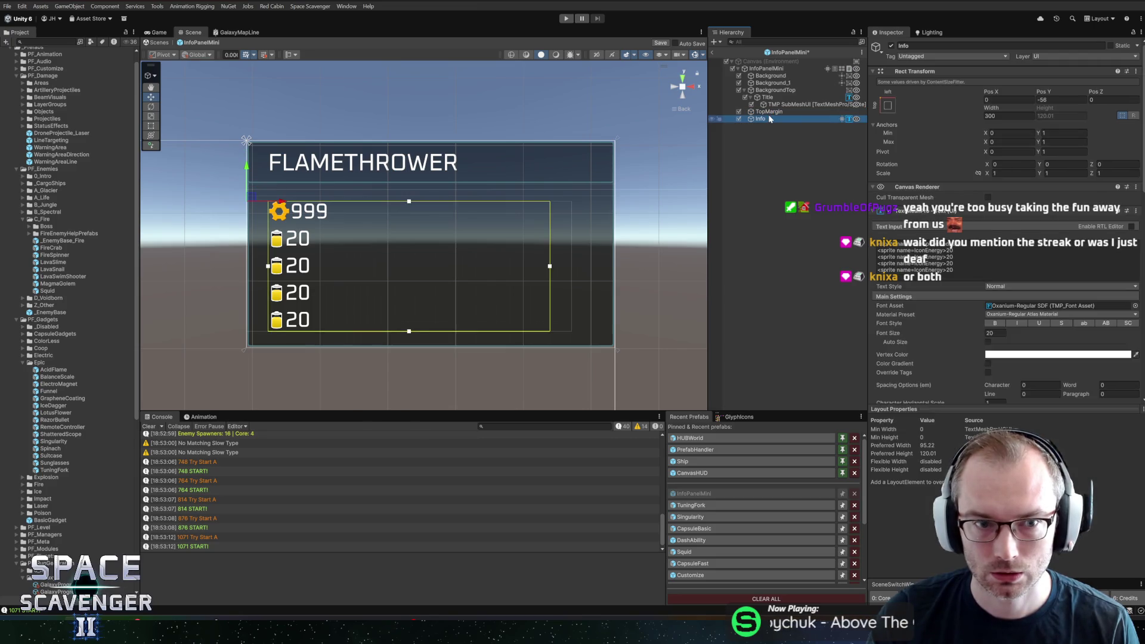
pyautogui.click(1008, 115)
pyautogui.write('340')
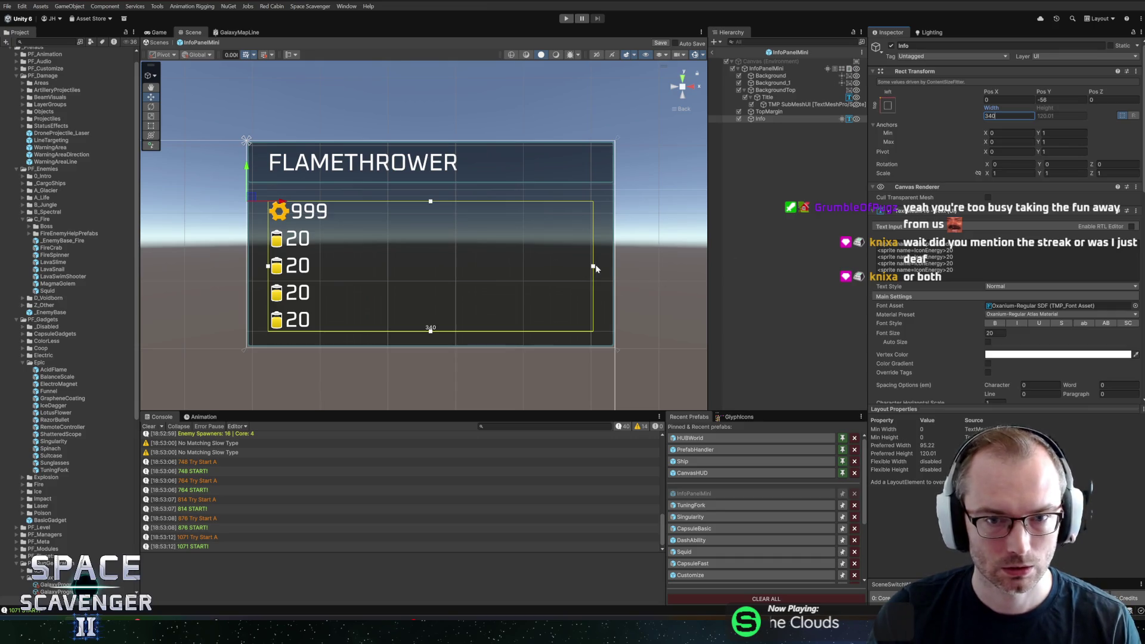
pyautogui.click(566, 18)
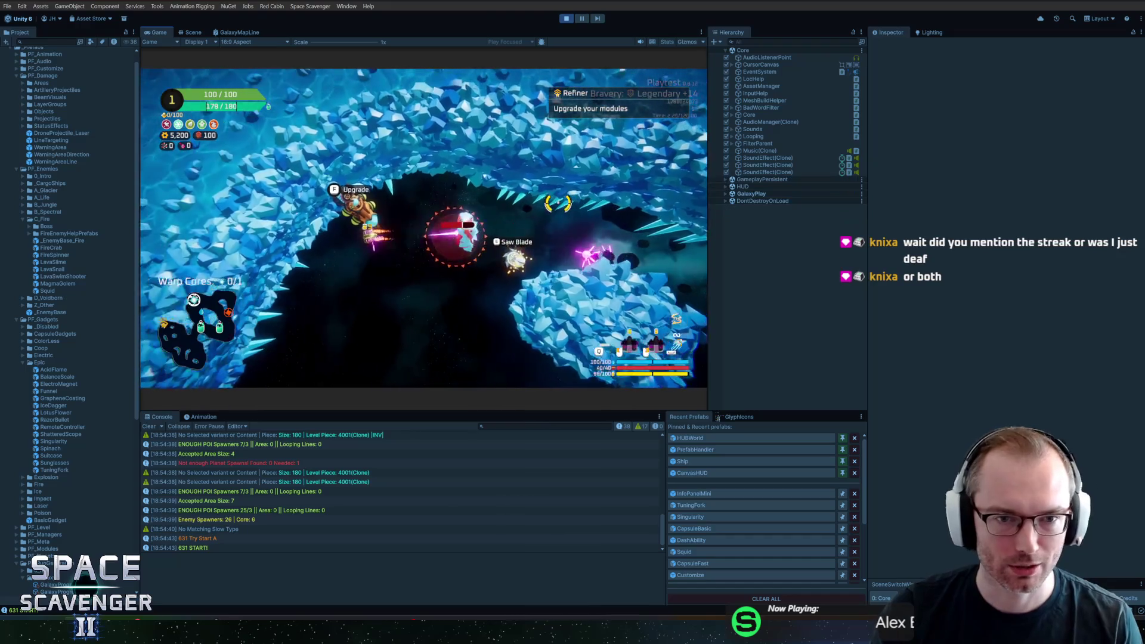
# - Spawn a Gadget Merchant with 'spawn gadgetMerchant' and talk to it to see its epic gadgets
pyautogui.press('`')
pyautogui.write('spawn gadgetMerchant')
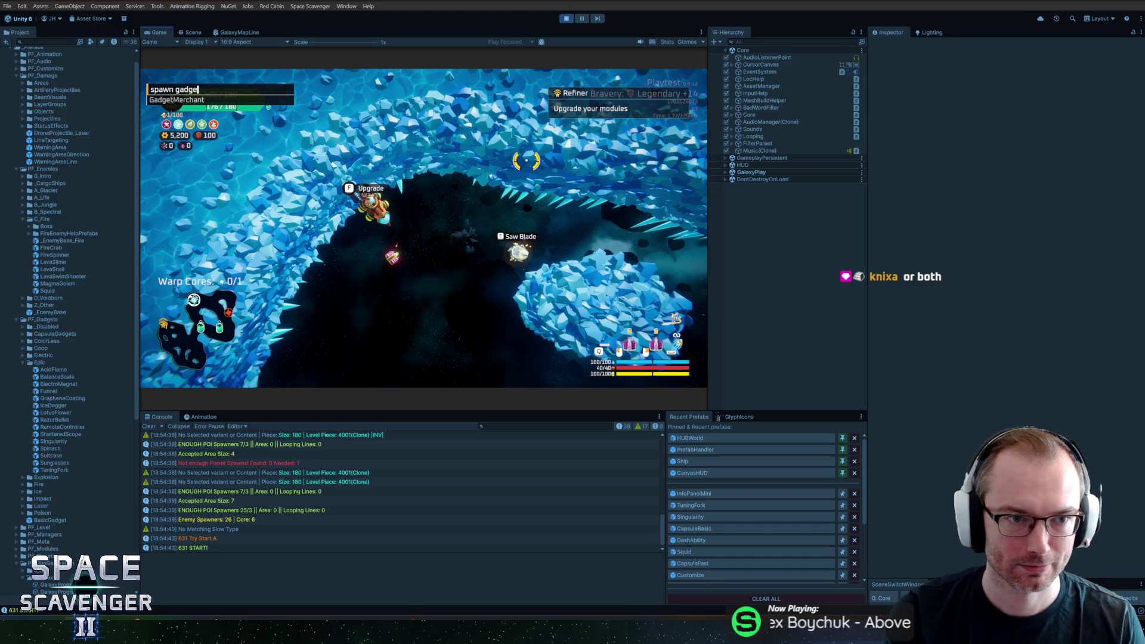
pyautogui.press('Return')
pyautogui.press('f')
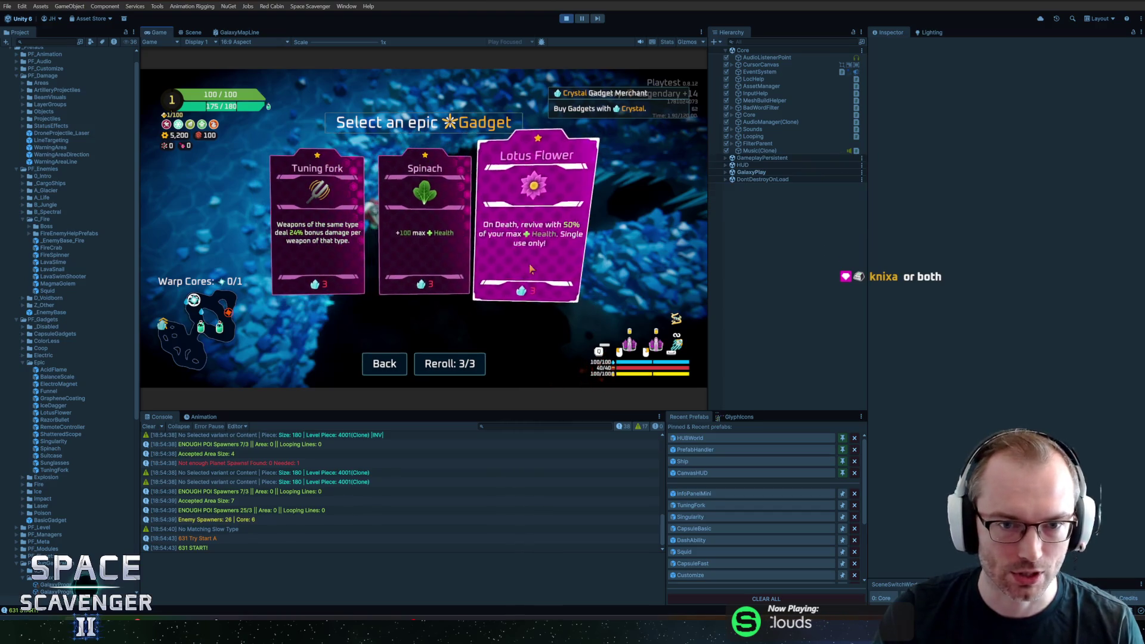
# - Use all three rerolls on the epic gadget offer in a maximized Game view, then back out without buying
pyautogui.click(457, 365)
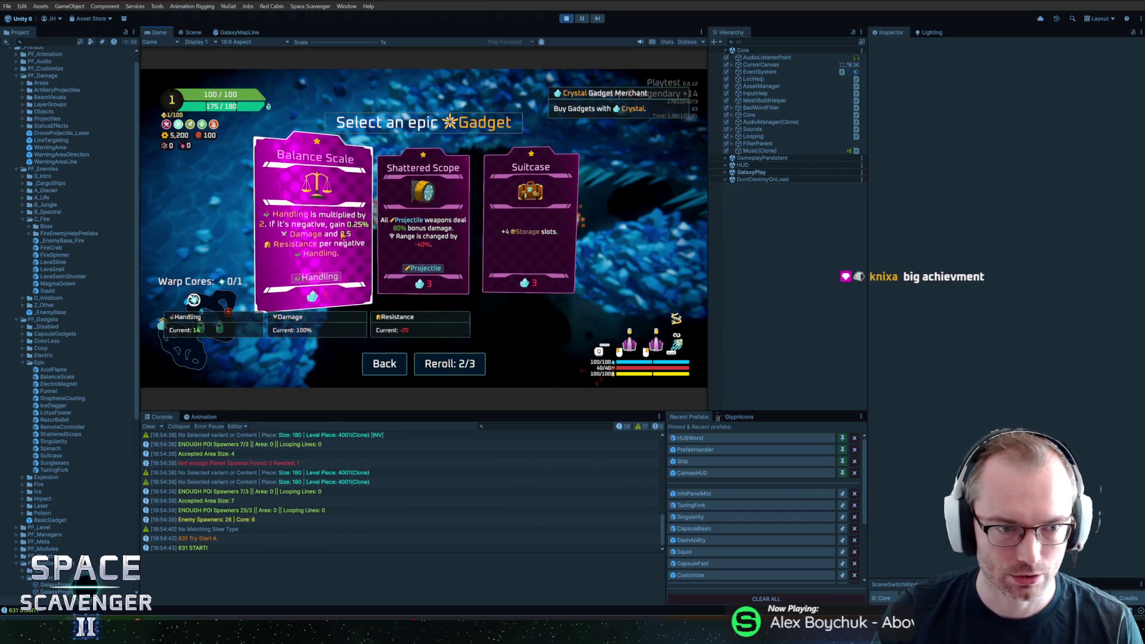
pyautogui.press('super')
pyautogui.press('super')
pyautogui.hotkey('shift', 'space')
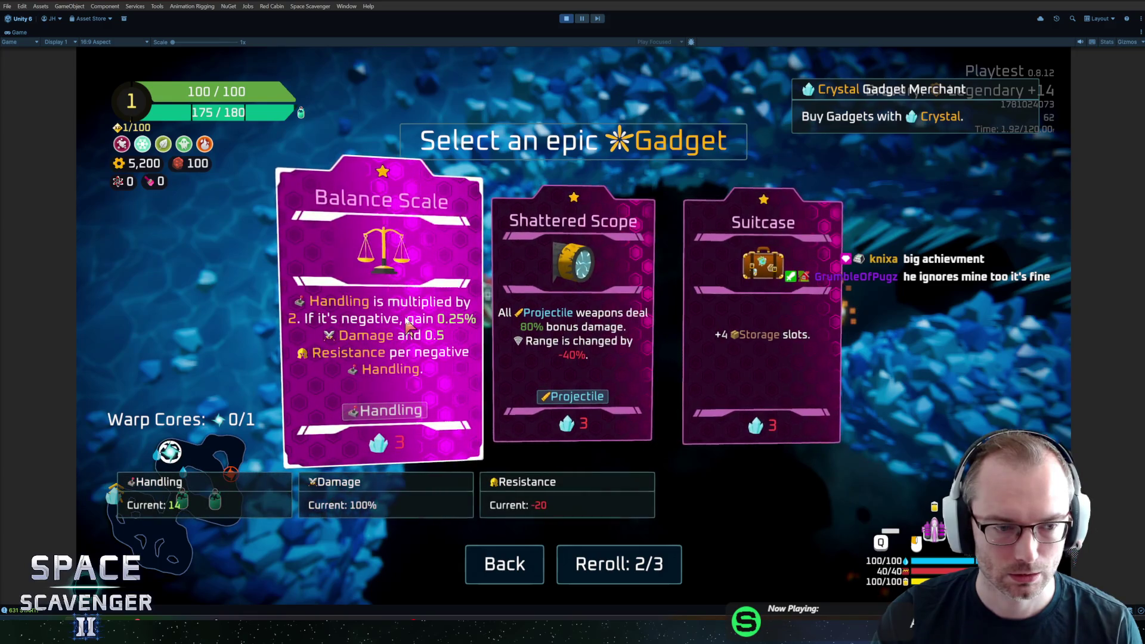
pyautogui.click(620, 565)
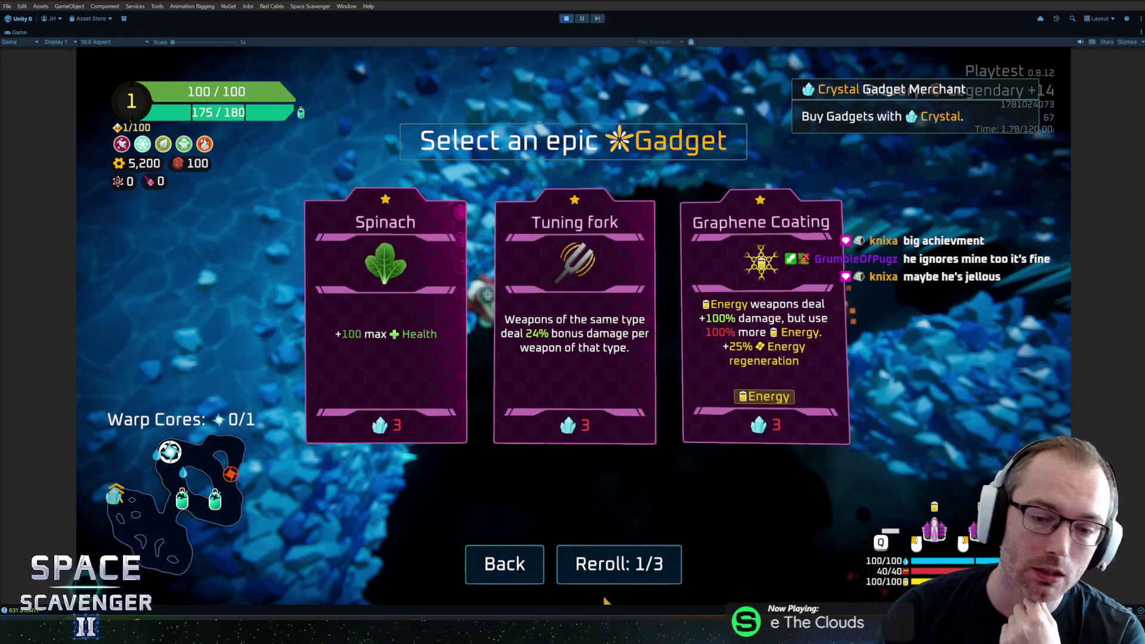
pyautogui.click(619, 563)
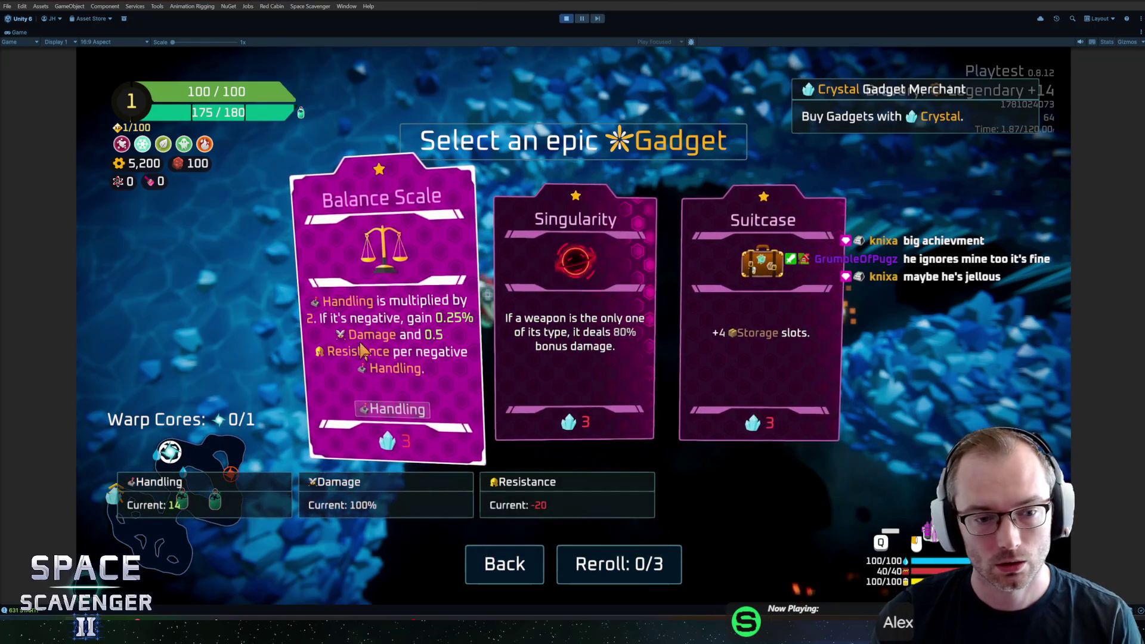
pyautogui.click(505, 563)
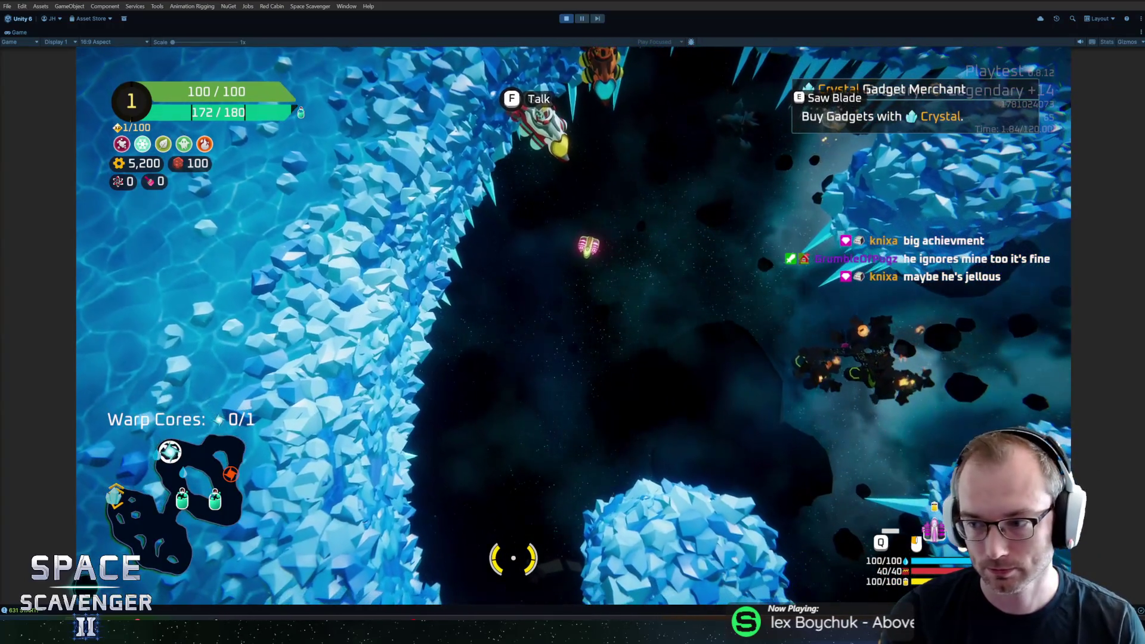
# - Stop the playtest and switch to GitHub Desktop to review the pending changes
pyautogui.hotkey('ctrl', 'p')
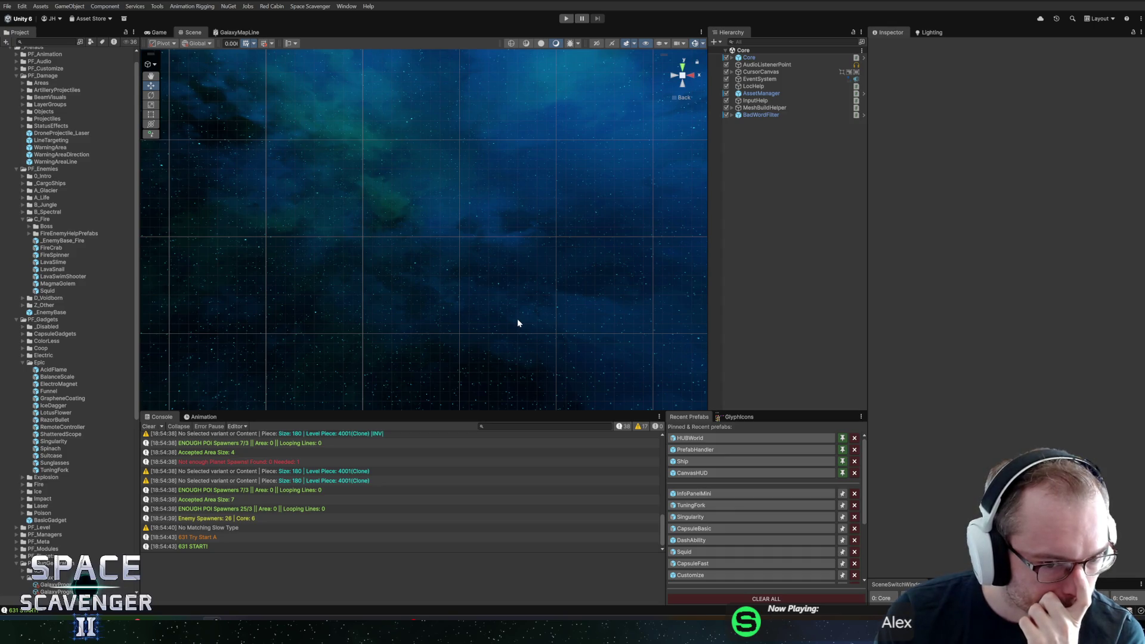
pyautogui.hotkey('alt', 'Tab')
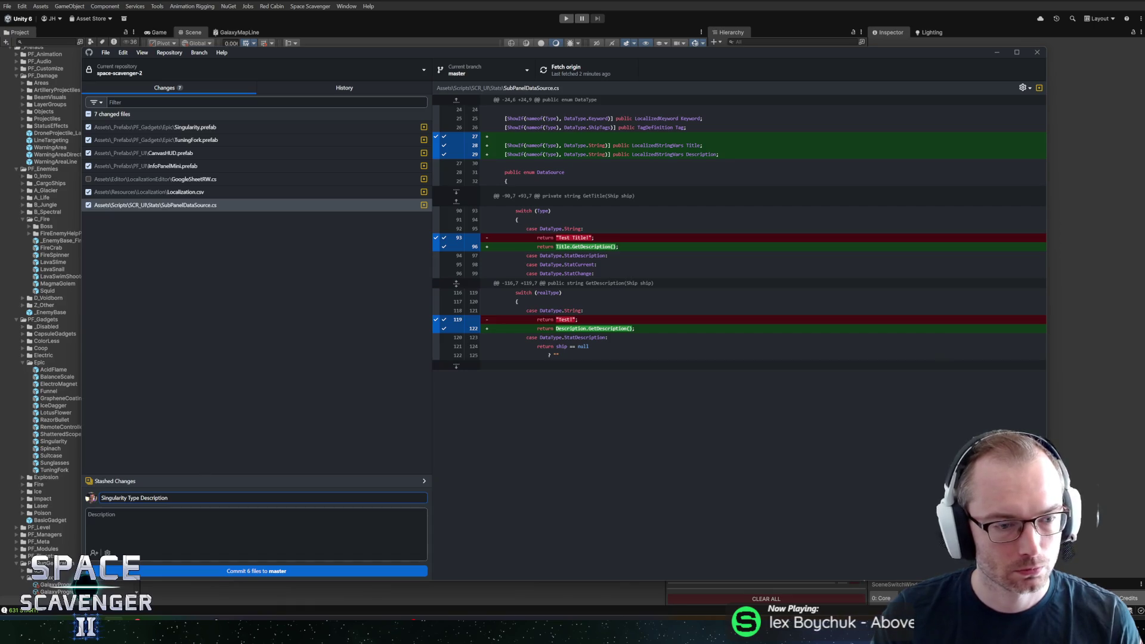
# - Append '+ Tuning Fork' to the commit summary and commit the six files to master
pyautogui.write('+ Tun')
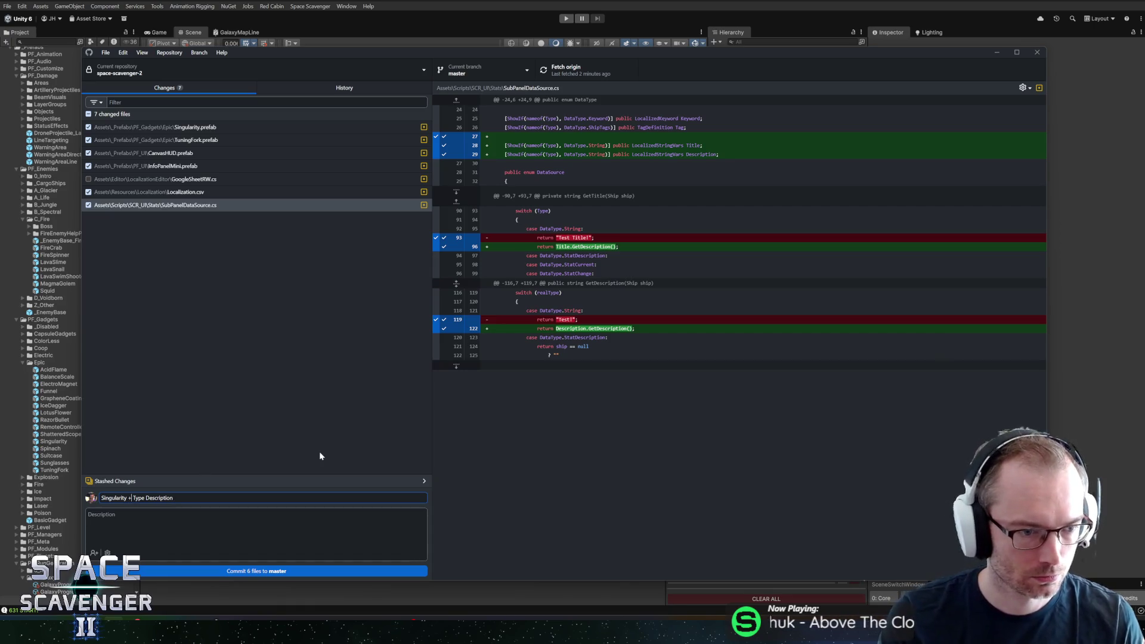
pyautogui.write('ing Fork')
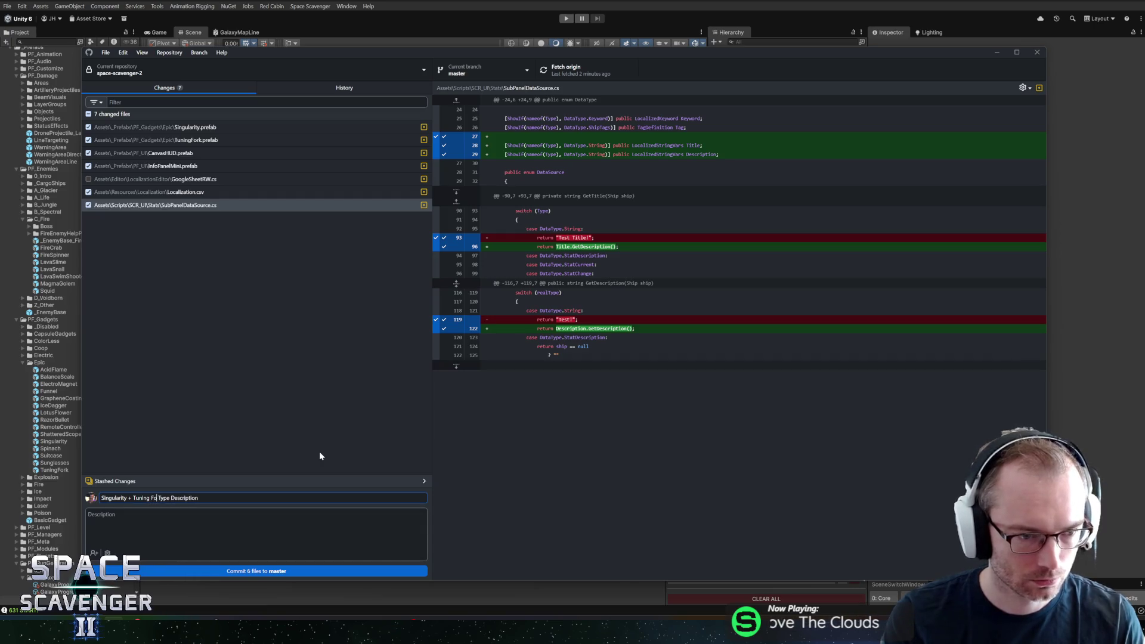
pyautogui.click(268, 569)
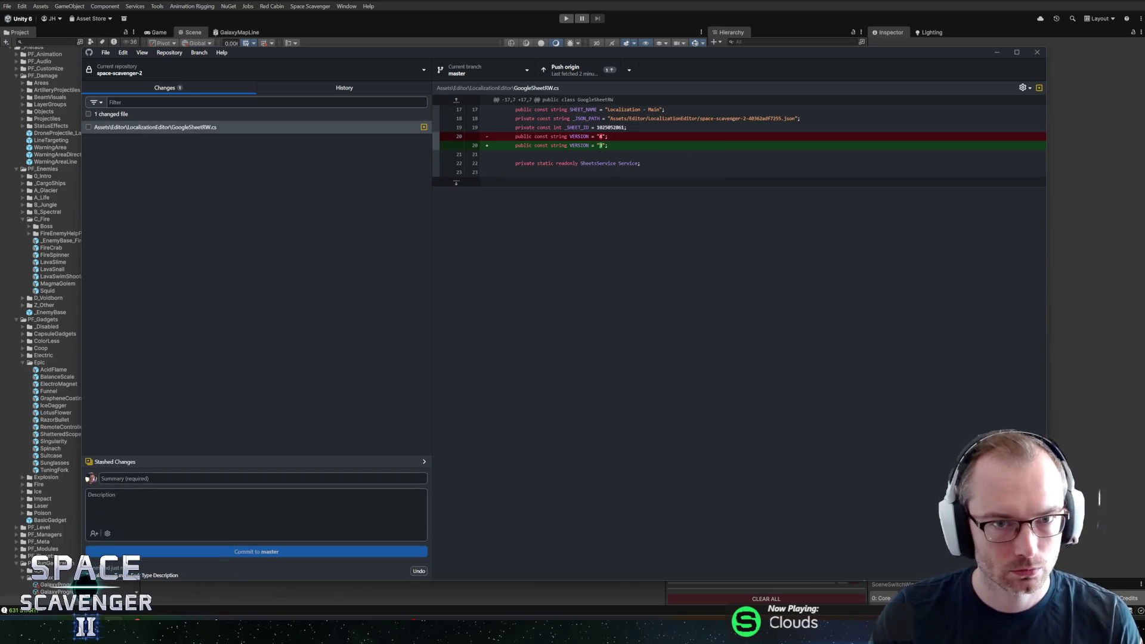
# - Push master to origin and include the GoogleSheetRW.cs change in the next commit
pyautogui.click(591, 72)
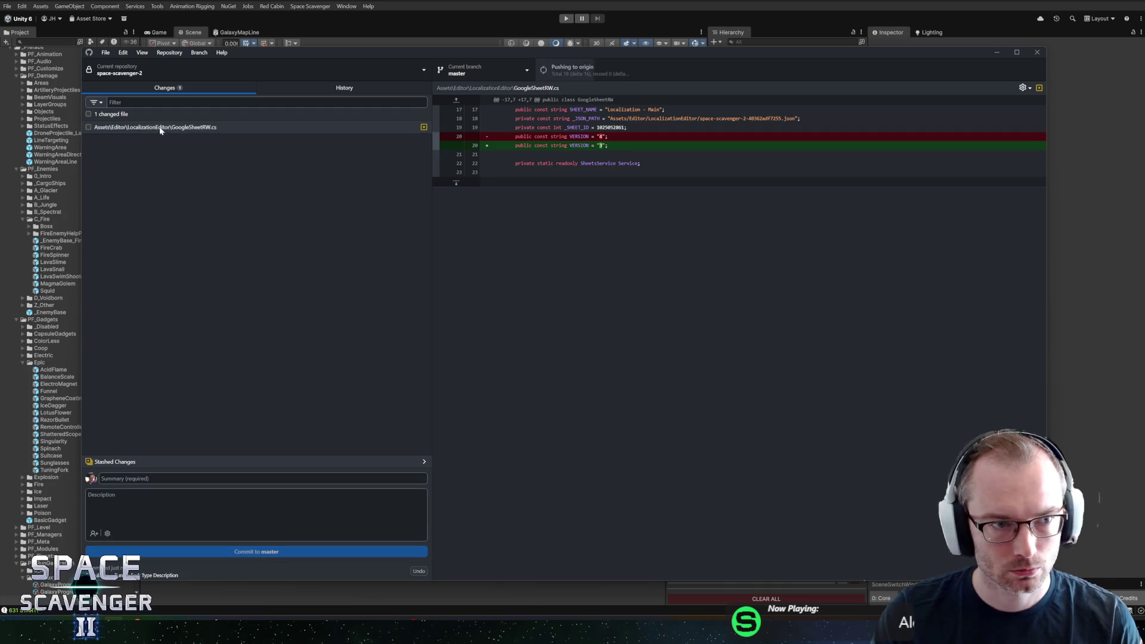
pyautogui.click(89, 127)
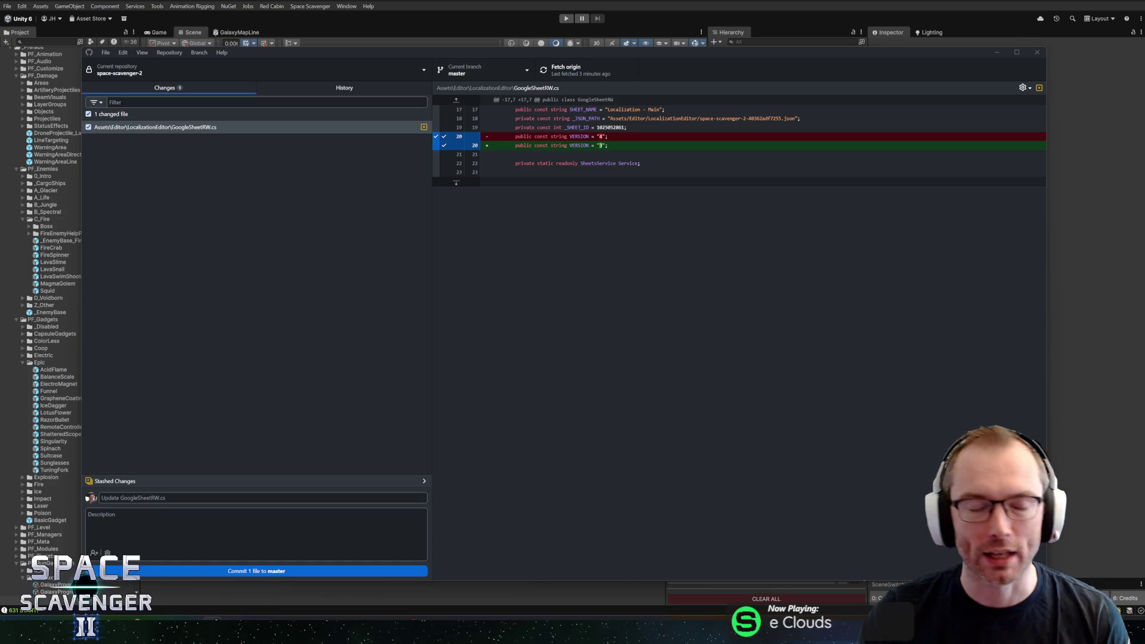
pyautogui.click(281, 232)
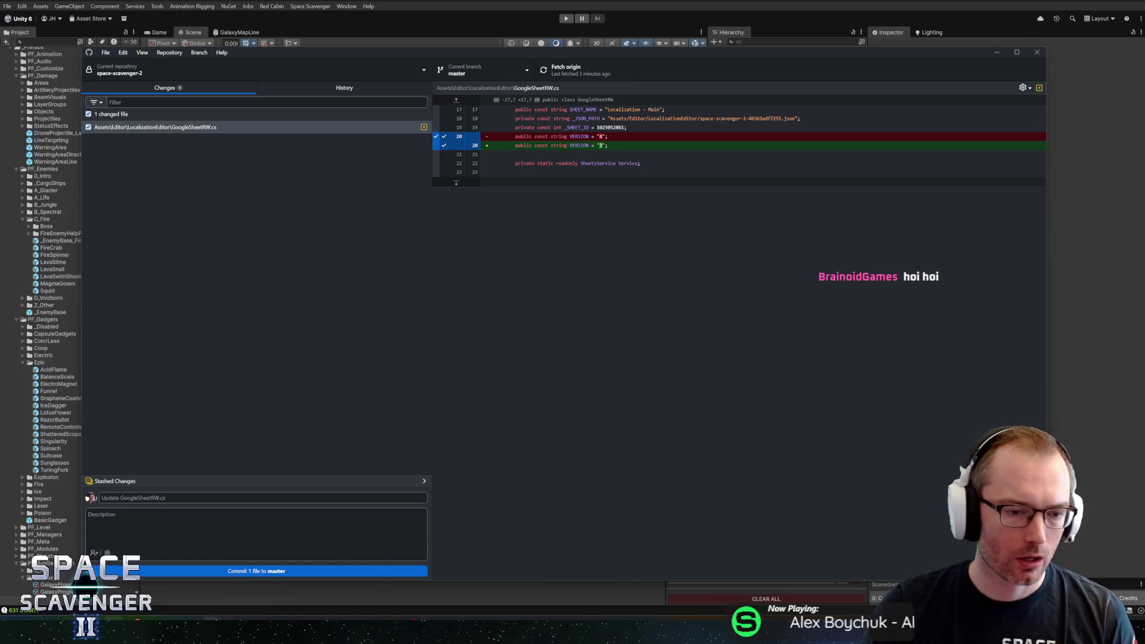
# - On the HacknPlan board, move the Hold Dash to sprint task to Completed
pyautogui.moveTo(212, 619)
pyautogui.click(316, 546)
pyautogui.moveTo(495, 115)
pyautogui.mouseDown()
pyautogui.moveTo(906, 119)
pyautogui.moveTo(889, 136)
pyautogui.moveTo(888, 116)
pyautogui.mouseUp()
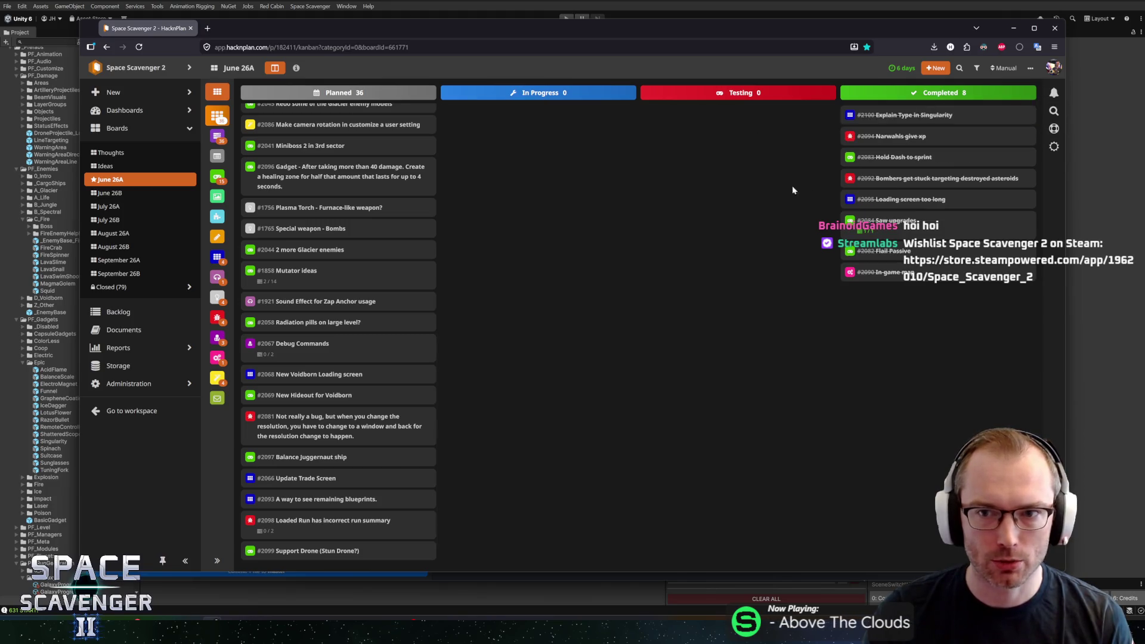
# - Move the Balance Juggernaut ship card from Planned to In Progress, then return to Unity
pyautogui.scroll(-2, 298, 346)
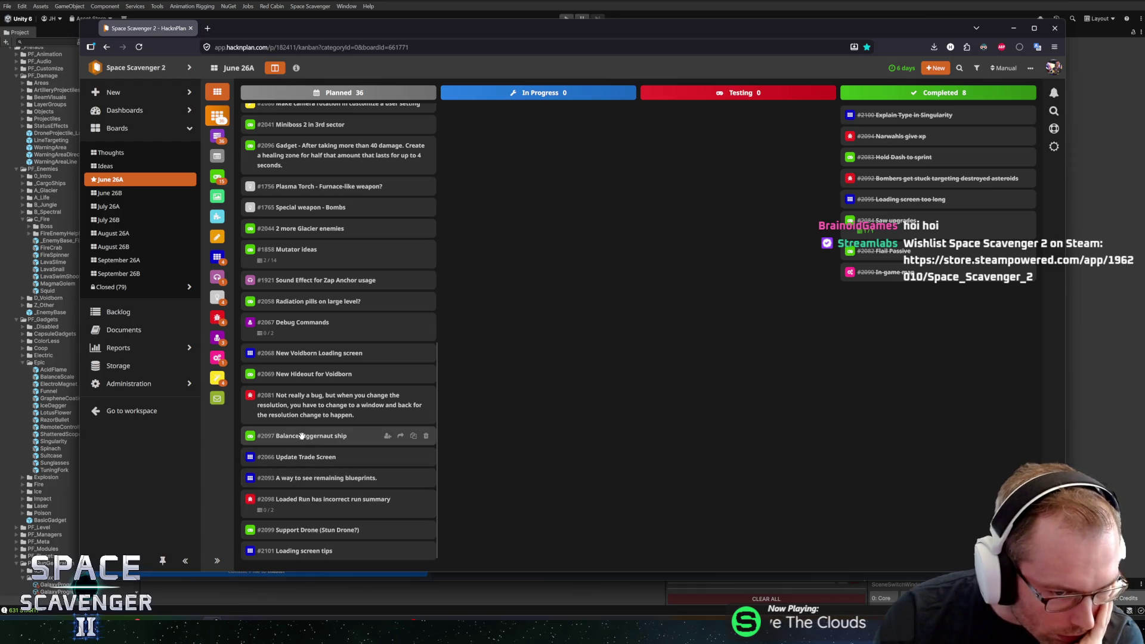
pyautogui.moveTo(291, 438)
pyautogui.mouseDown()
pyautogui.moveTo(417, 387)
pyautogui.moveTo(544, 259)
pyautogui.mouseUp()
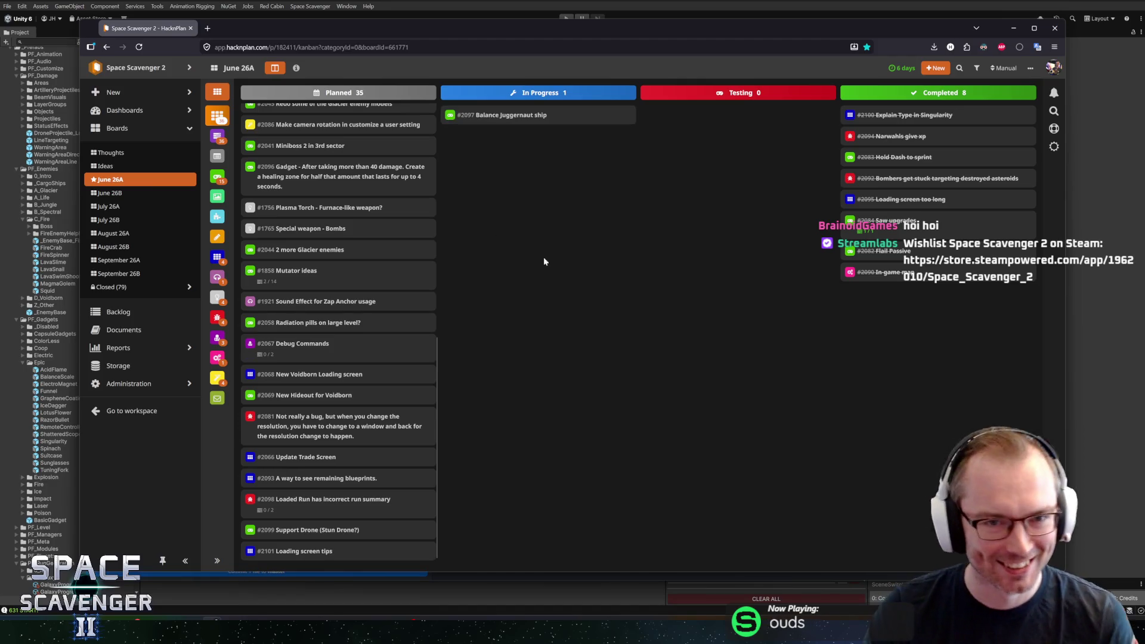
pyautogui.hotkey('alt', 'Tab')
pyautogui.click(51, 42)
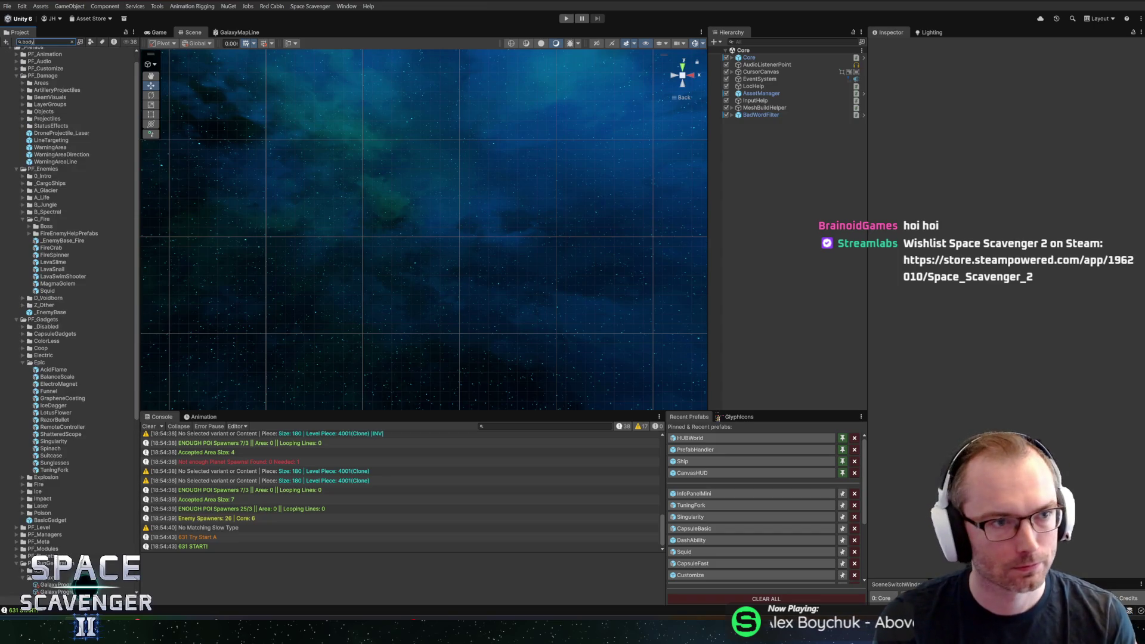
# - Search the Project for 'heavyb' and open the HeavyBody_Square prefab in Prefab mode
pyautogui.write('heavy')
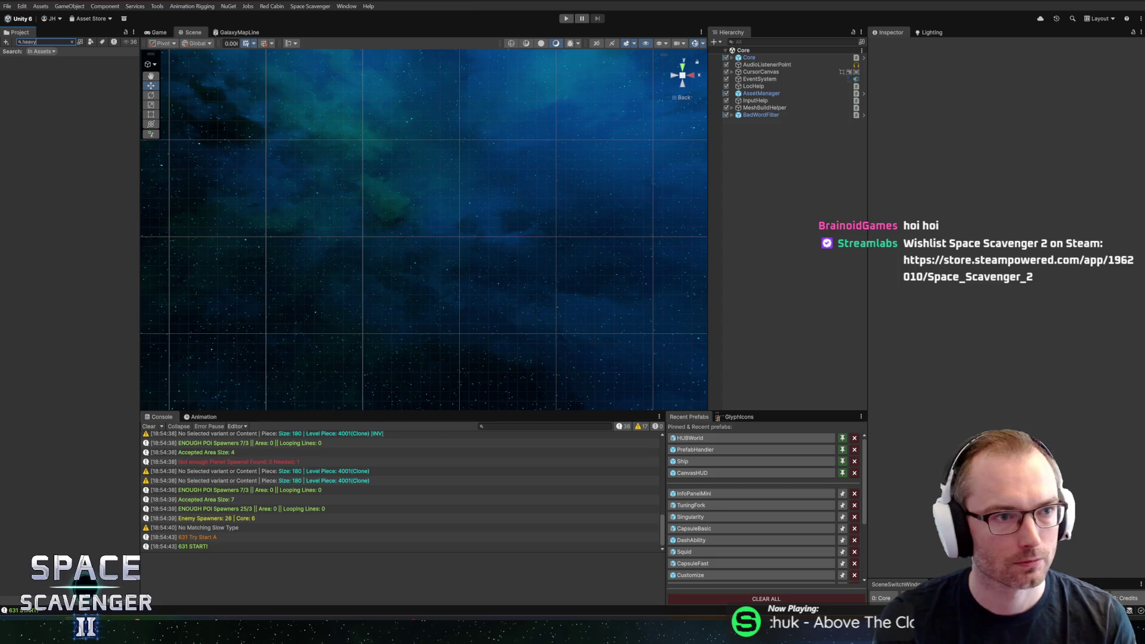
pyautogui.write('b')
pyautogui.click(31, 147)
pyautogui.click(29, 140)
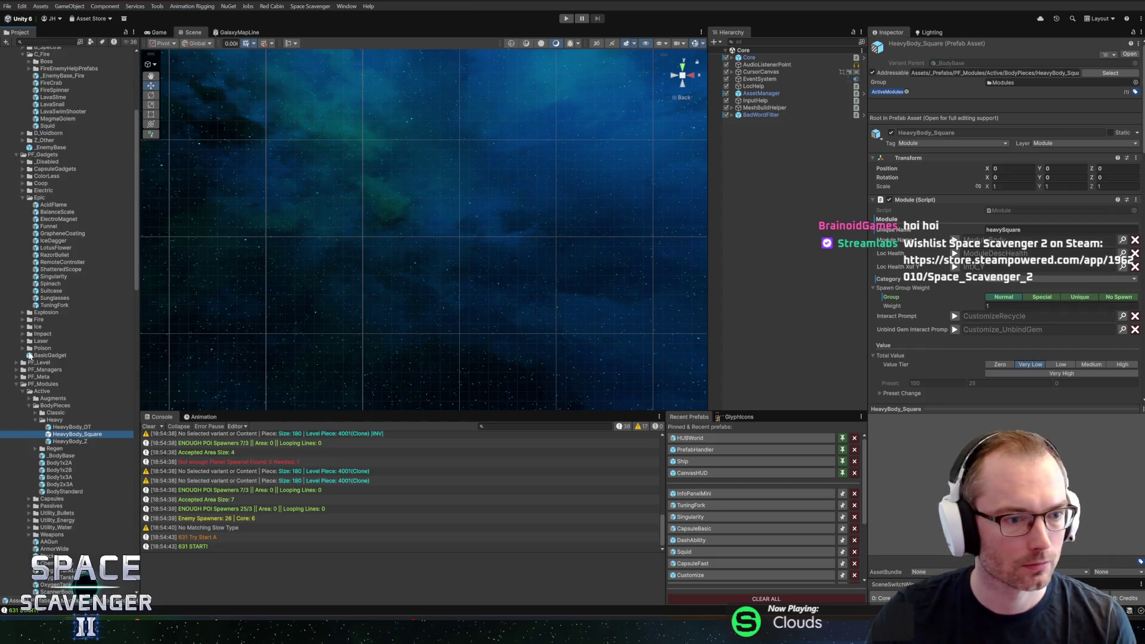
pyautogui.scroll(-5, 29, 356)
pyautogui.doubleClick(67, 300)
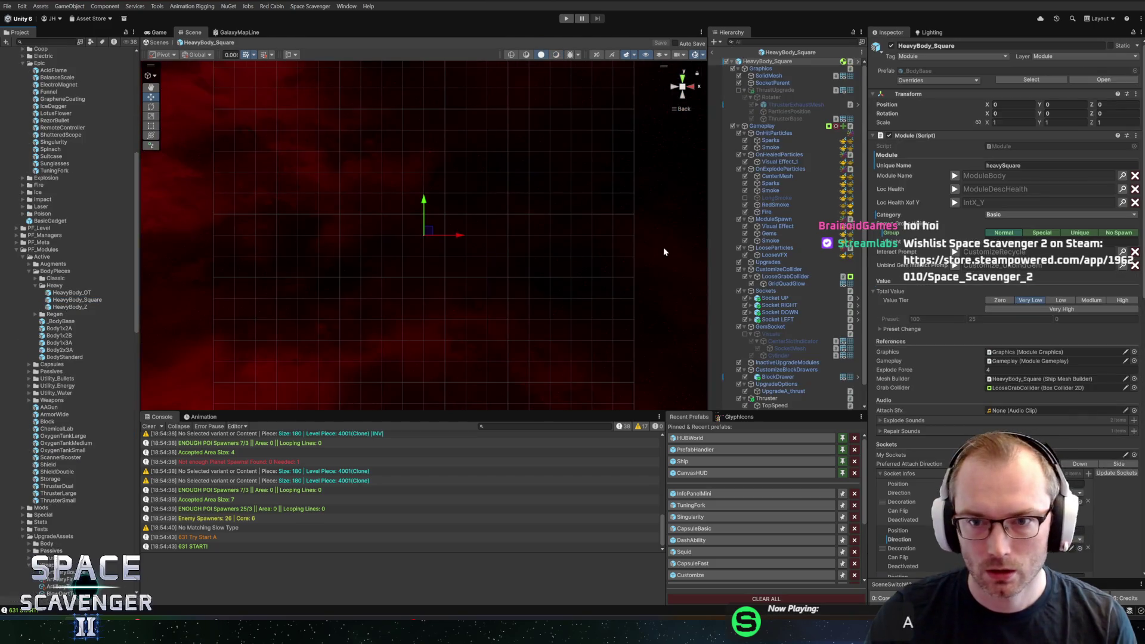
# - Set Max Health to 25 on the Gameplay object's Health component, then select UpgradeA_thrust
pyautogui.moveTo(710, 253); pyautogui.dragTo(659, 252)
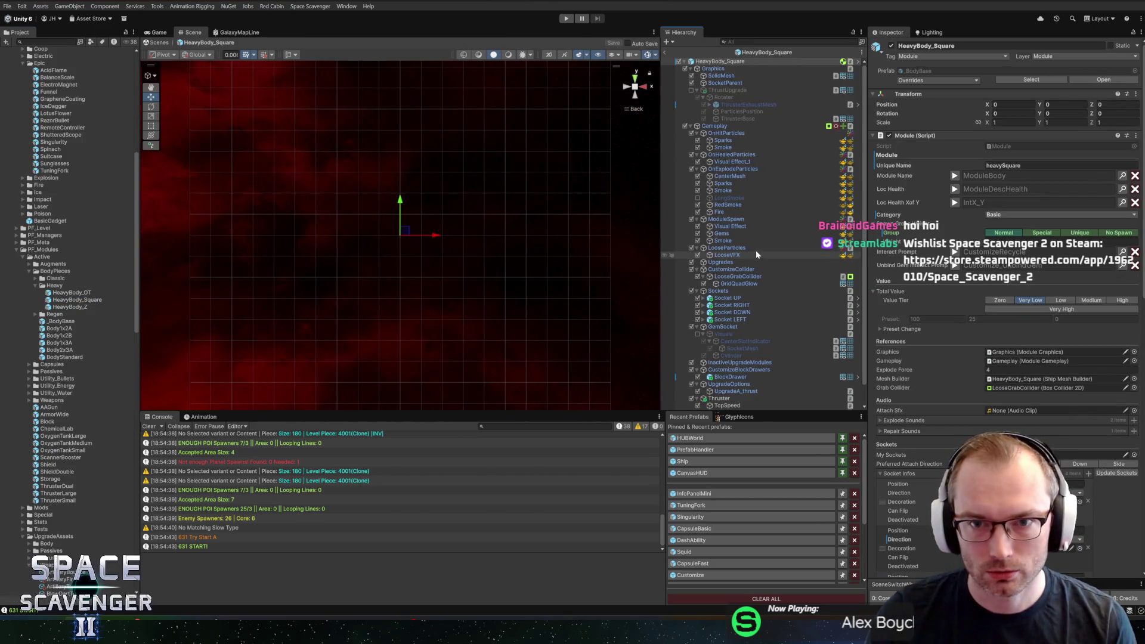
pyautogui.click(760, 127)
pyautogui.click(893, 156)
pyautogui.write('20')
pyautogui.press('Return')
pyautogui.write('25')
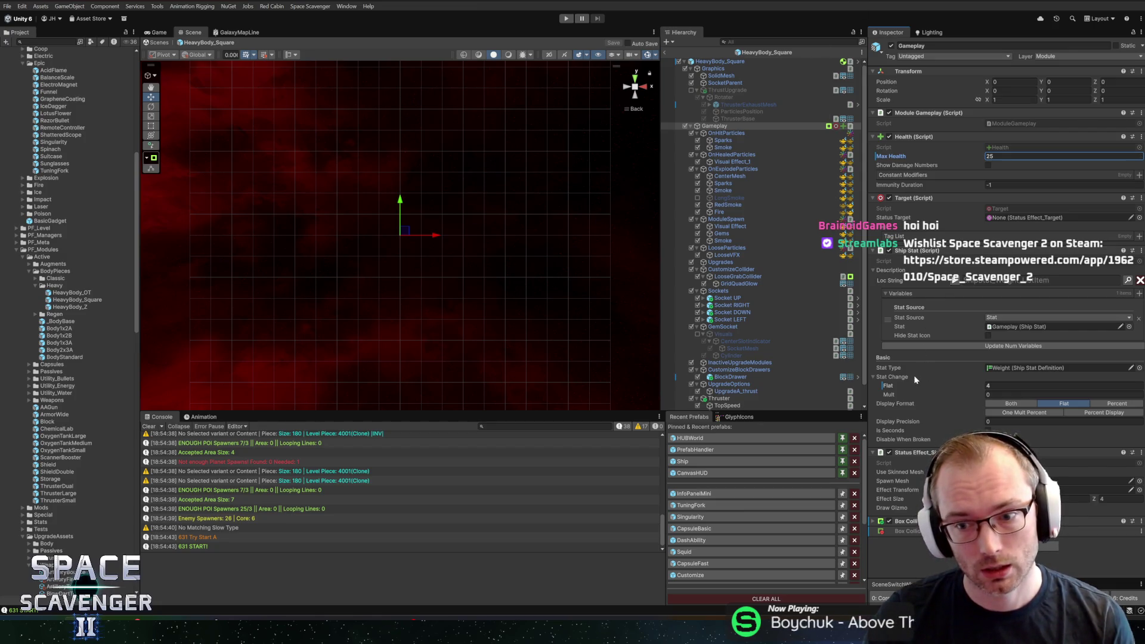
pyautogui.scroll(-1, 726, 325)
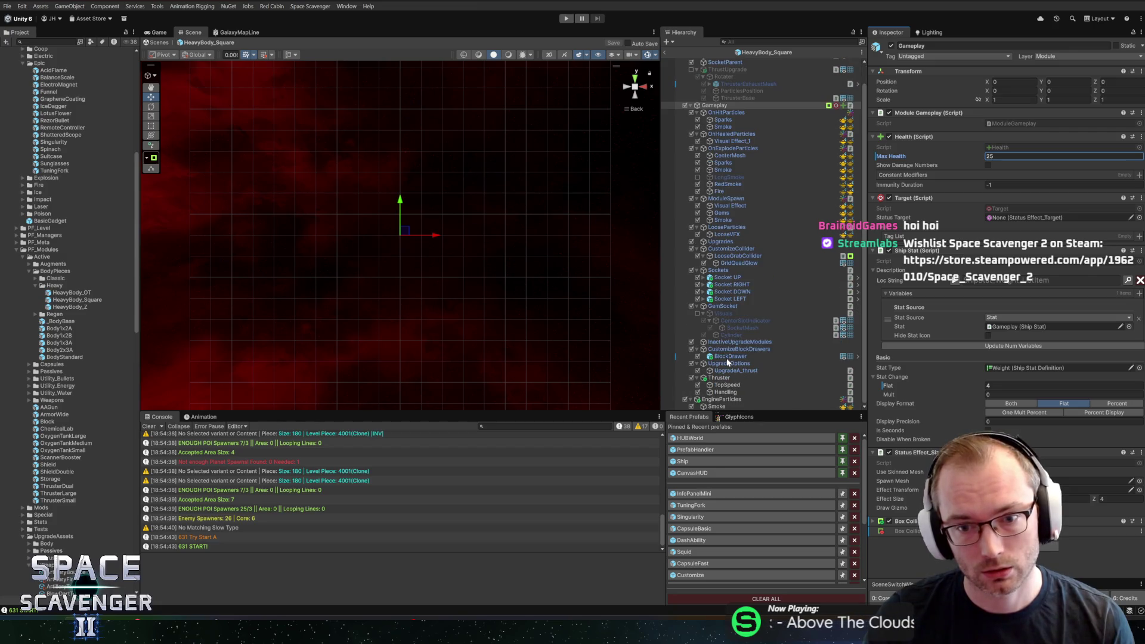
pyautogui.click(724, 371)
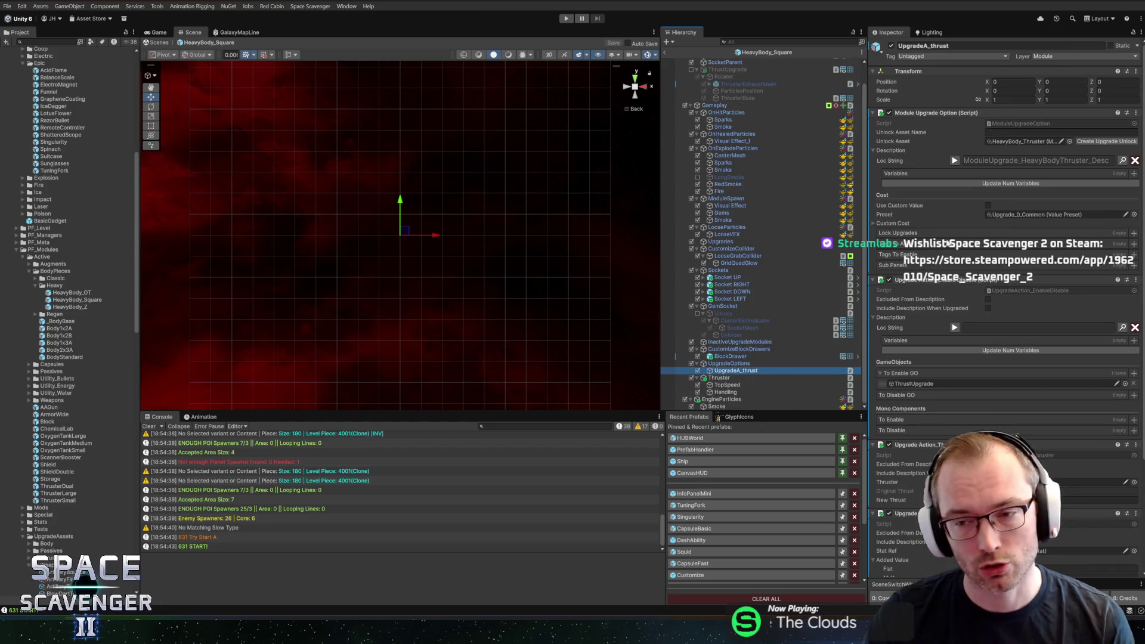
# - Give UpgradeA_thrust the Upgrade_1_Uncommon cost preset and save the prefab
pyautogui.click(1134, 215)
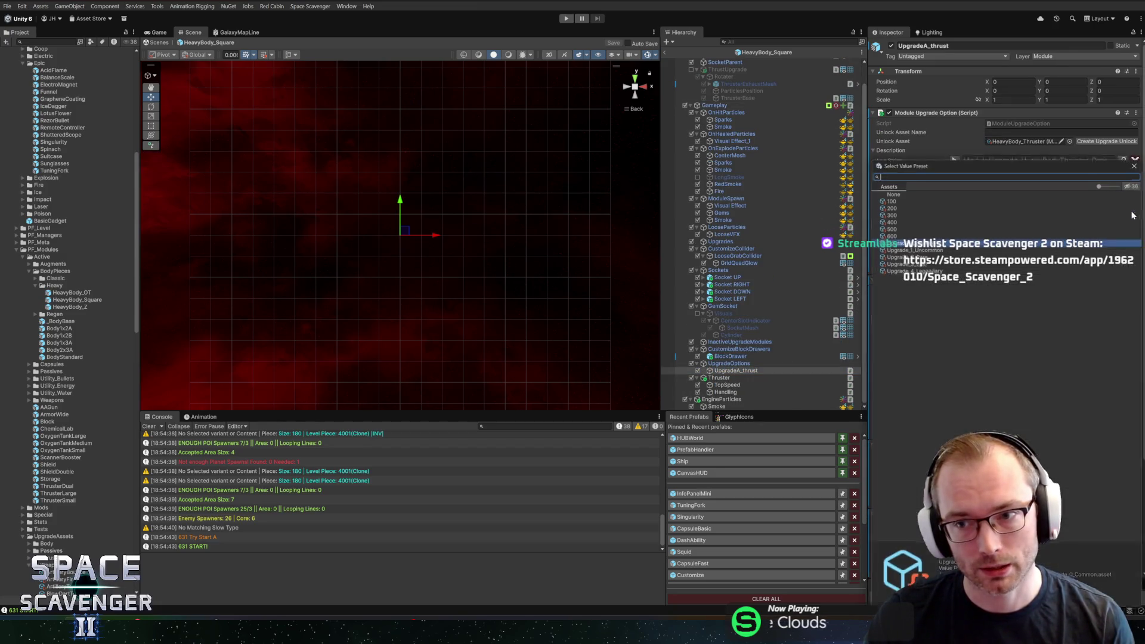
pyautogui.click(906, 251)
pyautogui.hotkey('ctrl', 's')
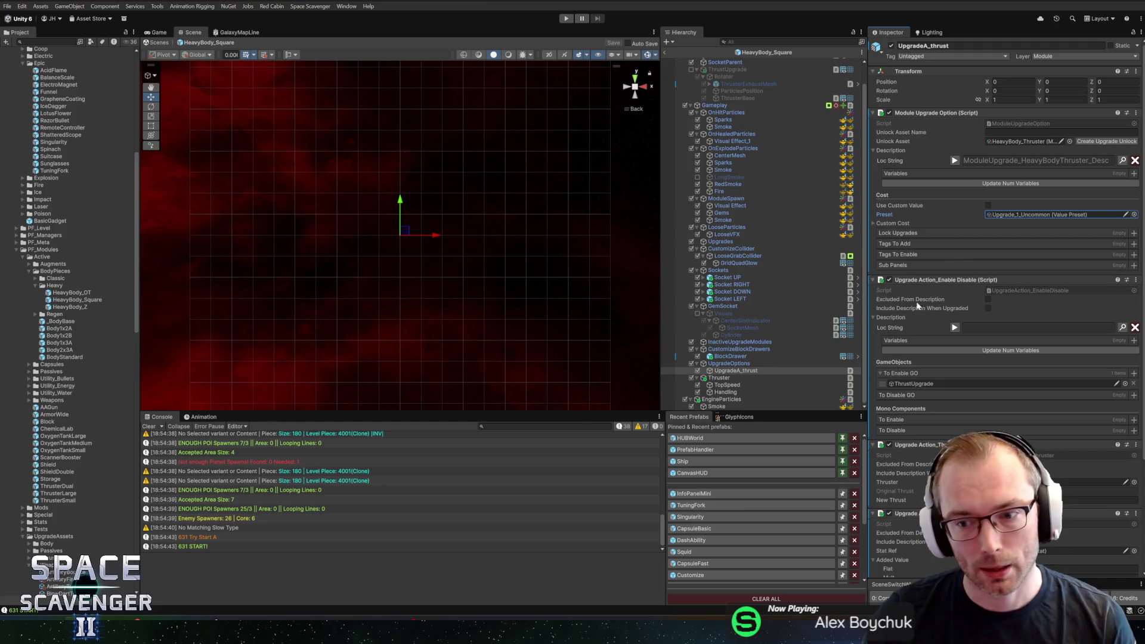
pyautogui.scroll(-4, 939, 319)
# - Set the upgrade's New Thrust to 20 and save
pyautogui.click(1014, 379)
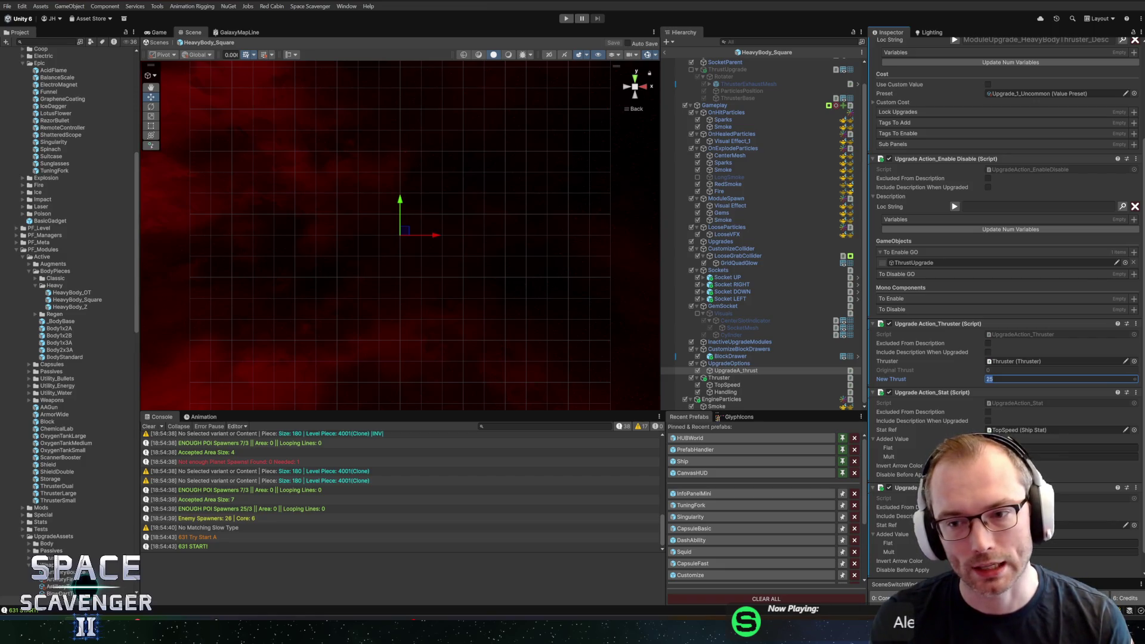
pyautogui.write('20')
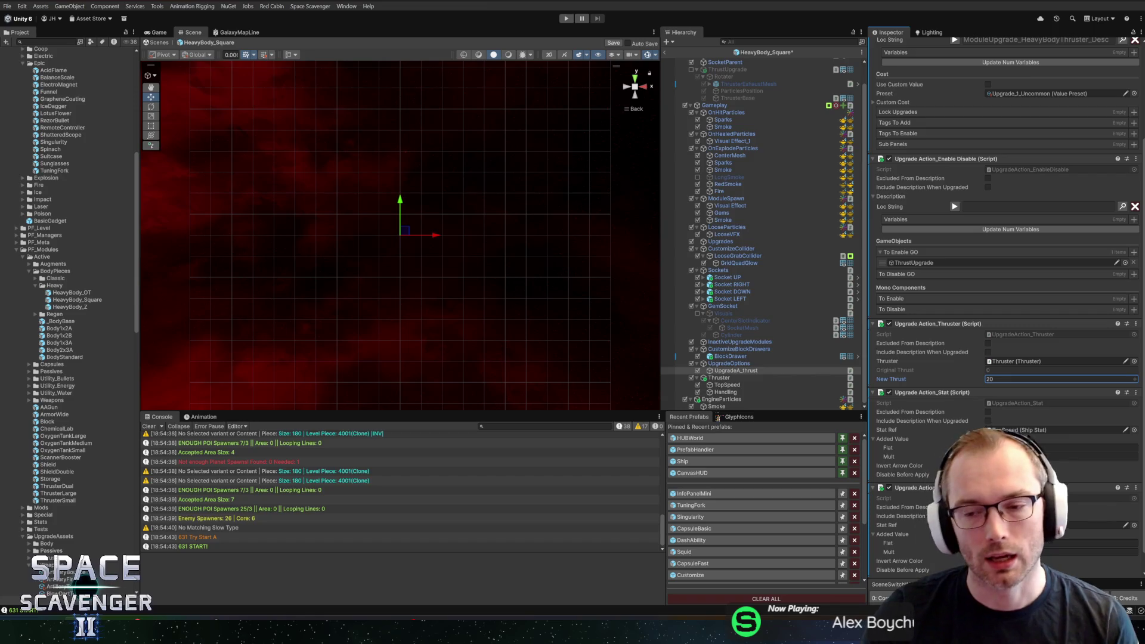
pyautogui.hotkey('ctrl', 's')
# - Set the flat TopSpeed bonus to 4, then exit prefab editing back to the scene
pyautogui.click(1013, 448)
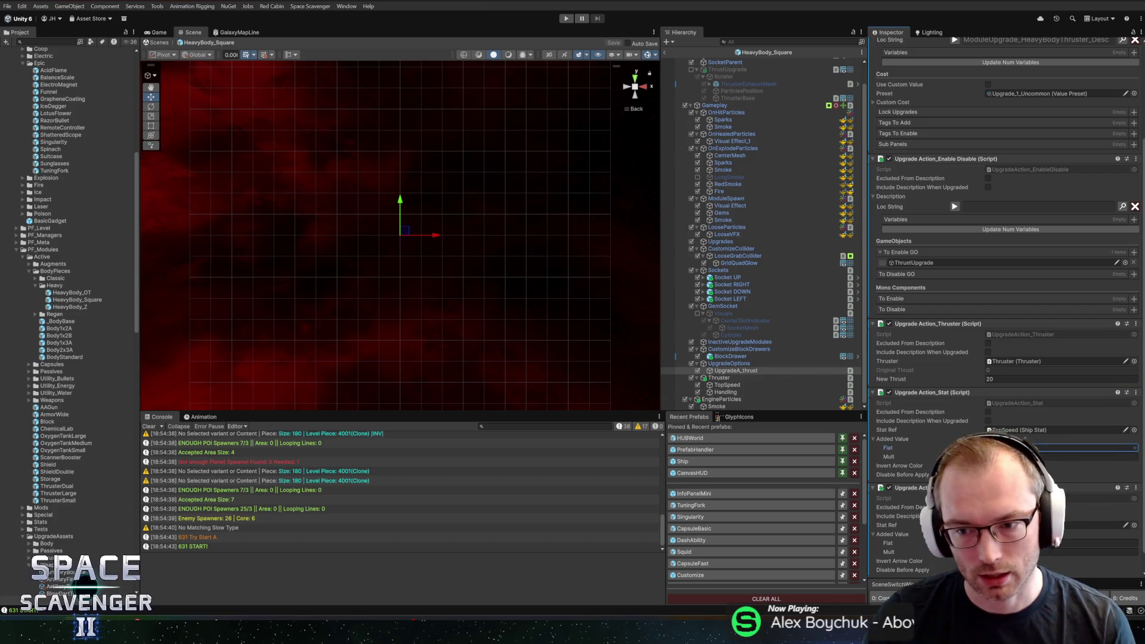
pyautogui.write('4')
pyautogui.scroll(-1, 1005, 298)
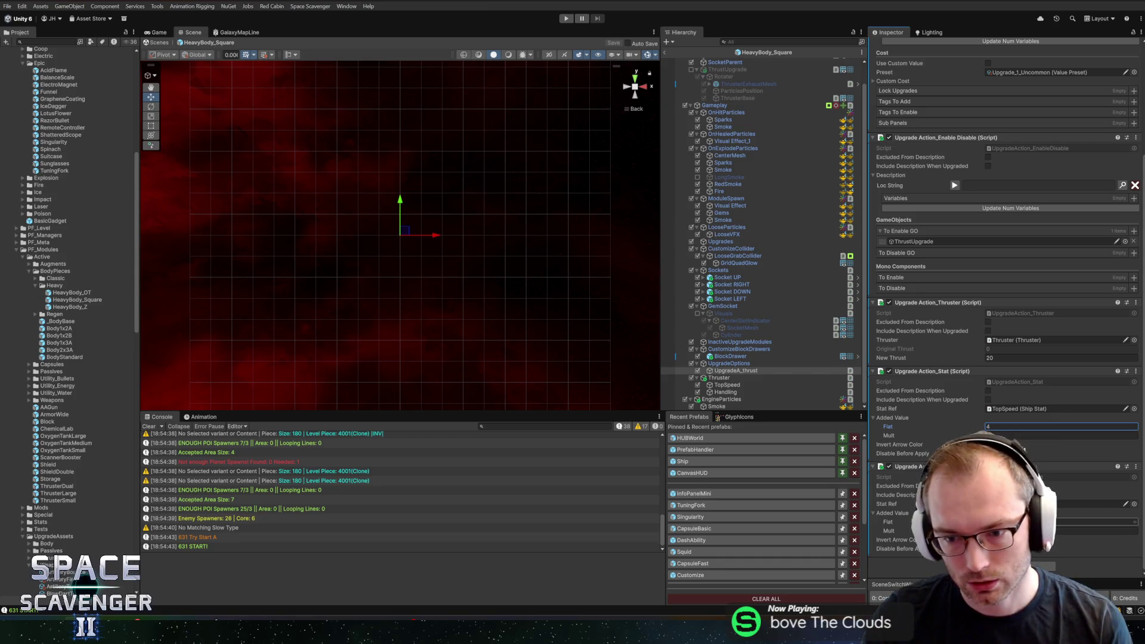
pyautogui.click(1097, 522)
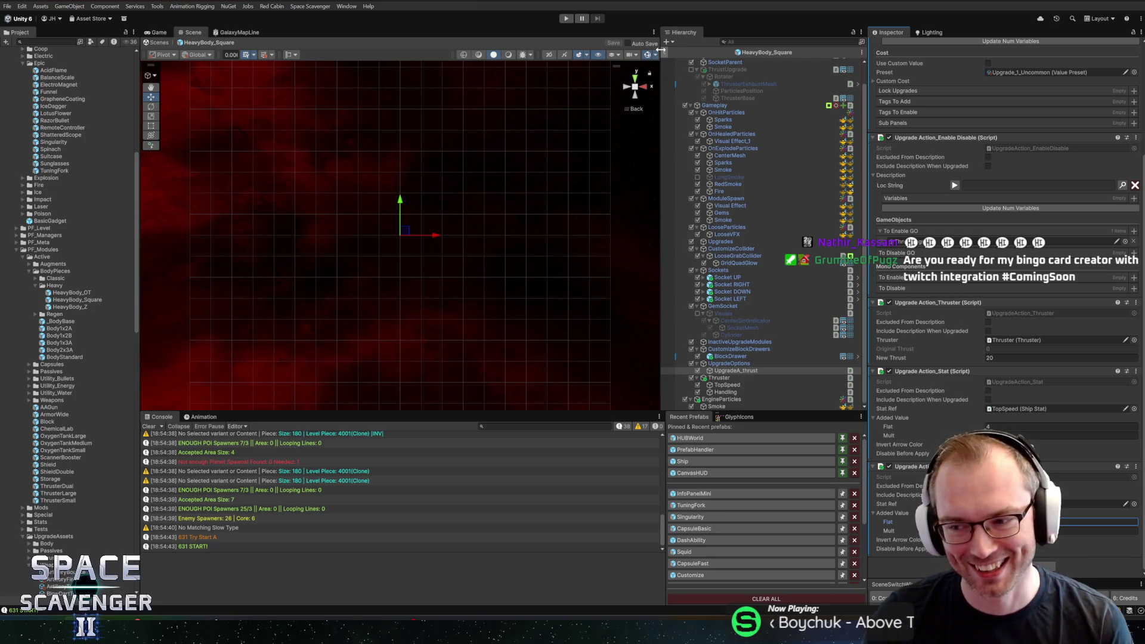
pyautogui.click(667, 53)
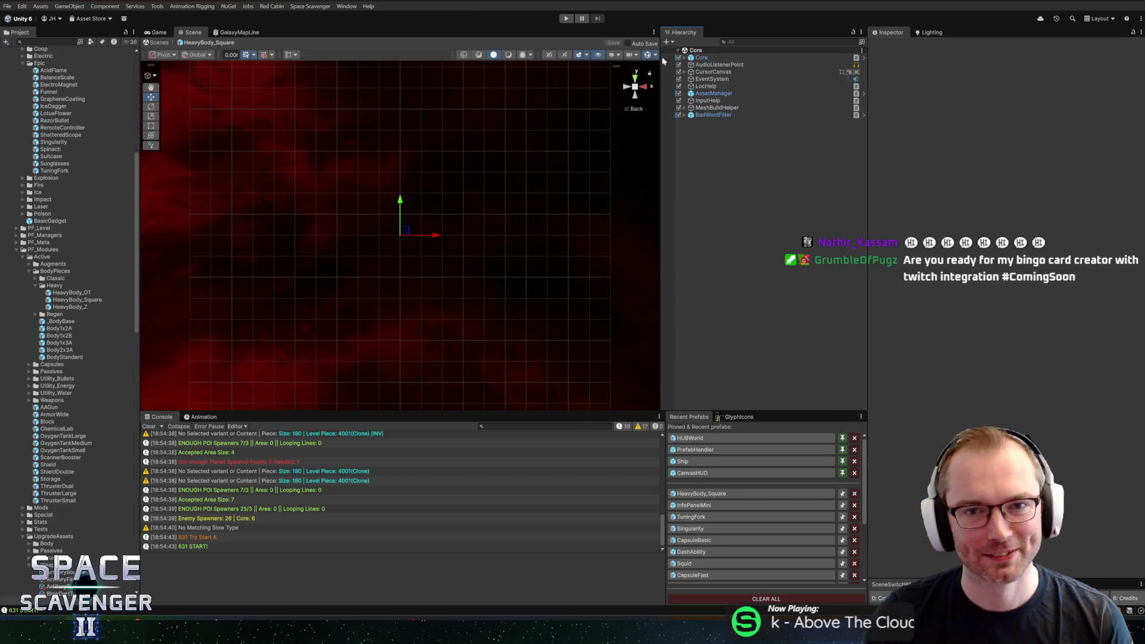
# - Collapse the Heavy and BodyPieces folders in the Project tree and scroll it to the top
pyautogui.scroll(-2, 291, 216)
pyautogui.moveTo(292, 217)
pyautogui.mouseDown()
pyautogui.moveTo(332, 134)
pyautogui.moveTo(321, 186)
pyautogui.mouseUp()
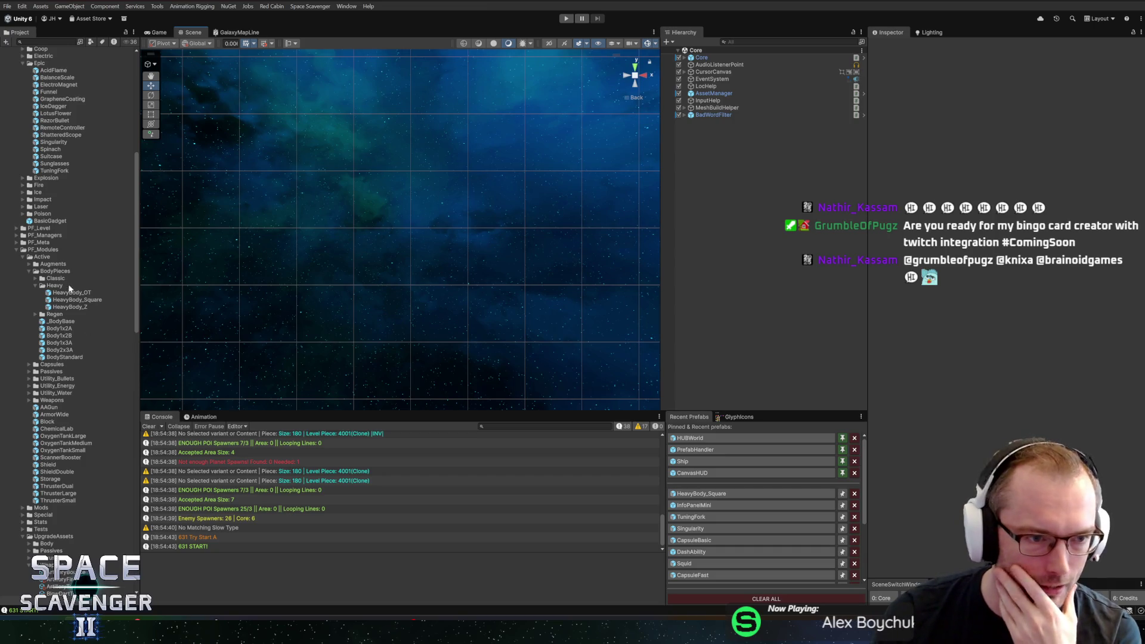
pyautogui.click(34, 284)
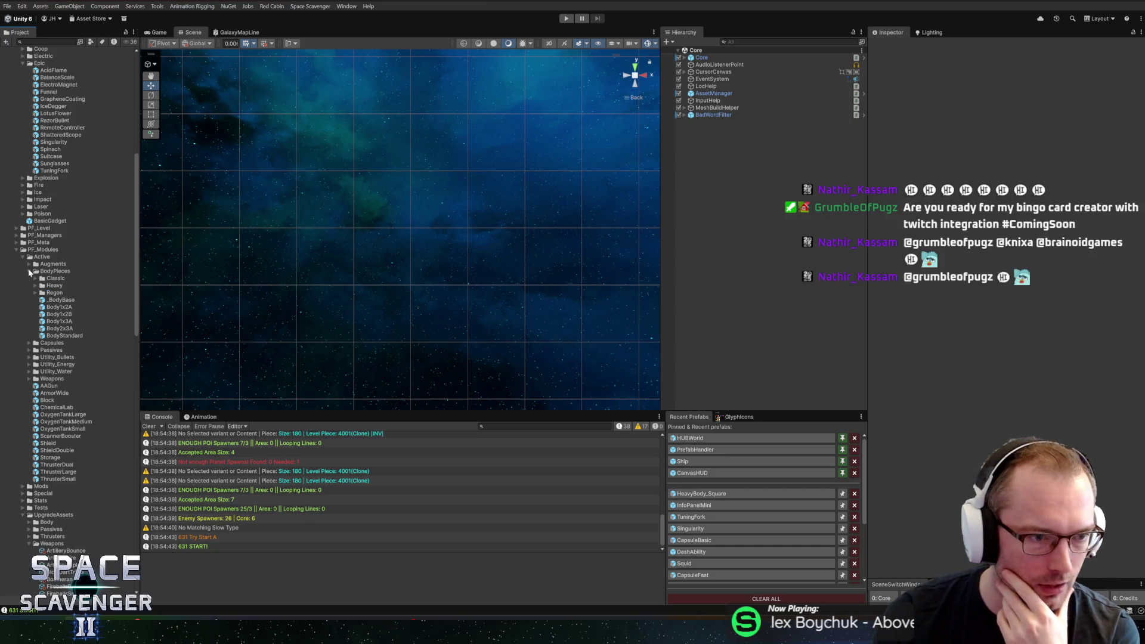
pyautogui.click(28, 270)
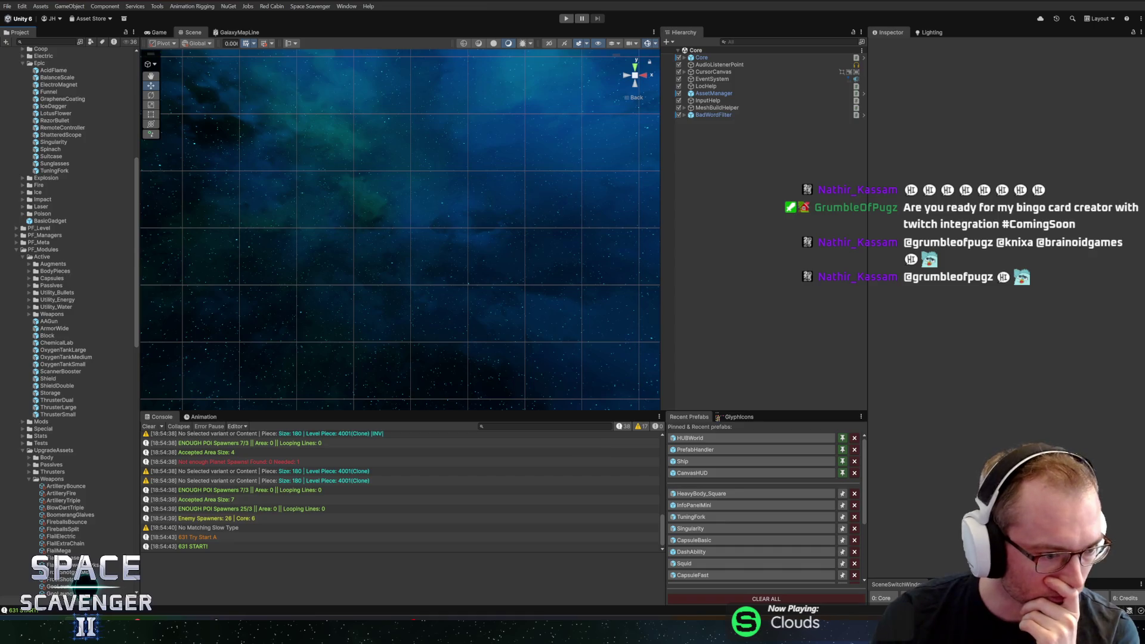
pyautogui.scroll(10, 81, 186)
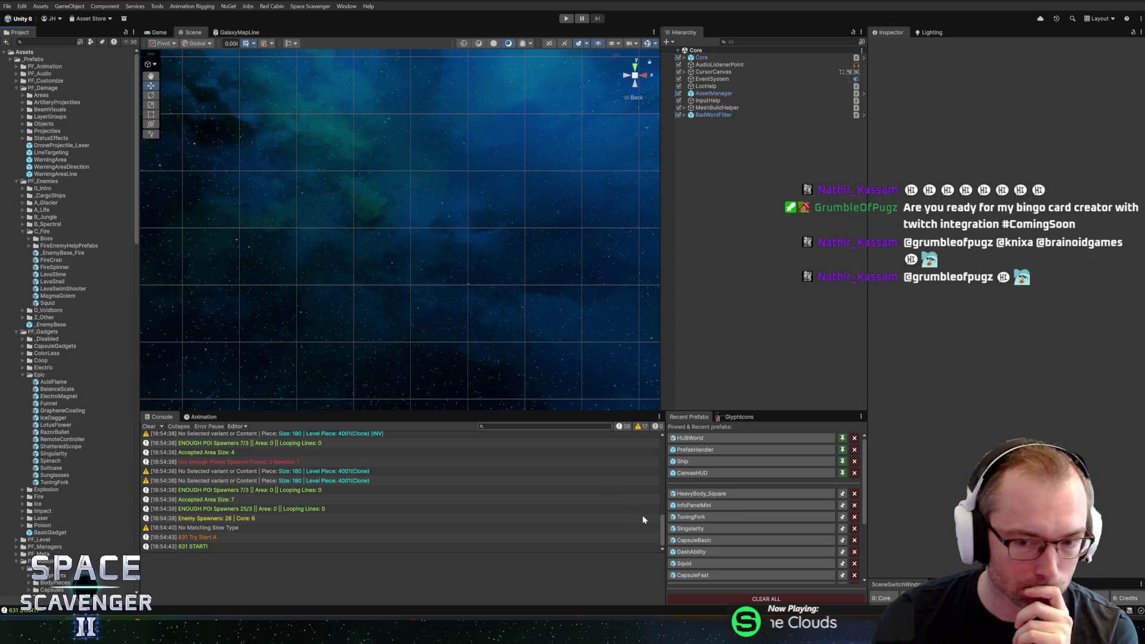
pyautogui.moveTo(135, 629)
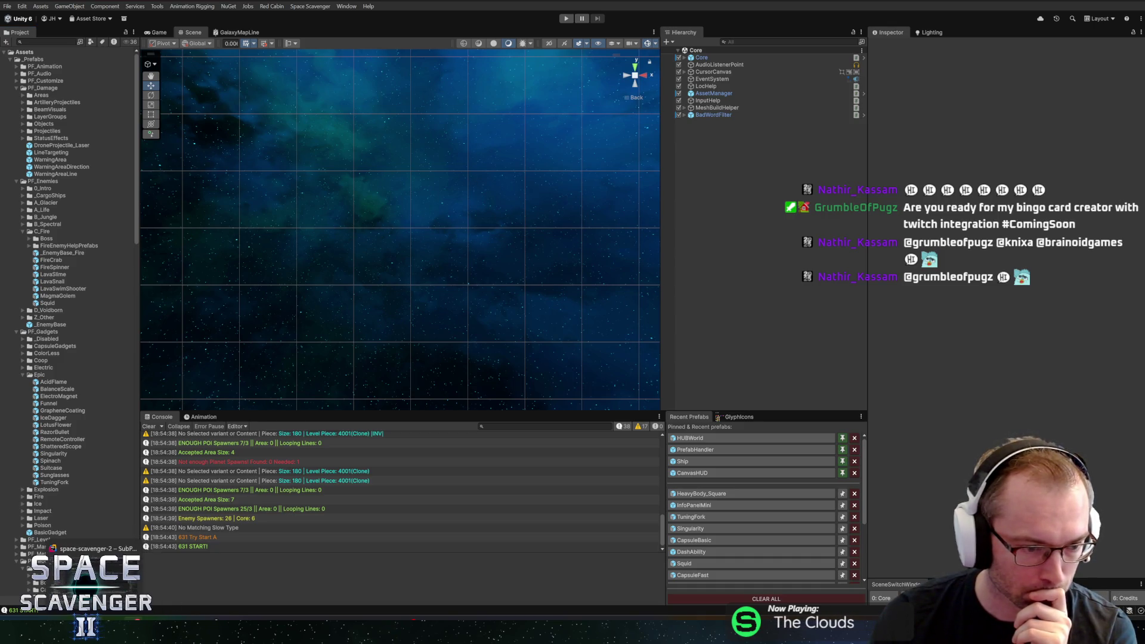
# - Commit both changed files to master with the summary 'Heavy Body balancing'
pyautogui.click(90, 567)
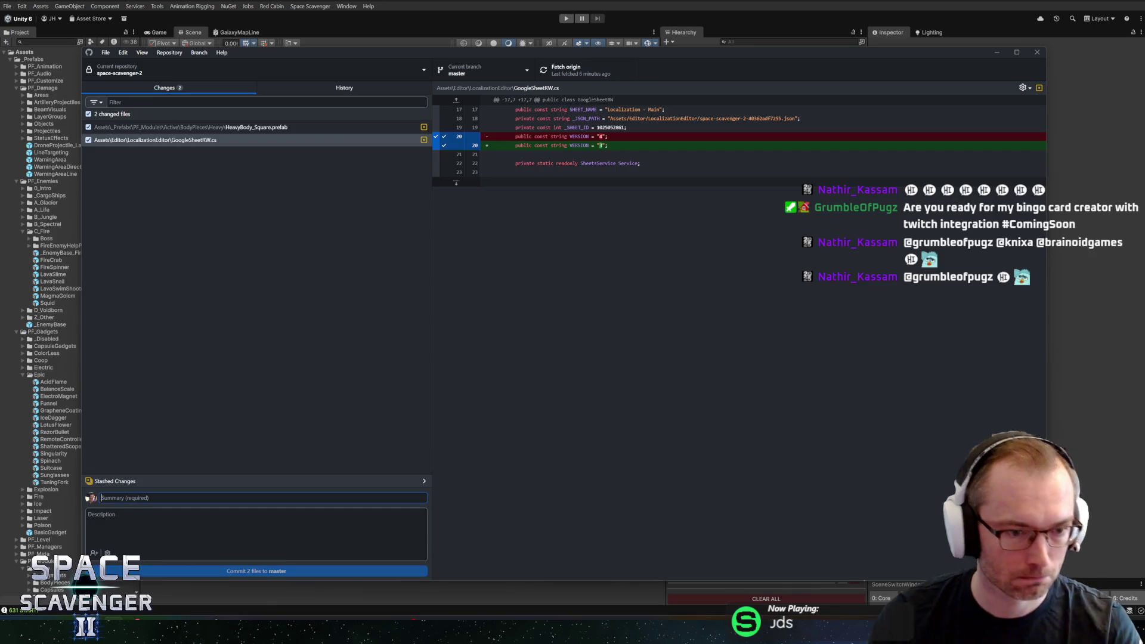
pyautogui.write('Heavy Body')
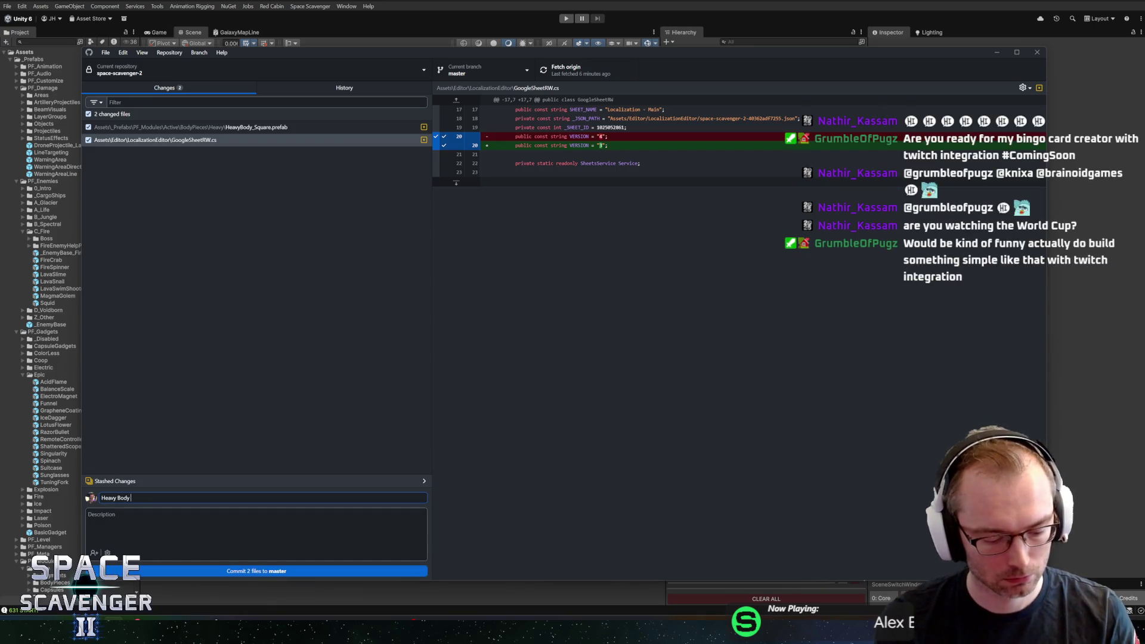
pyautogui.write(' balancing')
pyautogui.click(207, 567)
pyautogui.hotkey('alt', 'Tab')
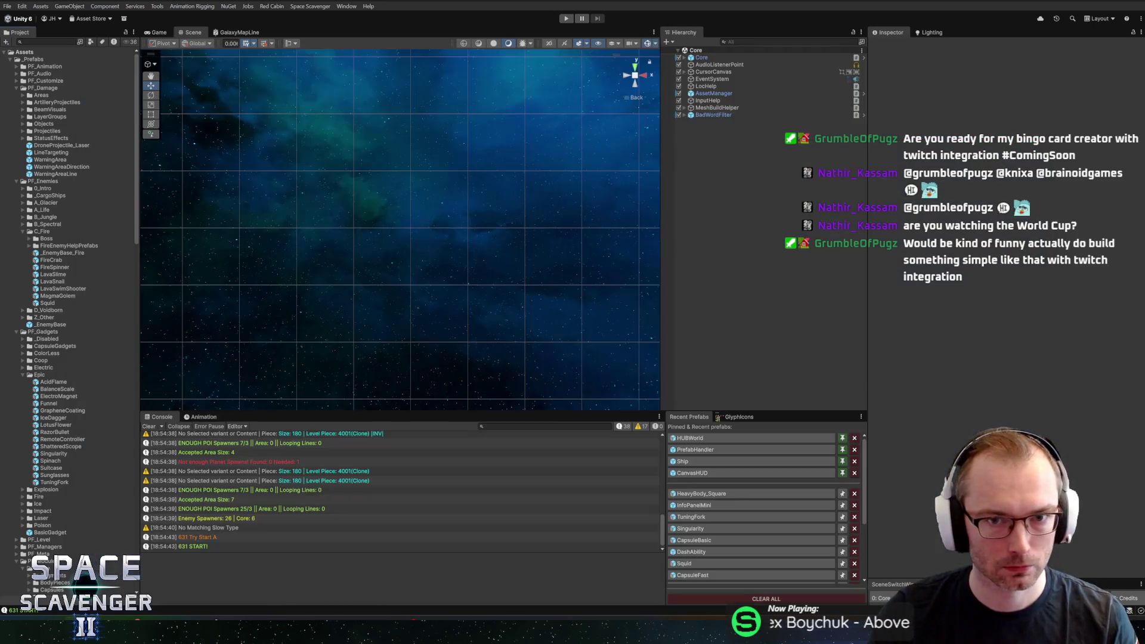
pyautogui.hotkey('alt', 'Tab')
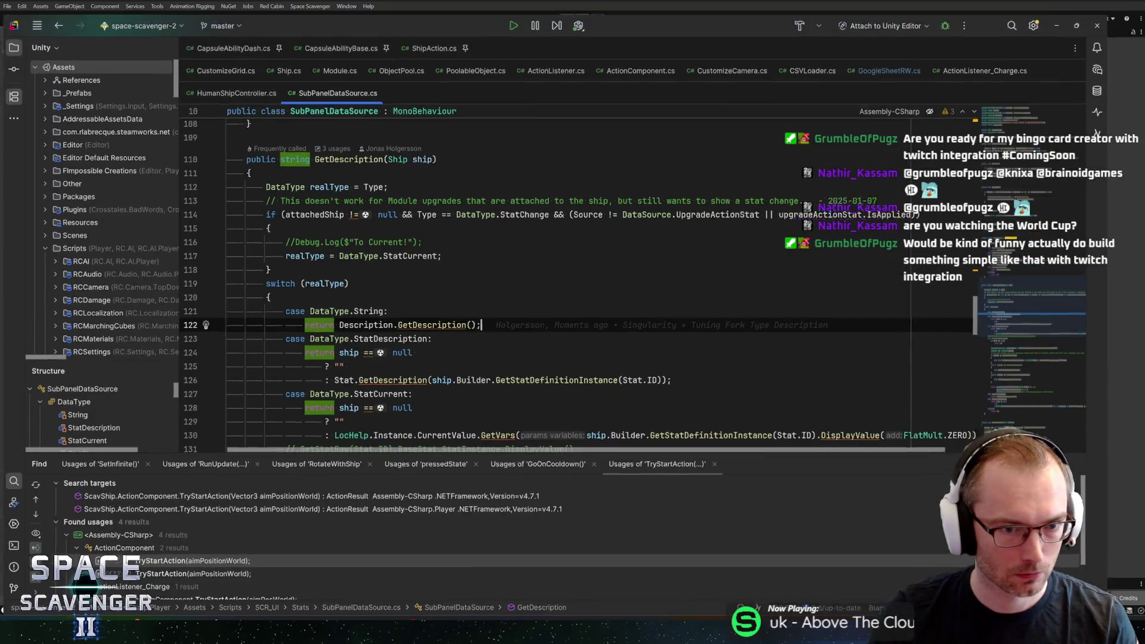
# - Review how GetDescription in SubPanelDataSource.cs builds text for each DataType case
pyautogui.hotkey('alt', 'Tab')
pyautogui.hotkey('alt', 'Tab')
pyautogui.hotkey('alt', 'Tab')
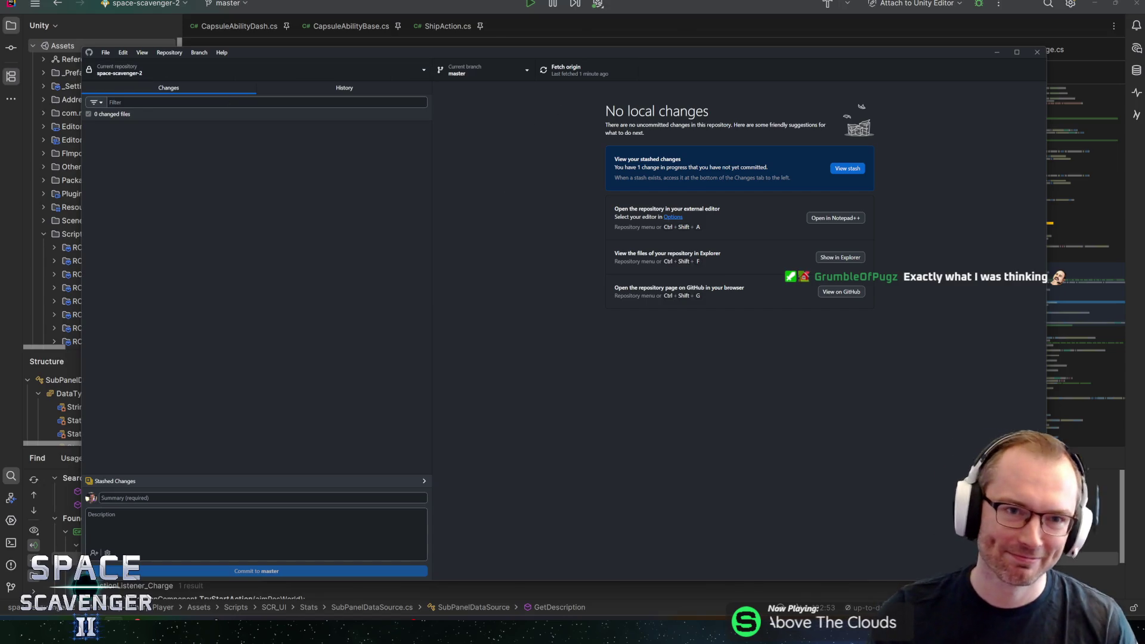
# - Confirm GitHub Desktop shows no local changes, then go to the HacknPlan board
pyautogui.click(247, 8)
pyautogui.hotkey('alt', 'Tab')
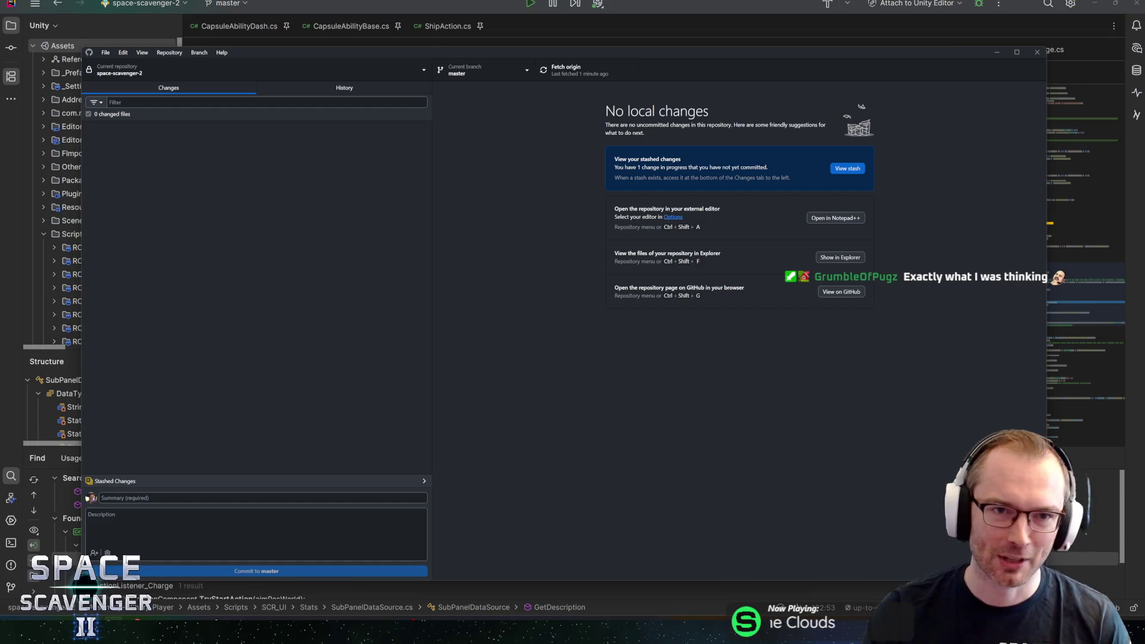
pyautogui.click(283, 572)
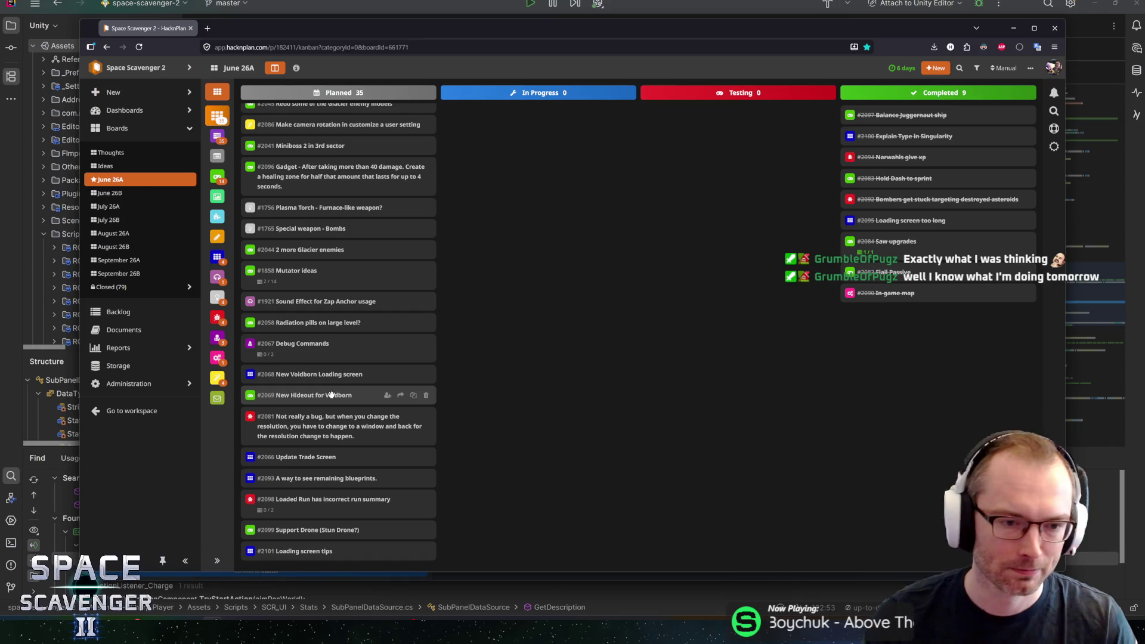
# - Move the Miniboss 2 in 3rd sector task to In Progress
pyautogui.scroll(7, 345, 310)
pyautogui.scroll(-5, 339, 304)
pyautogui.scroll(5, 331, 285)
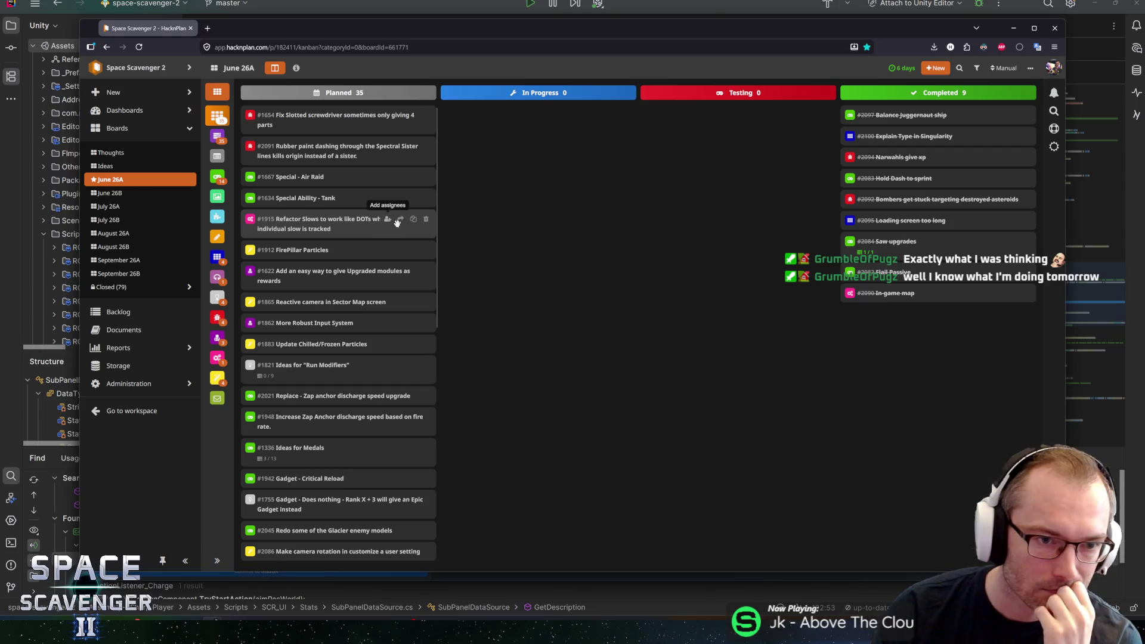
pyautogui.scroll(-5, 375, 239)
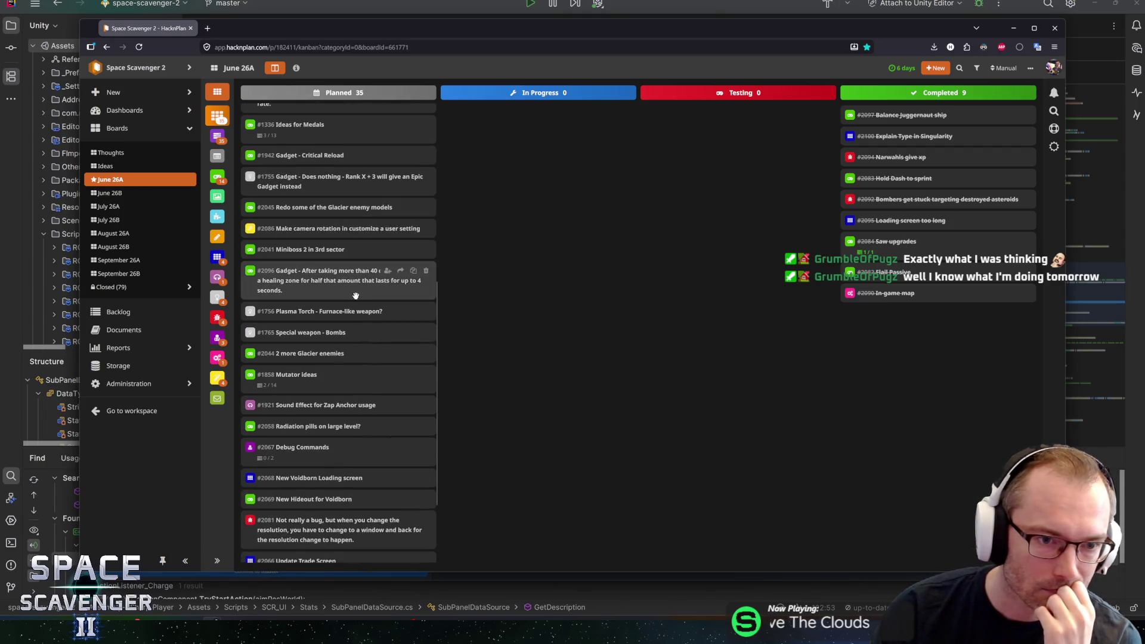
pyautogui.scroll(-2, 349, 298)
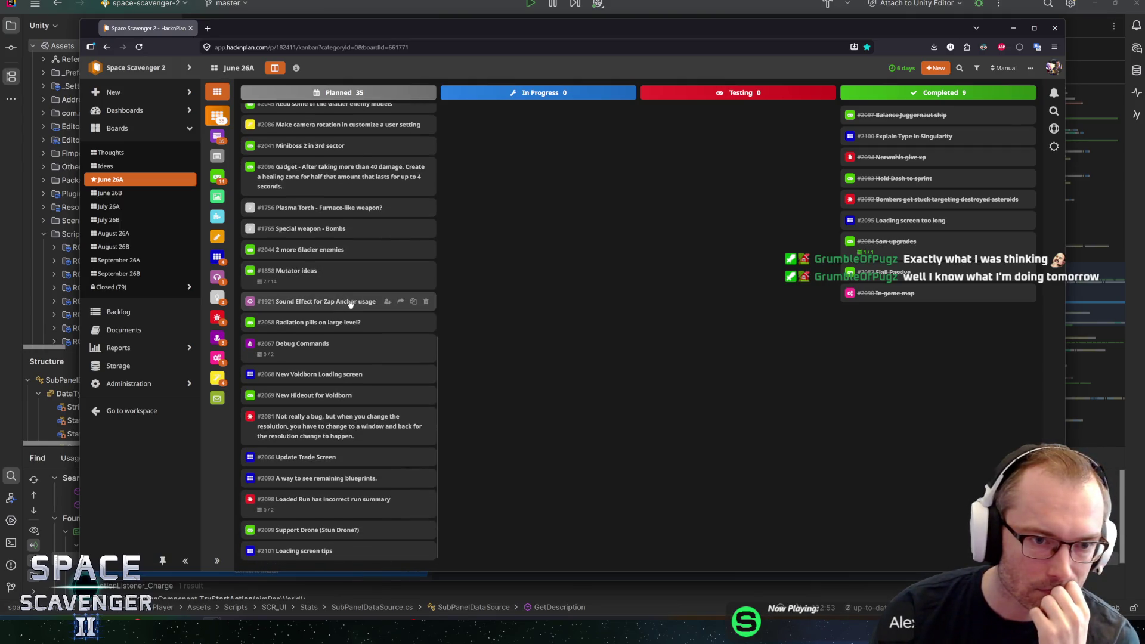
pyautogui.moveTo(310, 146); pyautogui.dragTo(536, 114)
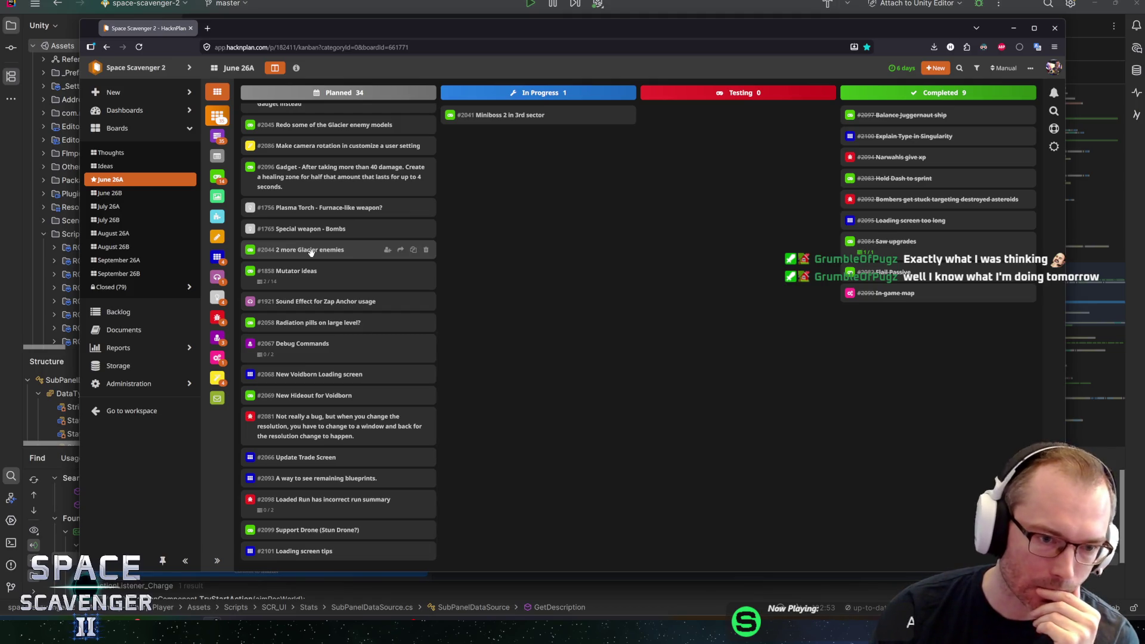
# - Tick both Debug Commands subtasks to complete it, and start New Hideout for Voidborn
pyautogui.click(320, 344)
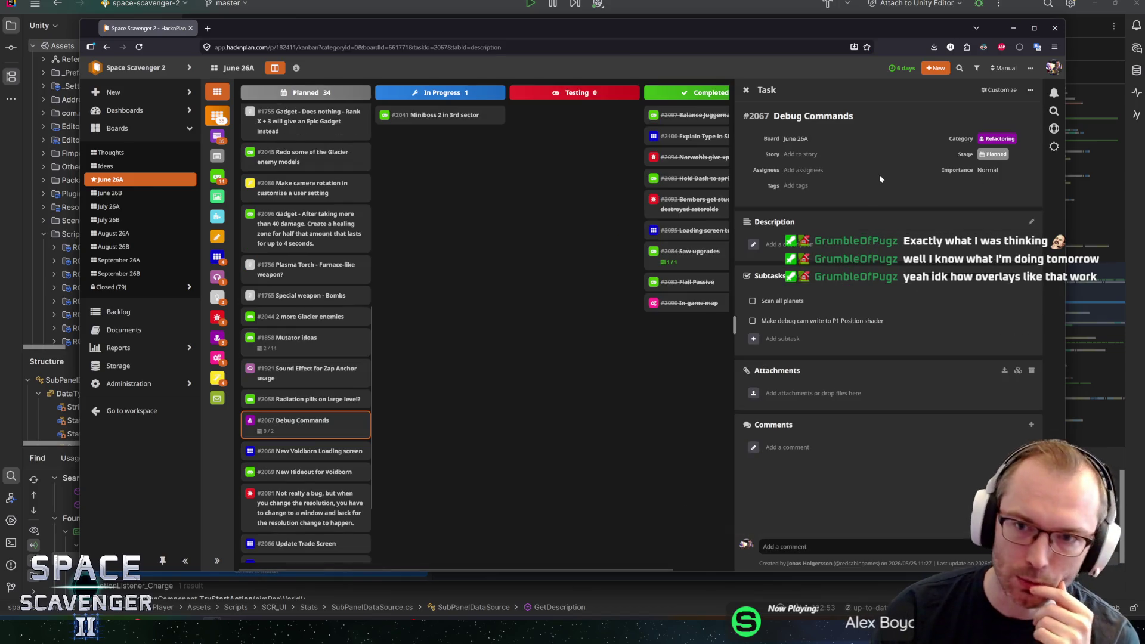
pyautogui.click(752, 300)
pyautogui.click(752, 320)
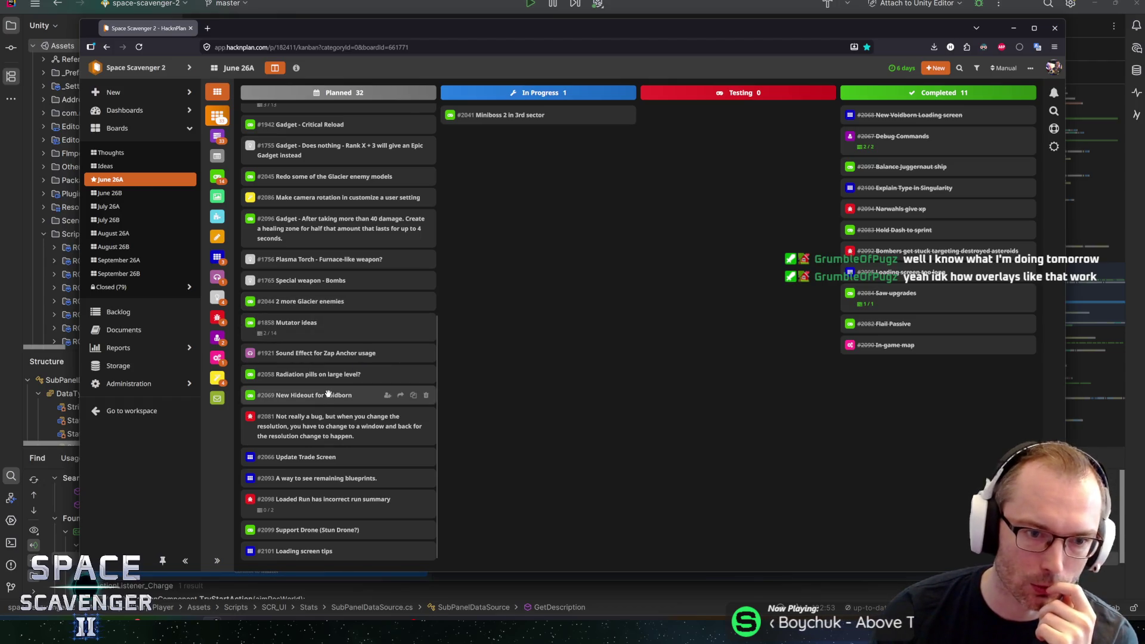
pyautogui.moveTo(327, 394)
pyautogui.mouseDown()
pyautogui.moveTo(540, 143)
pyautogui.moveTo(525, 117)
pyautogui.mouseUp()
# - Move the Miniboss 2 in 3rd sector task back to the Planned column
pyautogui.moveTo(497, 135)
pyautogui.mouseDown()
pyautogui.moveTo(444, 291)
pyautogui.moveTo(297, 411)
pyautogui.mouseUp()
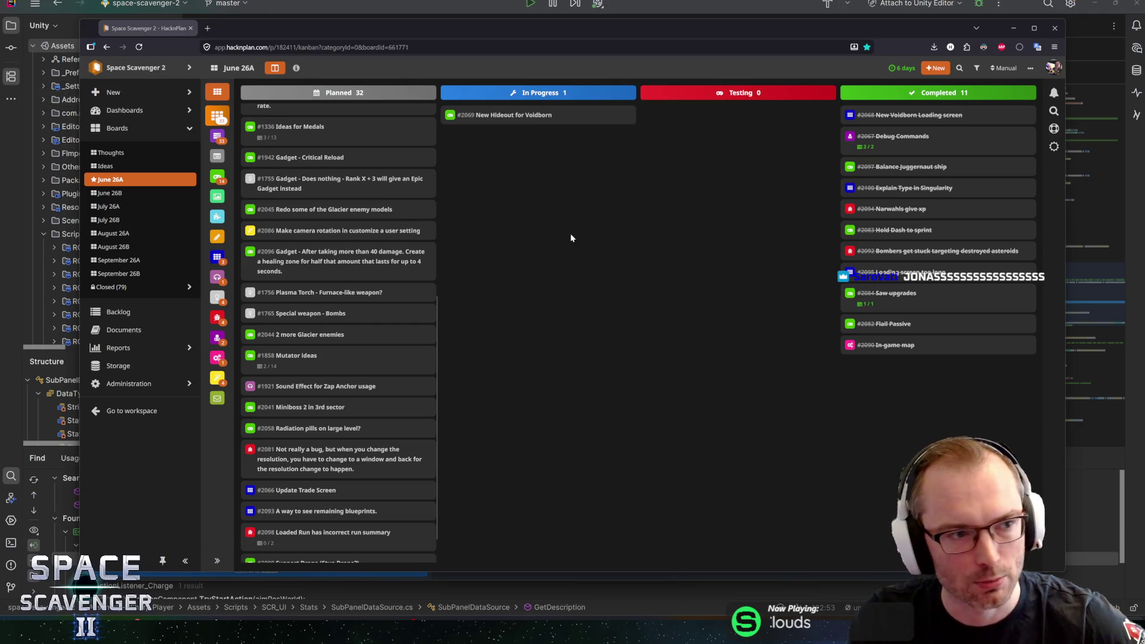
pyautogui.scroll(-1, 292, 375)
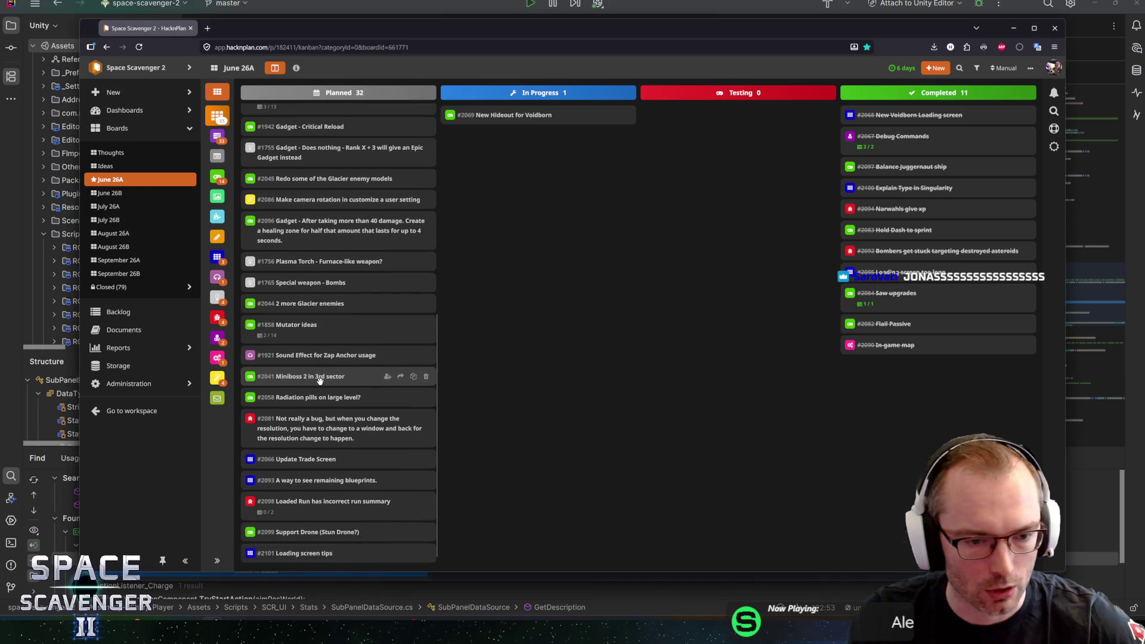
pyautogui.scroll(6, 292, 373)
pyautogui.hotkey('alt', 'Tab')
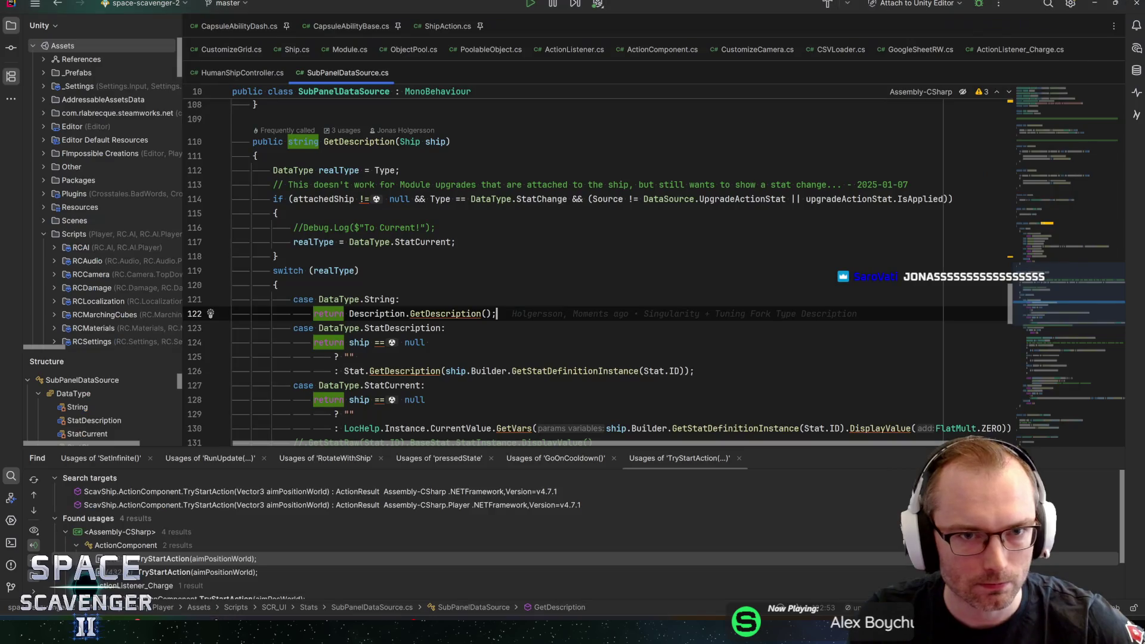
# - Search the project for 'hideout', reveal HideoutLevel in its folder and open it
pyautogui.hotkey('alt', 'Tab')
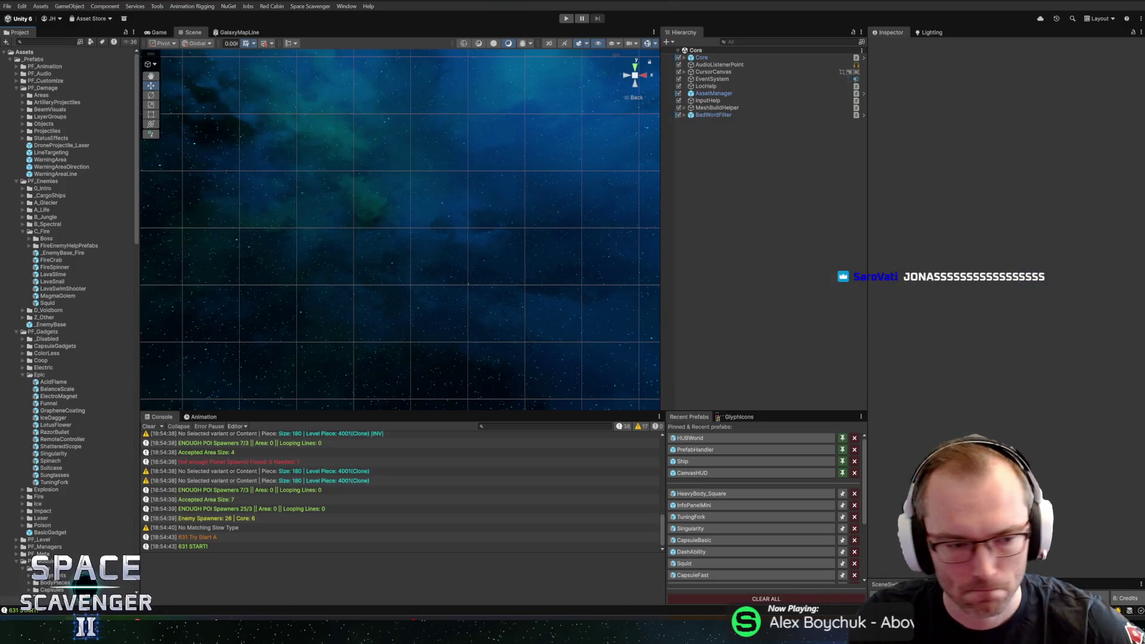
pyautogui.click(51, 41)
pyautogui.write('eout')
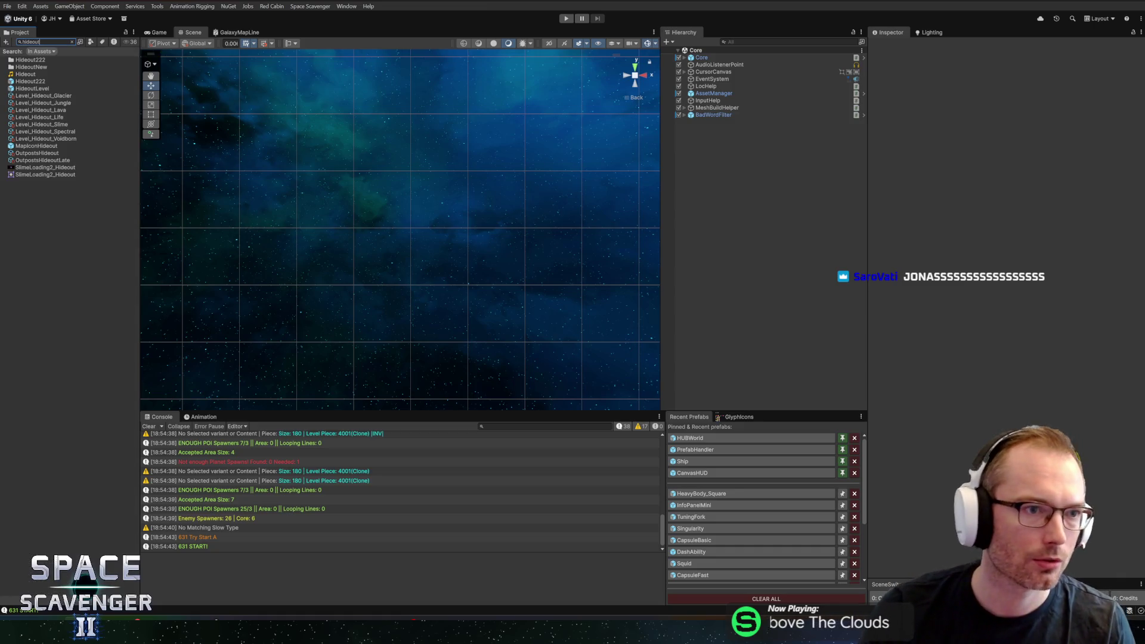
pyautogui.click(33, 82)
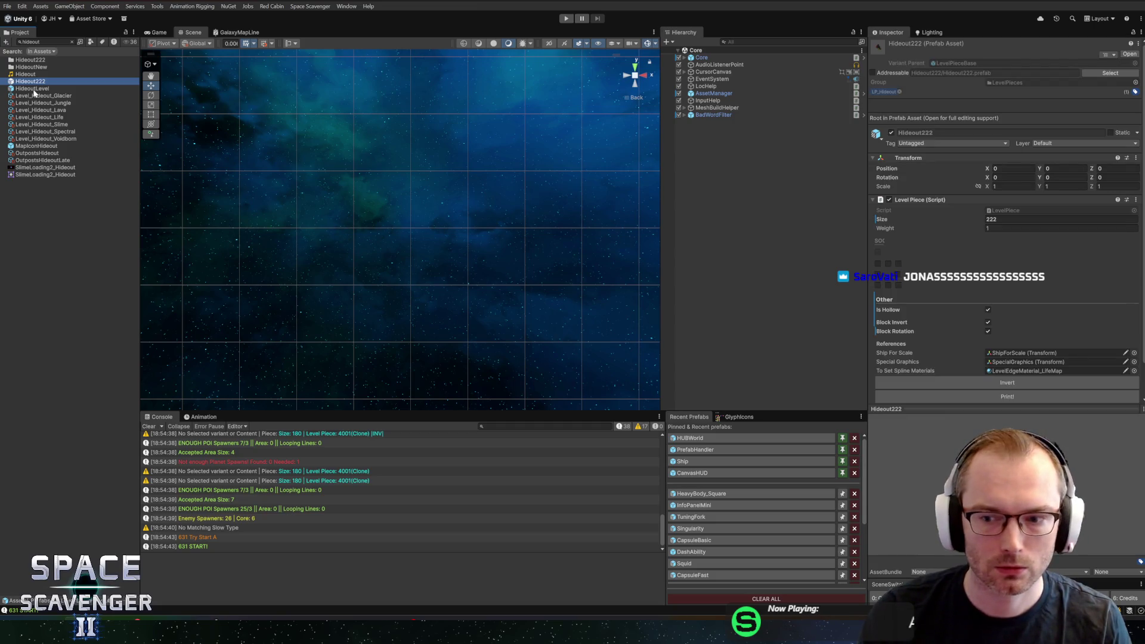
pyautogui.click(33, 88)
pyautogui.click(72, 41)
pyautogui.scroll(-5, 59, 381)
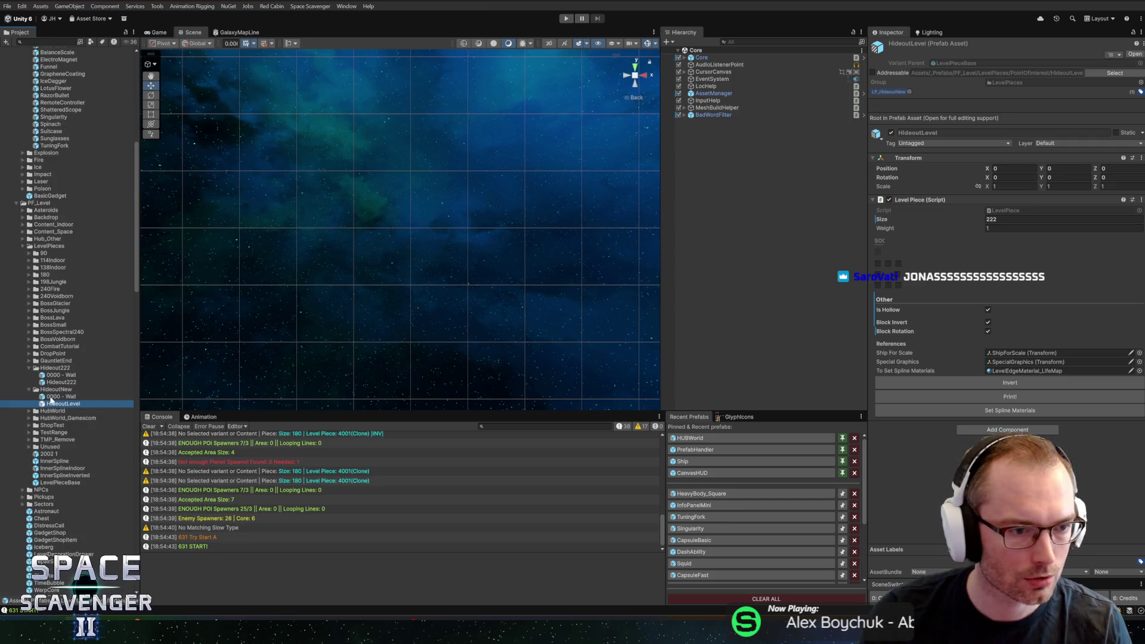
pyautogui.doubleClick(46, 405)
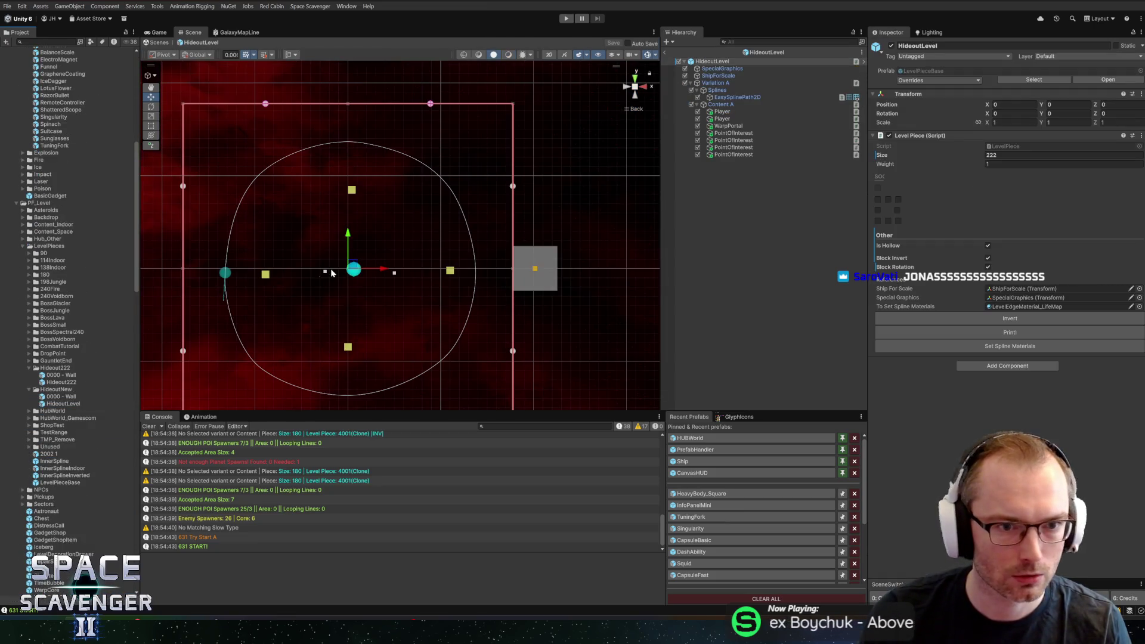
# - Open the old Hideout222 prefab to compare it with the new piece
pyautogui.doubleClick(47, 382)
pyautogui.scroll(-3, 342, 274)
pyautogui.scroll(4, 474, 216)
pyautogui.scroll(-3, 476, 220)
pyautogui.scroll(2, 486, 230)
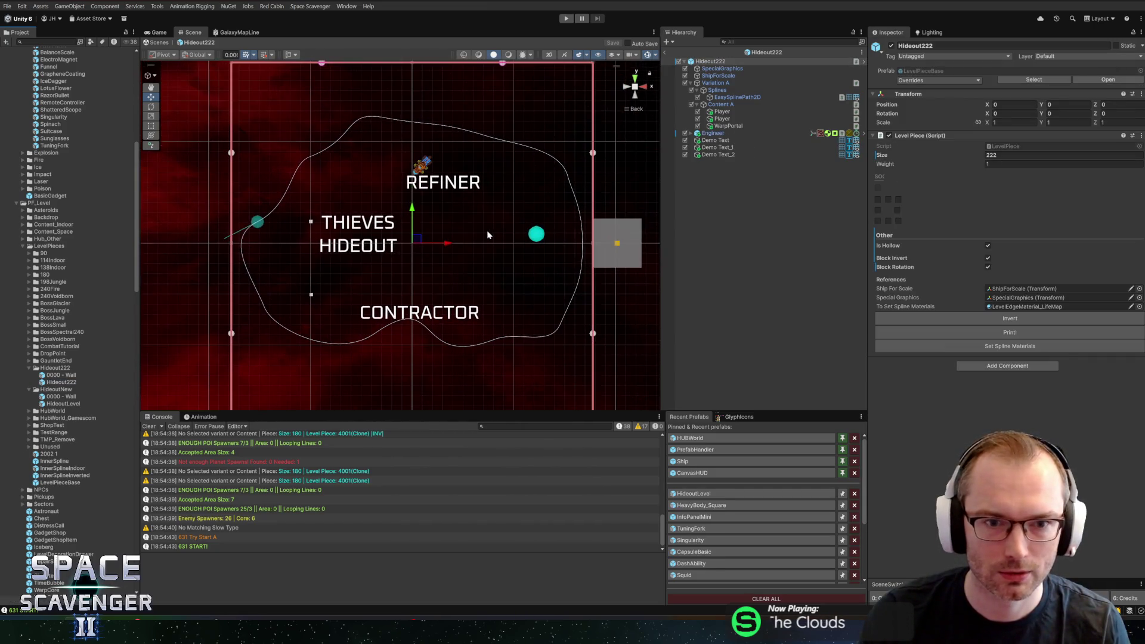
pyautogui.scroll(-2, 424, 238)
pyautogui.scroll(2, 424, 238)
pyautogui.scroll(-2, 477, 208)
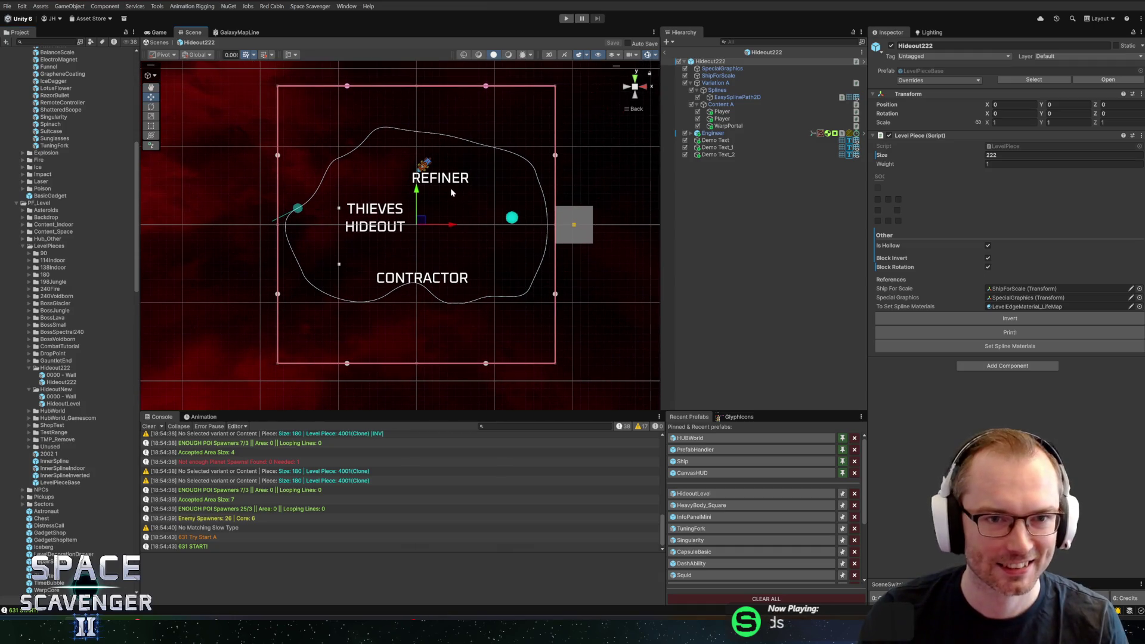
# - Look over Hideout222's Thieves Hideout, Refiner and Contractor areas
pyautogui.click(47, 369)
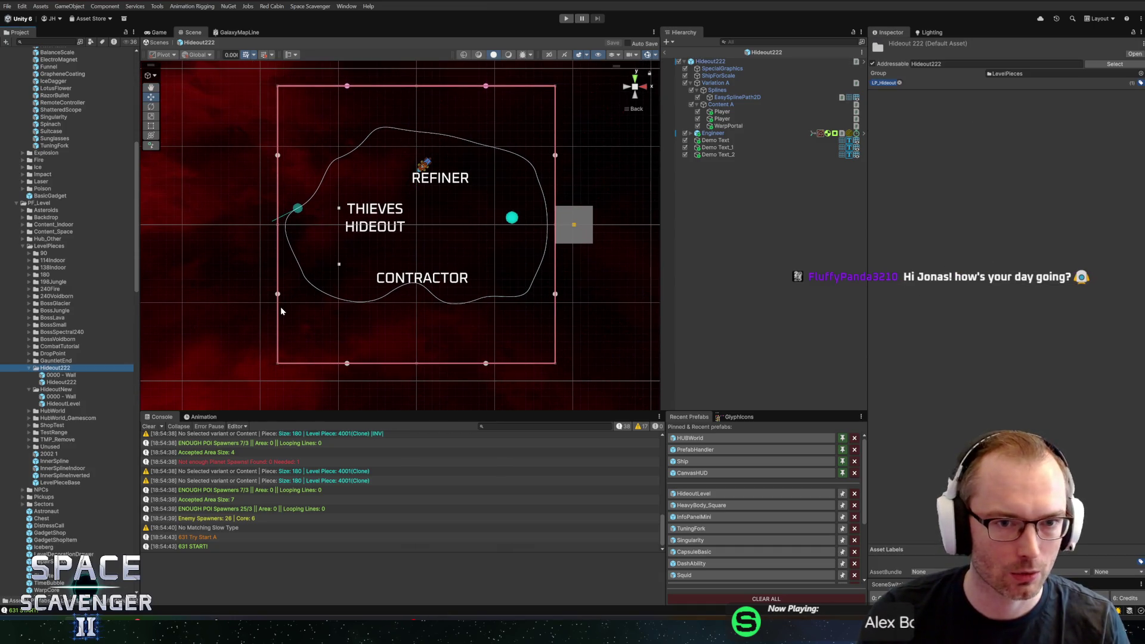
pyautogui.scroll(4, 511, 179)
pyautogui.moveTo(475, 181)
pyautogui.mouseDown()
pyautogui.moveTo(363, 234)
pyautogui.moveTo(422, 347)
pyautogui.moveTo(447, 180)
pyautogui.moveTo(479, 151)
pyautogui.mouseUp()
pyautogui.scroll(-4, 399, 225)
pyautogui.scroll(2, 479, 150)
pyautogui.moveTo(519, 204)
pyautogui.mouseDown()
pyautogui.moveTo(511, 179)
pyautogui.moveTo(496, 204)
pyautogui.moveTo(534, 202)
pyautogui.moveTo(493, 167)
pyautogui.moveTo(248, 167)
pyautogui.moveTo(505, 217)
pyautogui.mouseUp()
pyautogui.scroll(-3, 506, 217)
pyautogui.scroll(3, 427, 210)
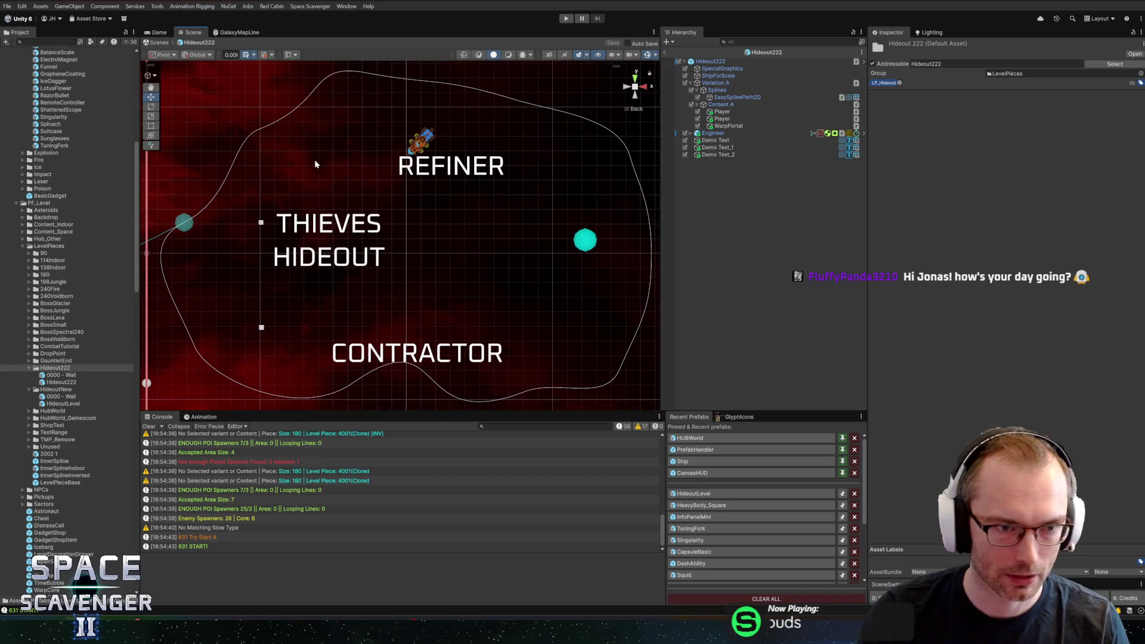
# - Delete the Hideout222 folder and confirm the deletion
pyautogui.click(55, 367)
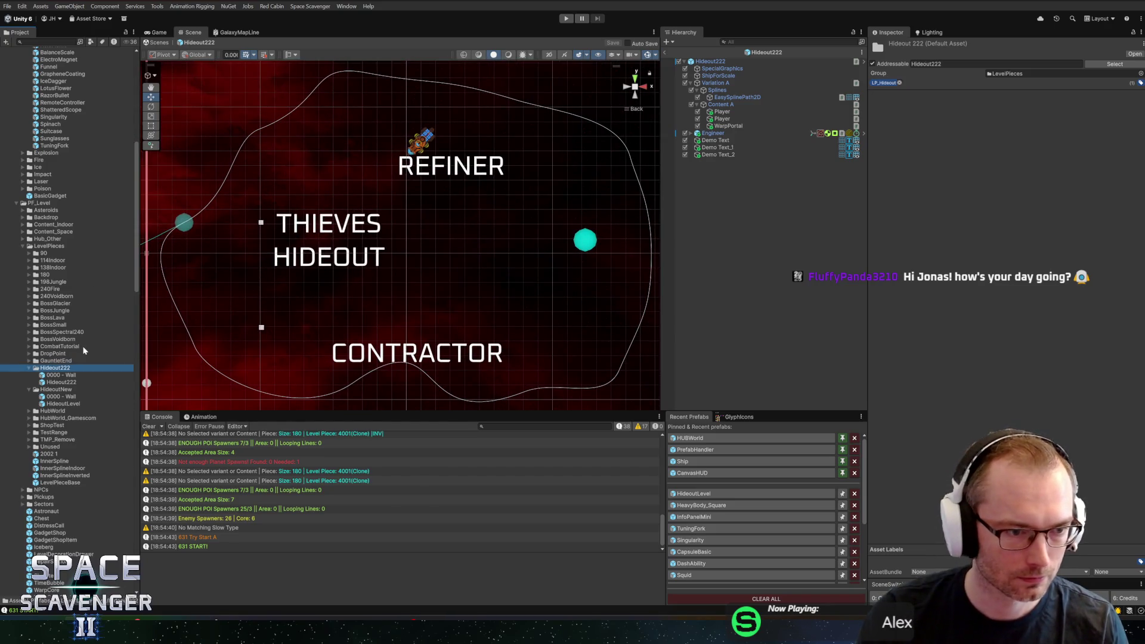
pyautogui.press('Delete')
pyautogui.click(583, 324)
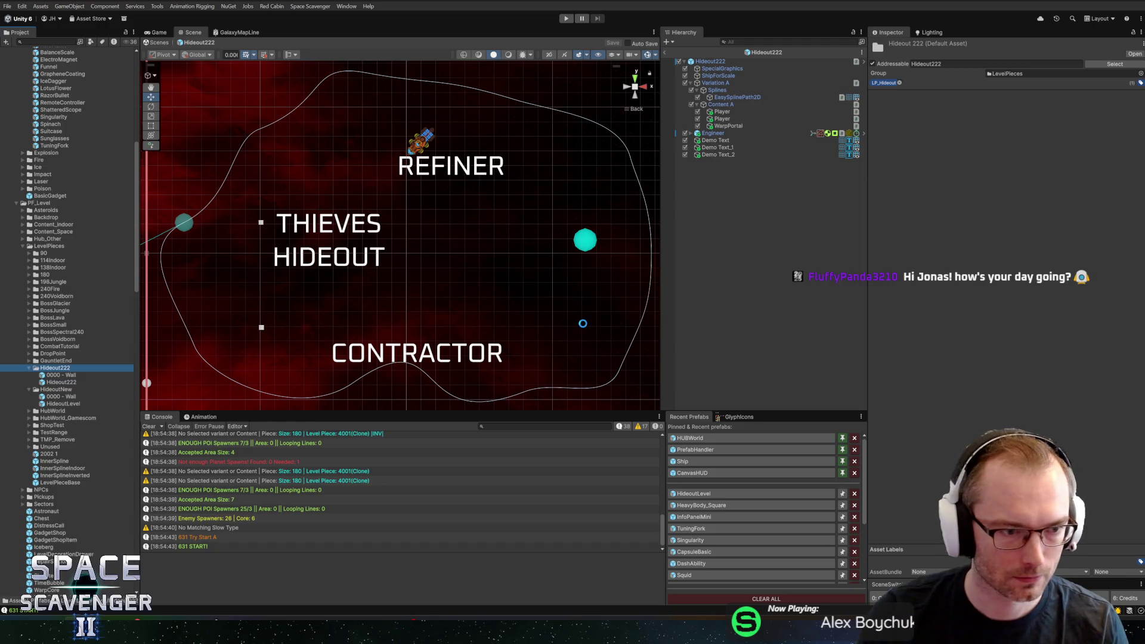
pyautogui.click(53, 382)
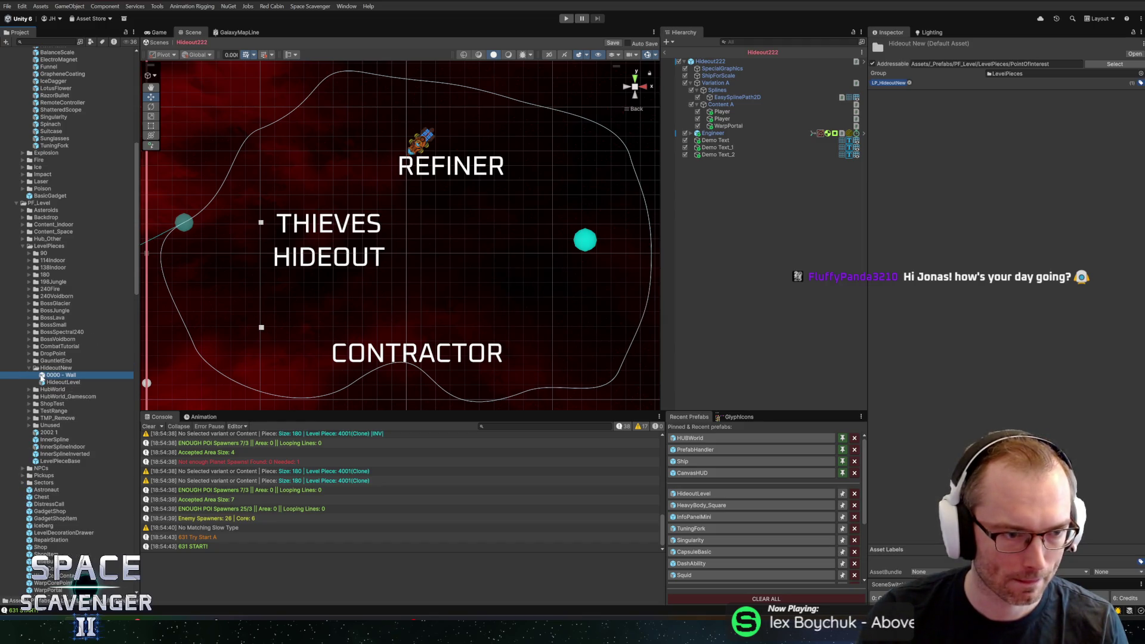
# - Open HideoutLevel, frame it, and enlarge the Scene view to show its player, portal and points of interest
pyautogui.doubleClick(51, 382)
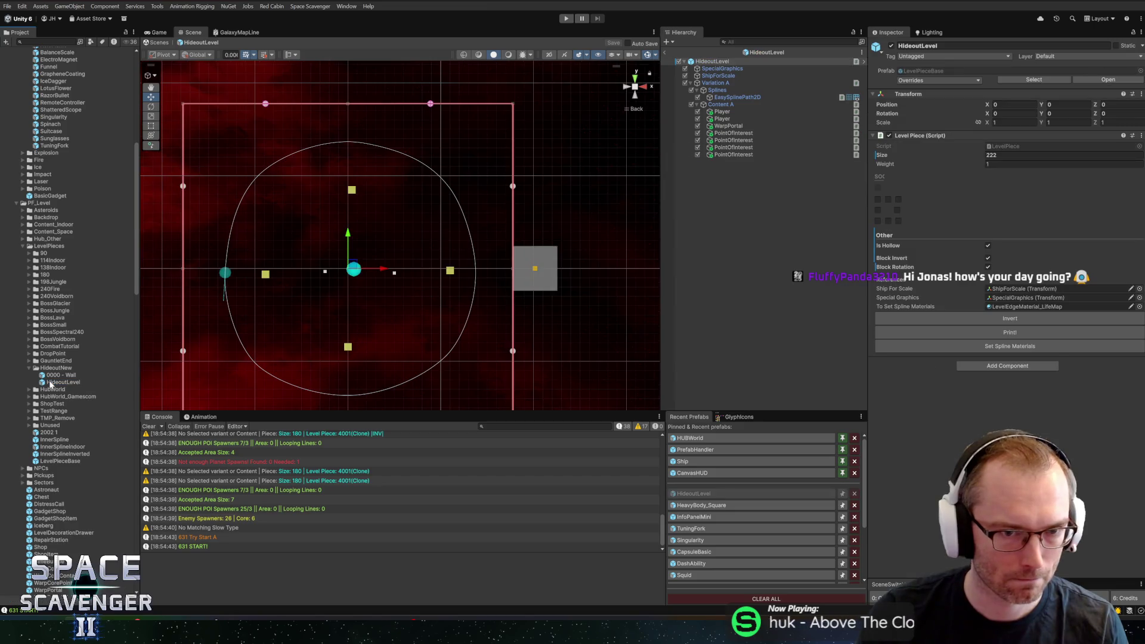
pyautogui.press('f')
pyautogui.scroll(2, 469, 242)
pyautogui.scroll(-2, 488, 239)
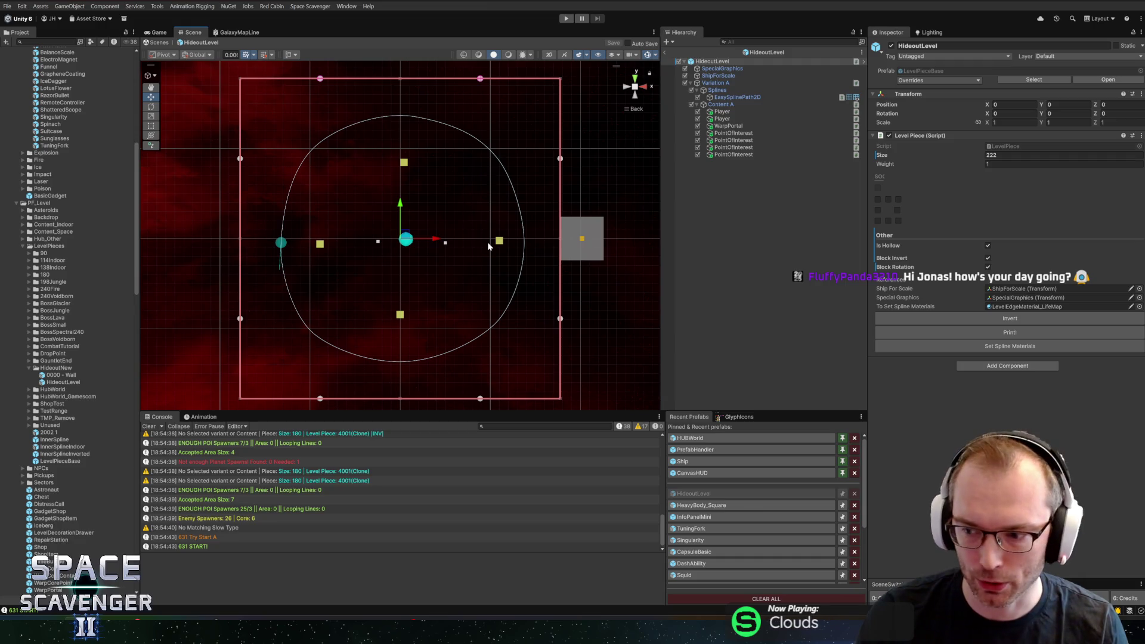
pyautogui.moveTo(393, 412); pyautogui.dragTo(394, 464)
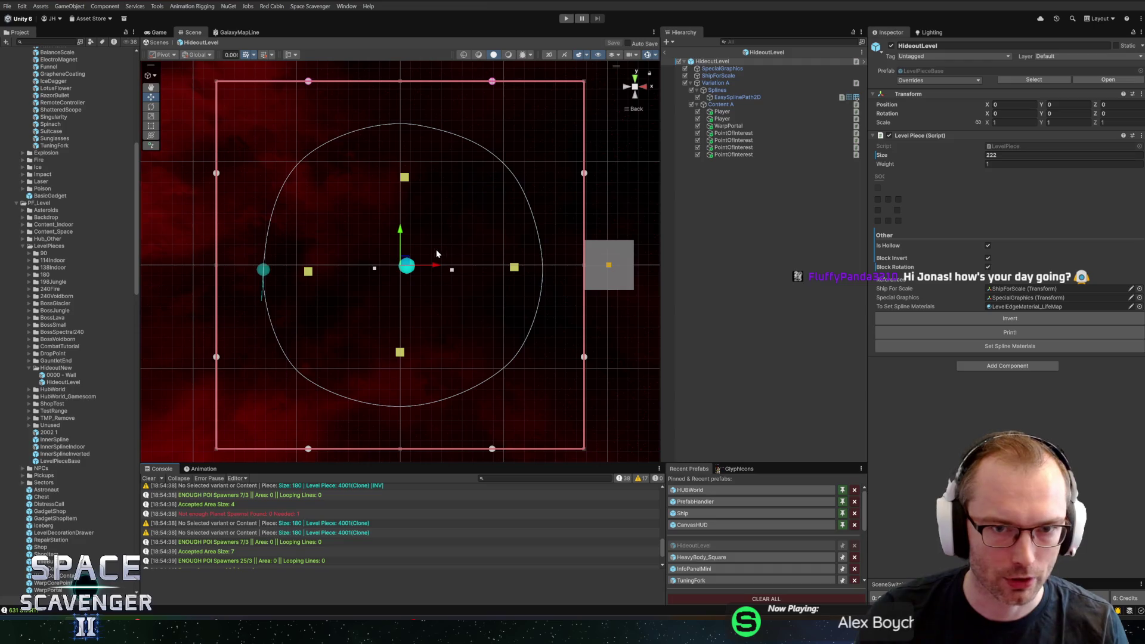
pyautogui.moveTo(436, 254); pyautogui.dragTo(418, 248)
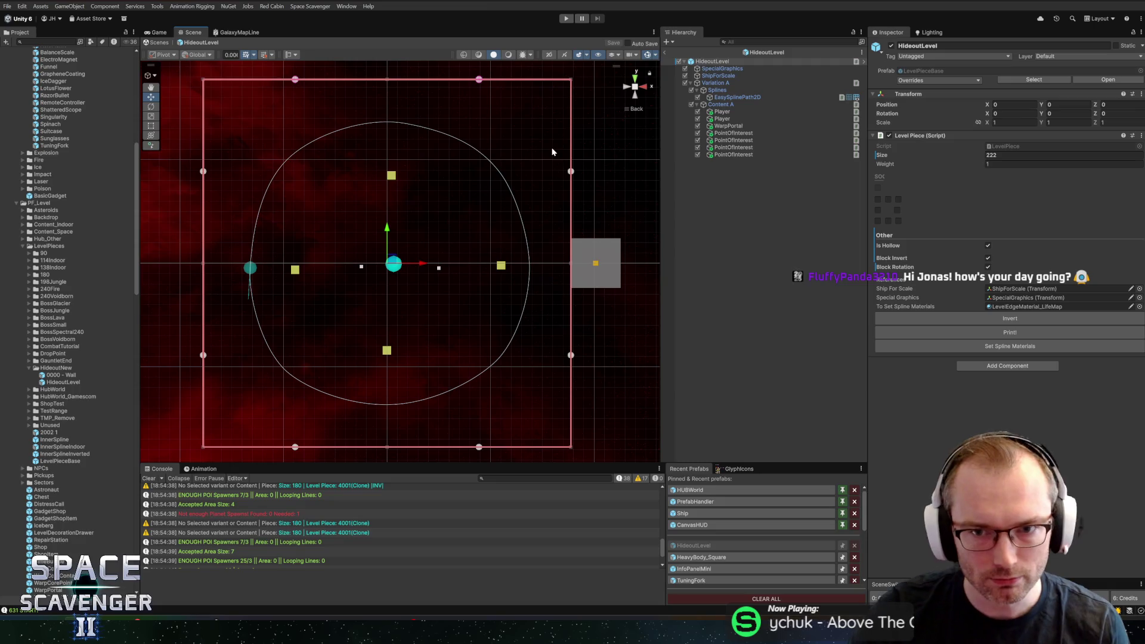
pyautogui.moveTo(378, 238)
pyautogui.mouseDown()
pyautogui.moveTo(363, 237)
pyautogui.moveTo(385, 233)
pyautogui.mouseUp()
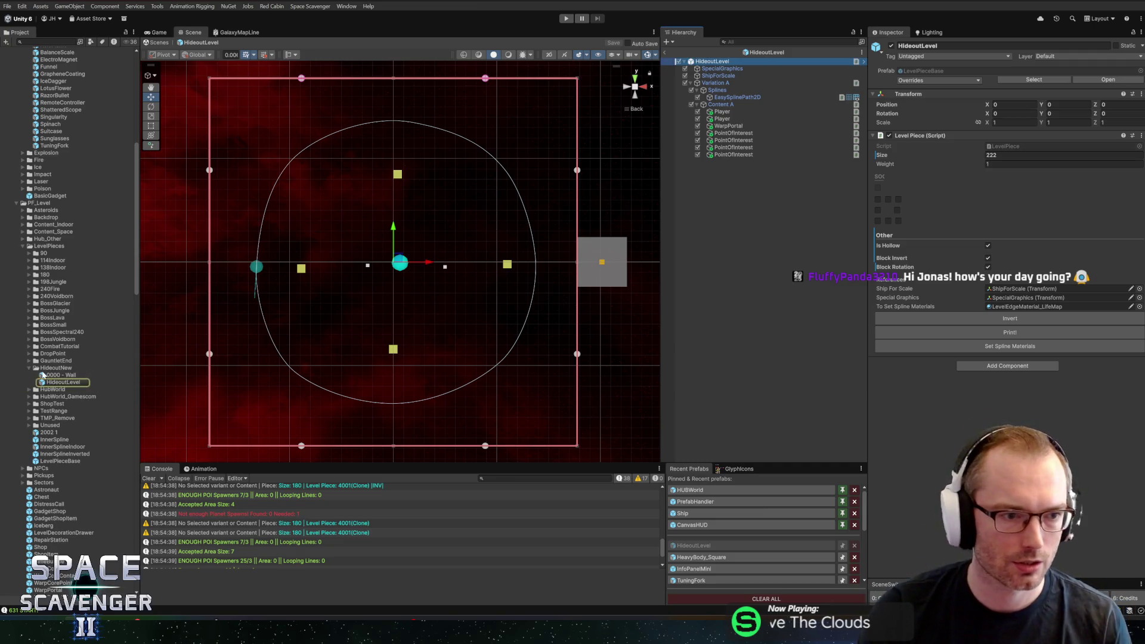
# - Compare the Level Piece settings of 0000 - Wall and HideoutLevel (size 222) in HideoutNew
pyautogui.click(45, 375)
pyautogui.click(46, 369)
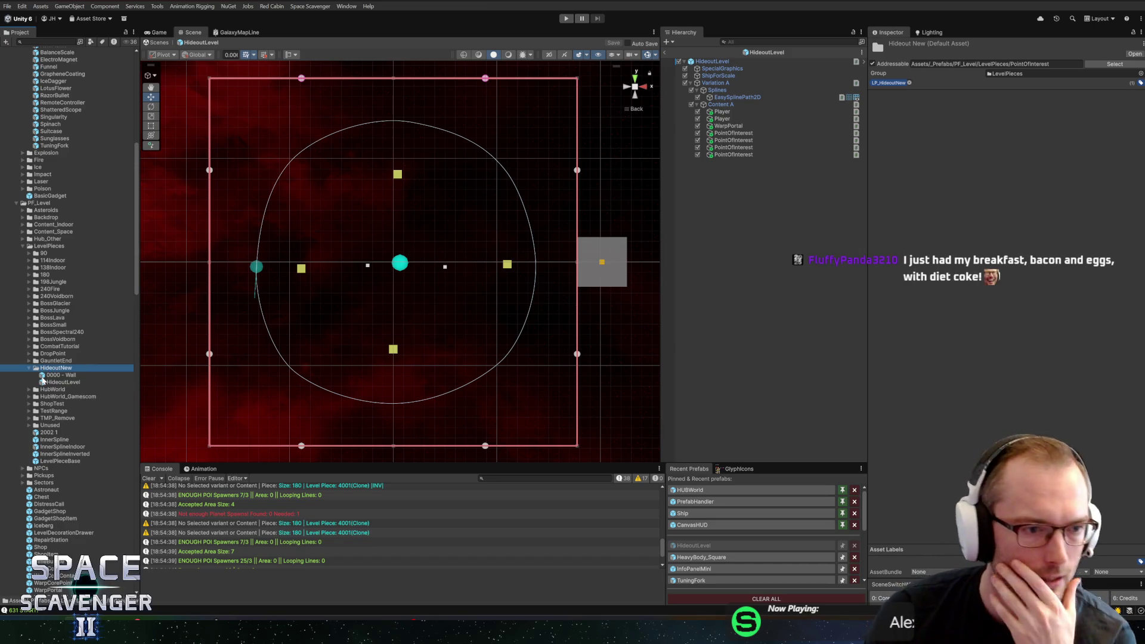
pyautogui.click(42, 376)
pyautogui.click(46, 383)
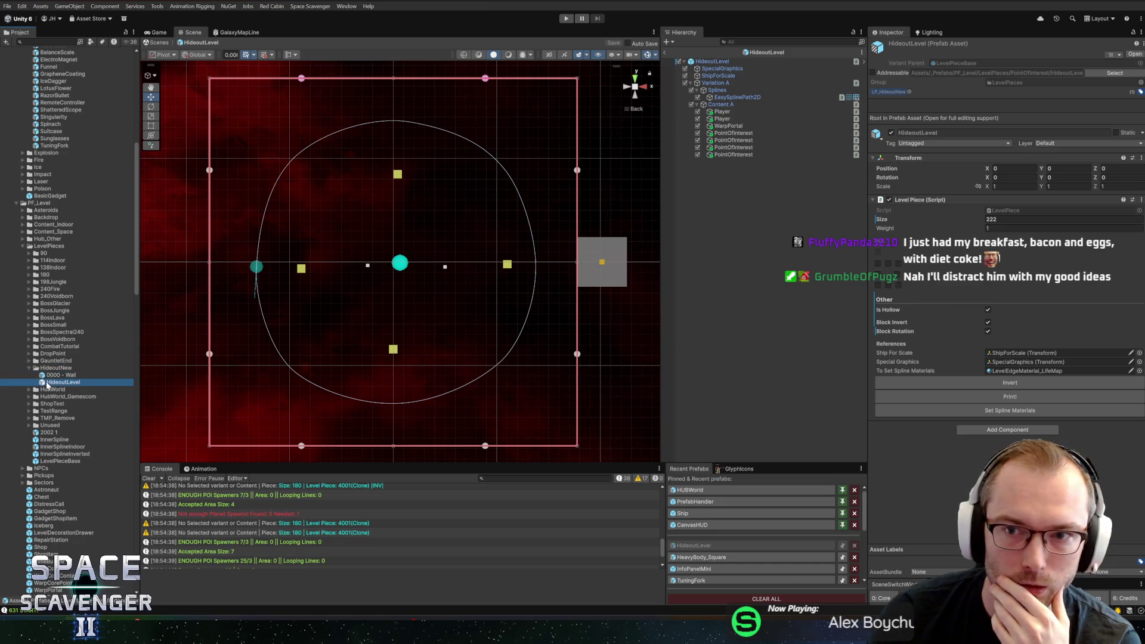
pyautogui.click(51, 369)
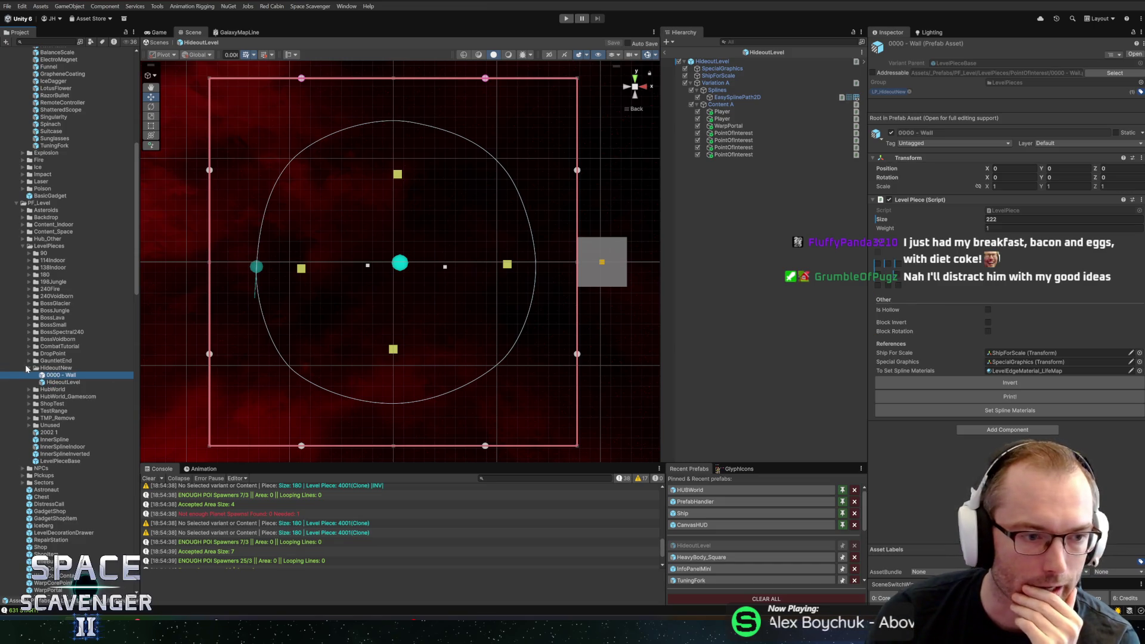
pyautogui.click(29, 368)
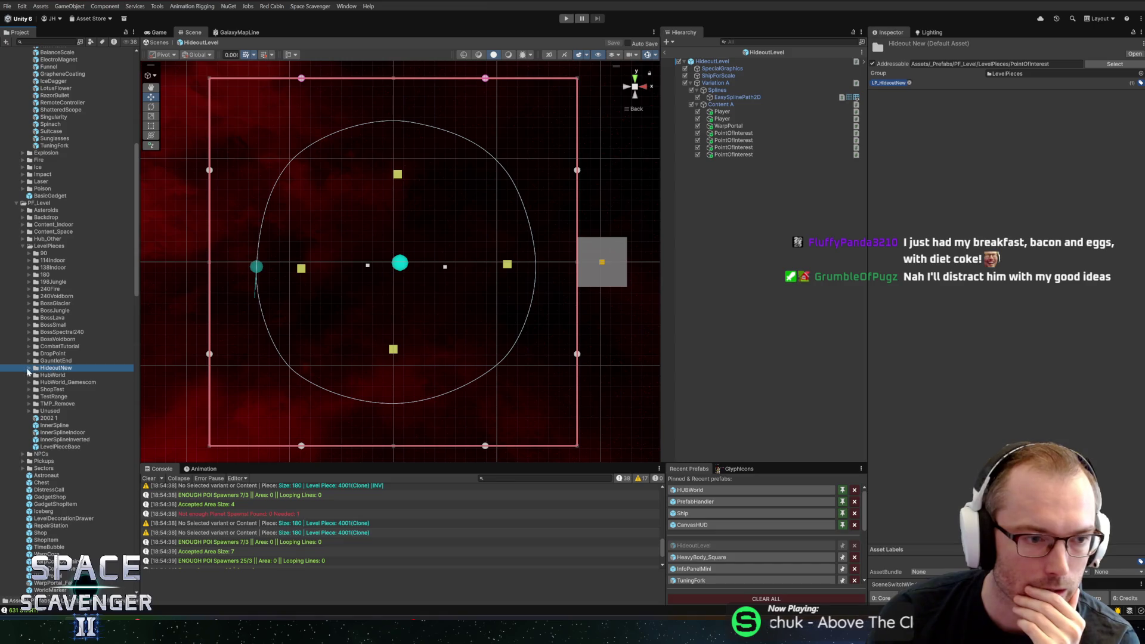
pyautogui.click(28, 369)
pyautogui.click(61, 376)
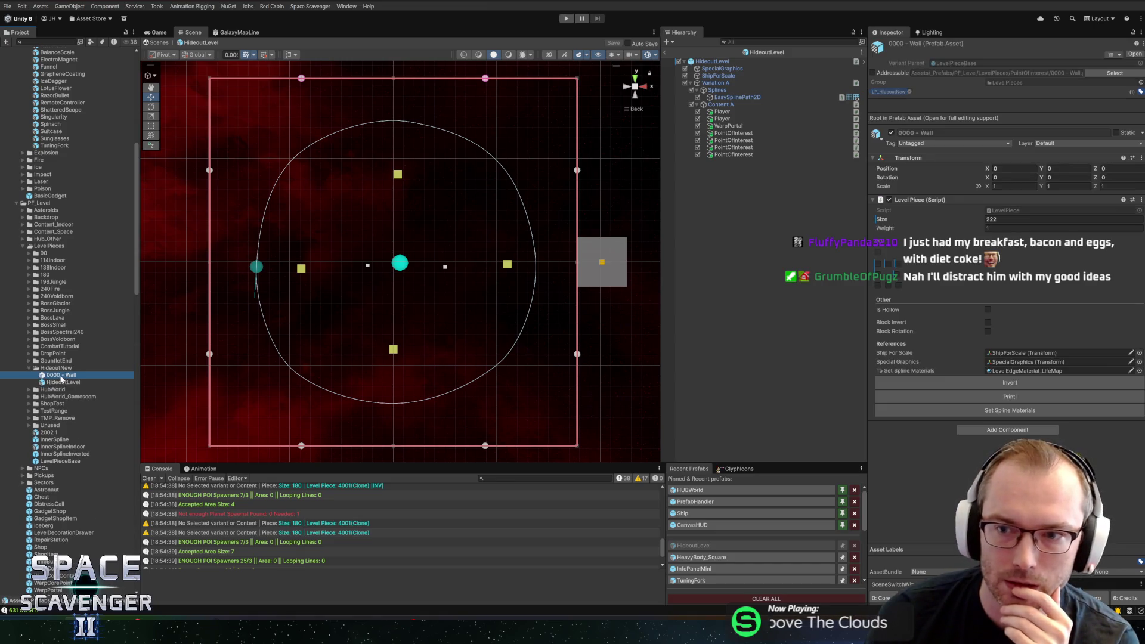
pyautogui.click(62, 383)
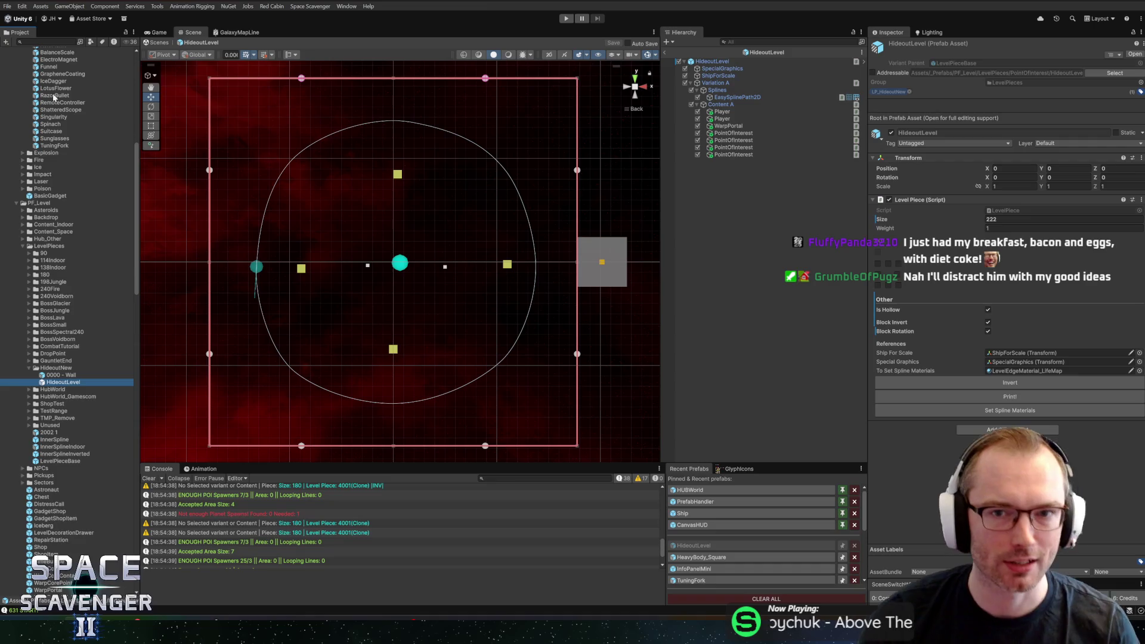
pyautogui.scroll(-1, 434, 226)
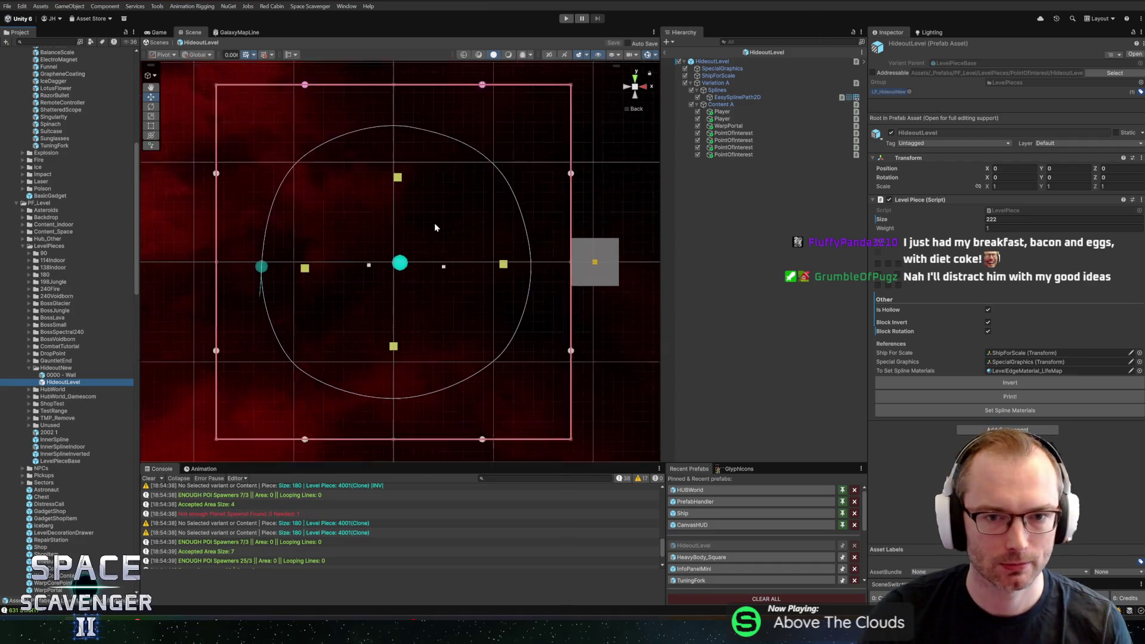
pyautogui.scroll(-1, 435, 225)
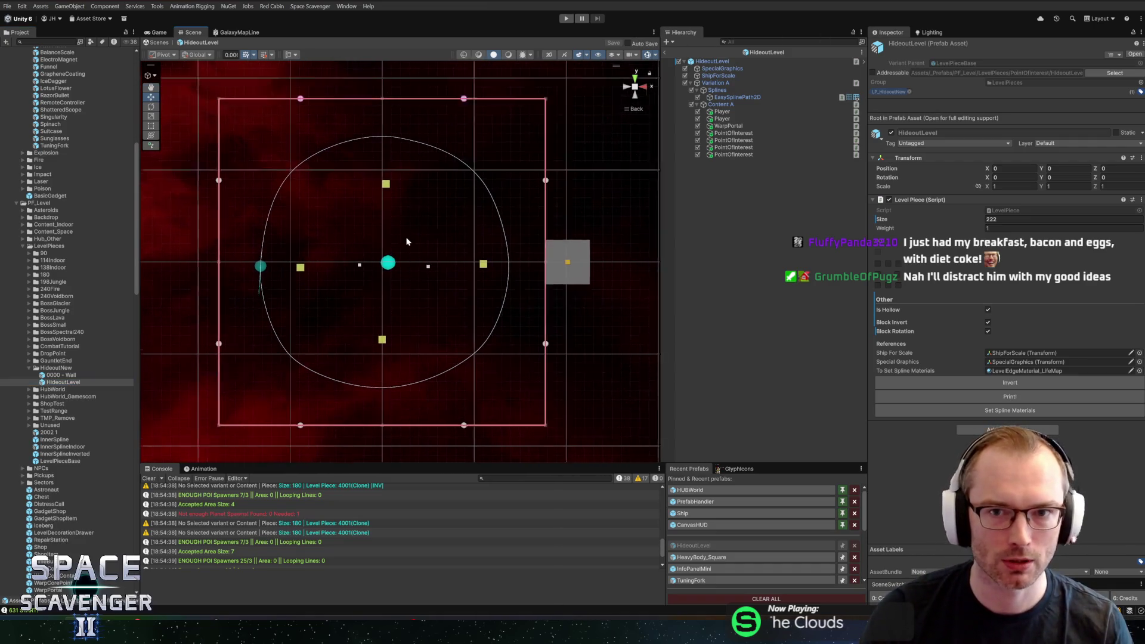
pyautogui.scroll(1, 407, 241)
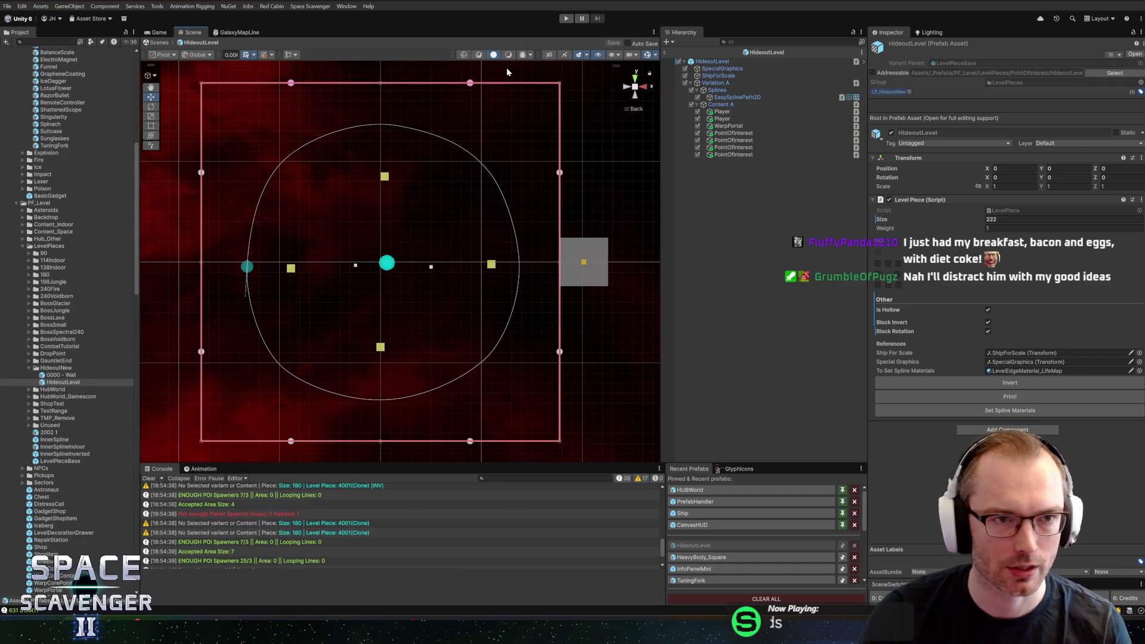
# - Create a new HacknPlan task 'Improve Inferno visibility' with category Polish
pyautogui.moveTo(221, 635)
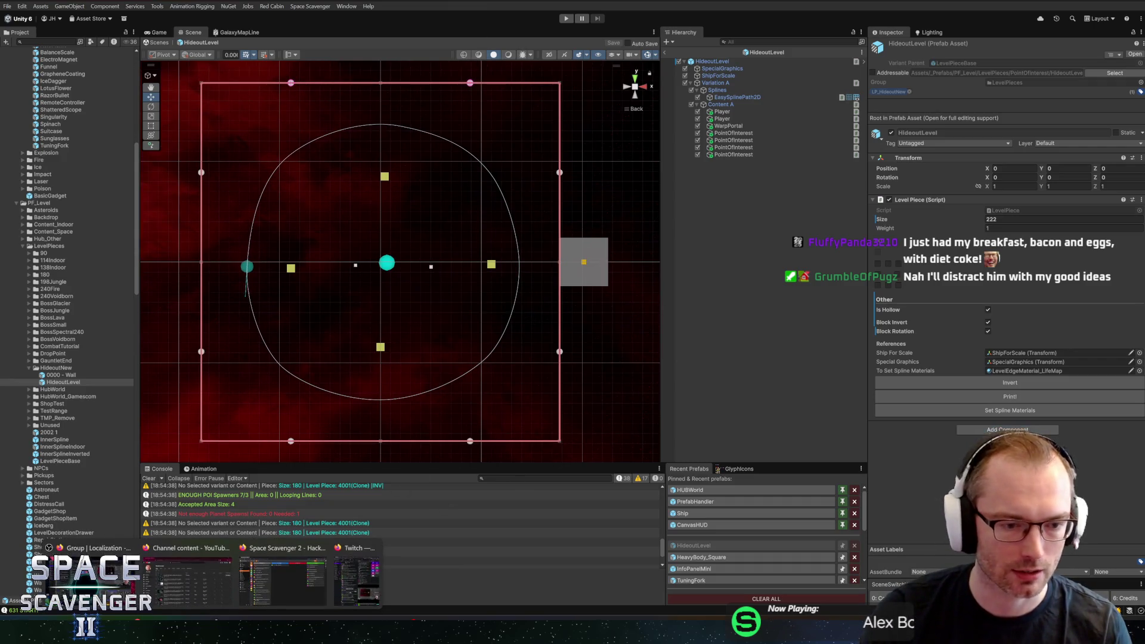
pyautogui.click(321, 569)
pyautogui.scroll(-5, 372, 386)
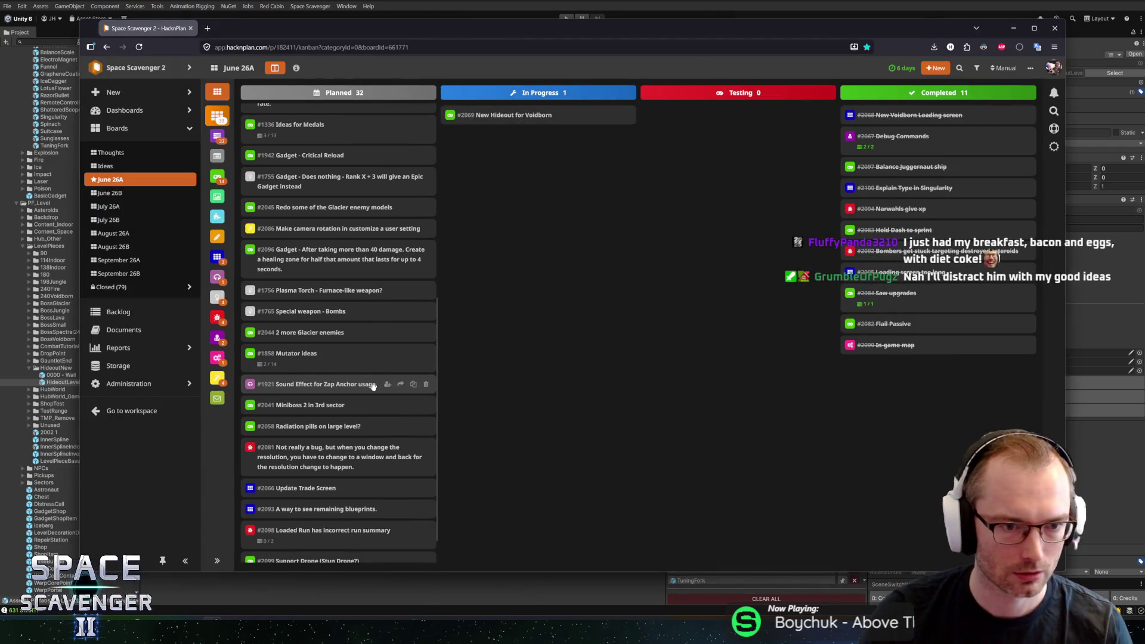
pyautogui.scroll(-1, 374, 389)
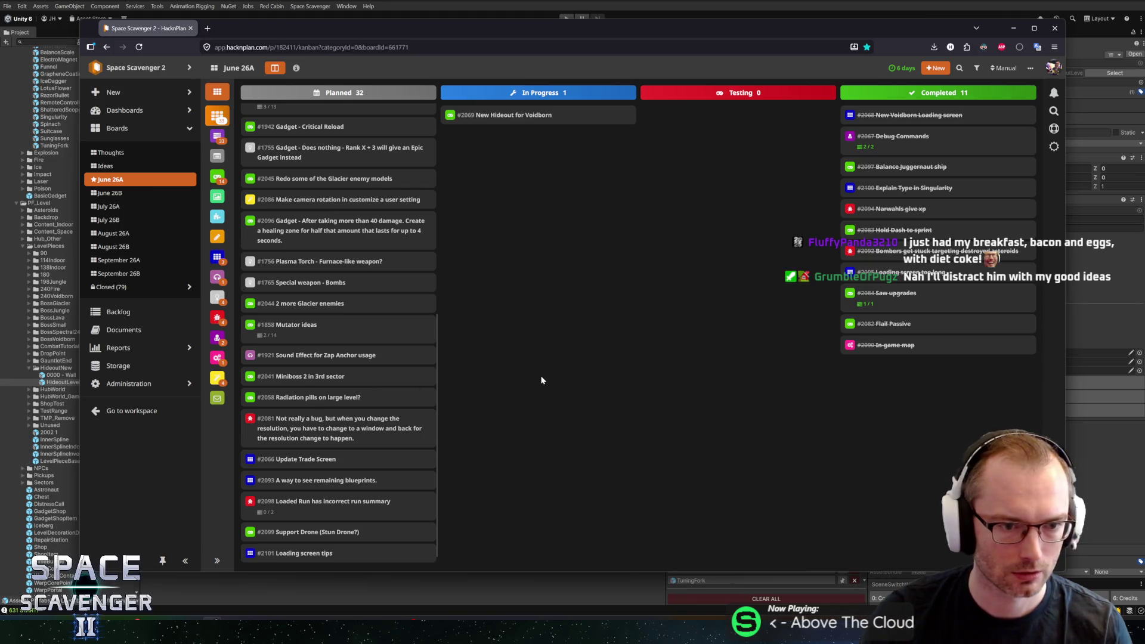
pyautogui.write('n')
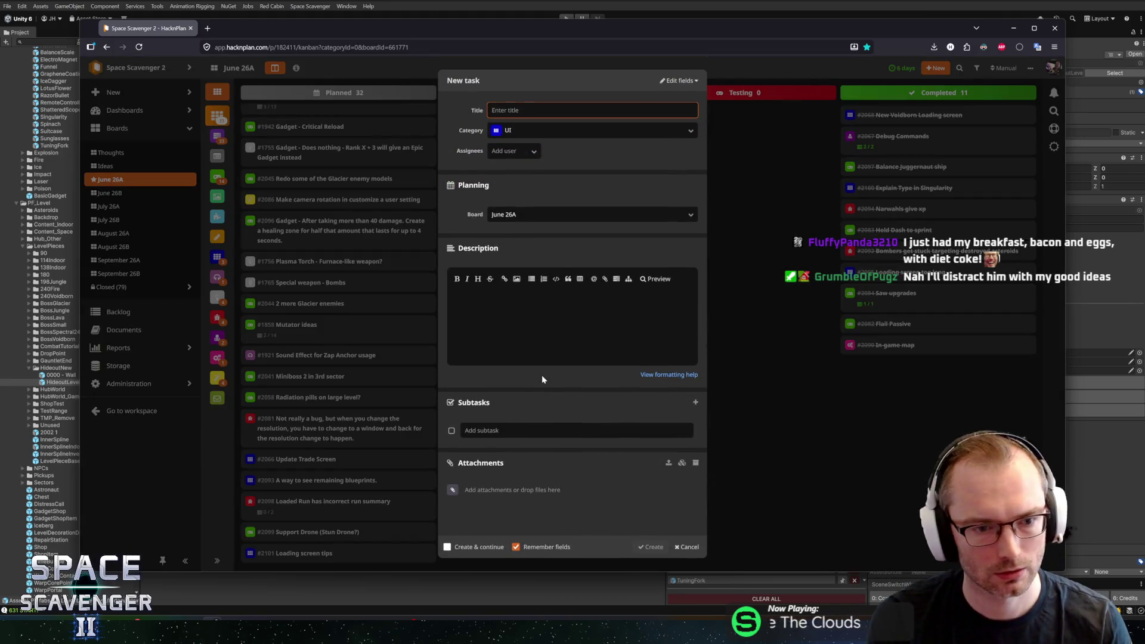
pyautogui.write('Improve ')
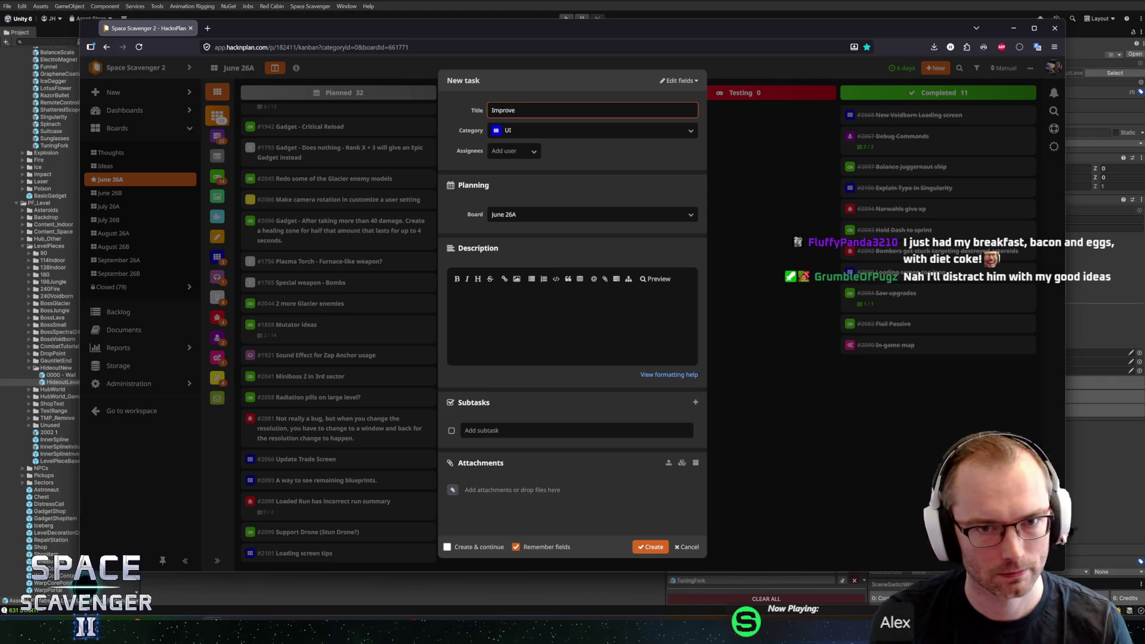
pyautogui.write('Infer')
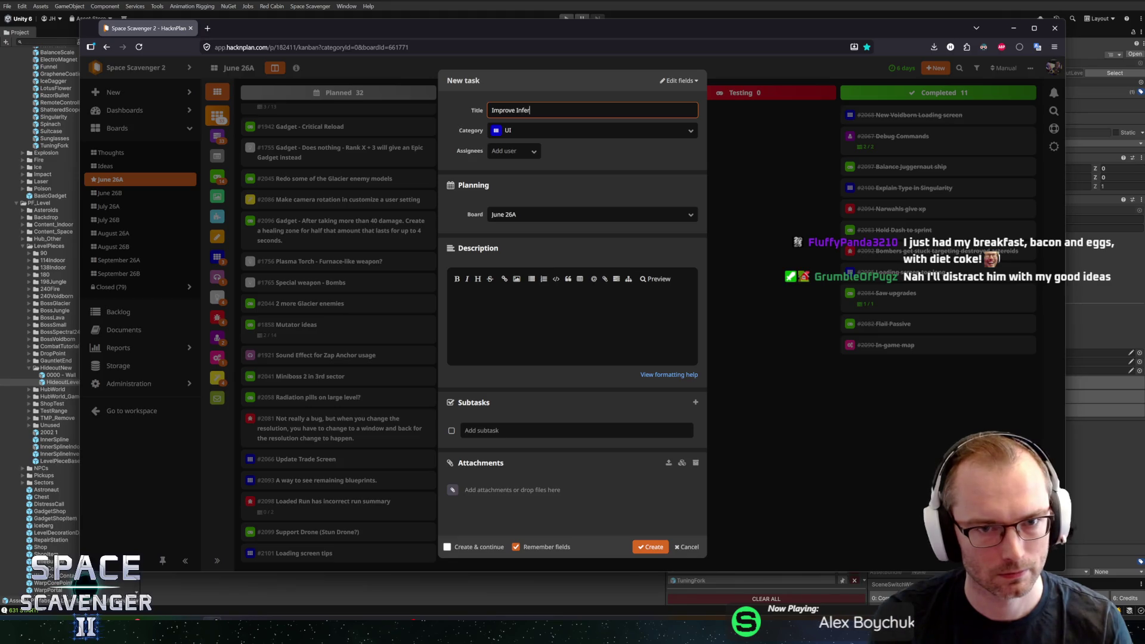
pyautogui.write('no visiblity')
pyautogui.press('Tab')
pyautogui.press('BackSpace')
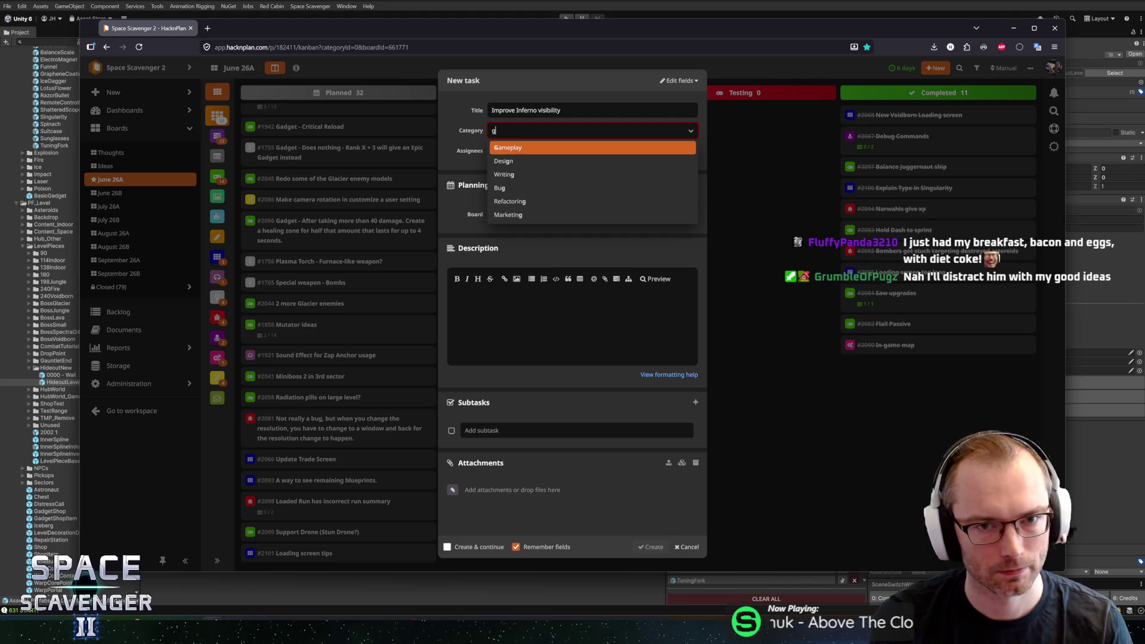
pyautogui.write('pol')
pyautogui.press('Return')
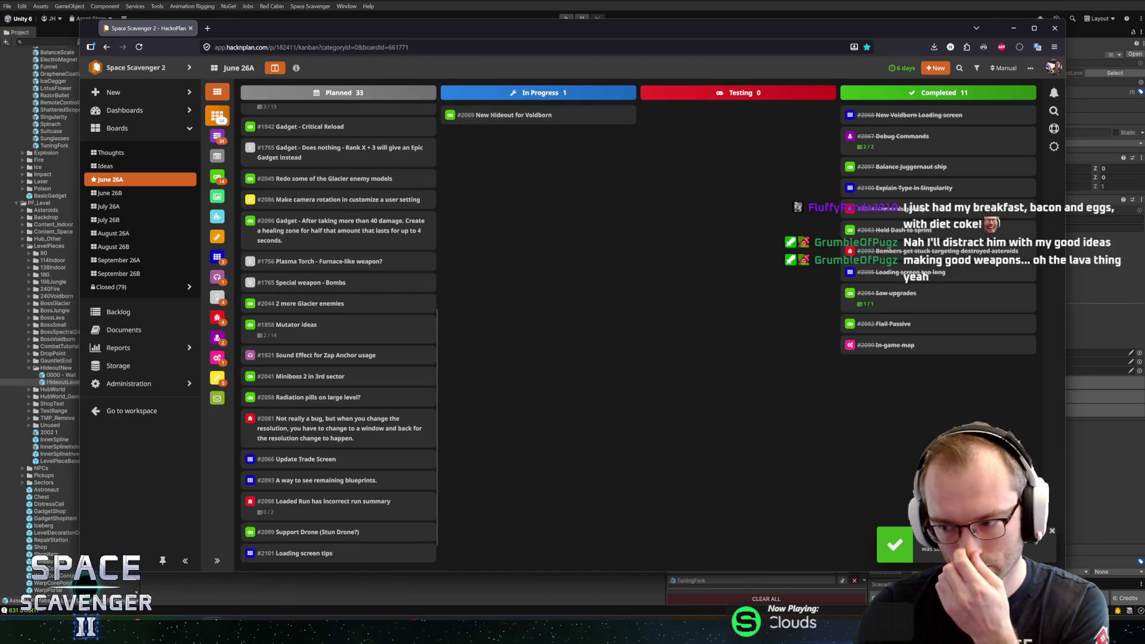
# - Drag the new Improve Inferno visibility card into the Planned column
pyautogui.scroll(-1, 429, 396)
pyautogui.moveTo(332, 548); pyautogui.dragTo(365, 357)
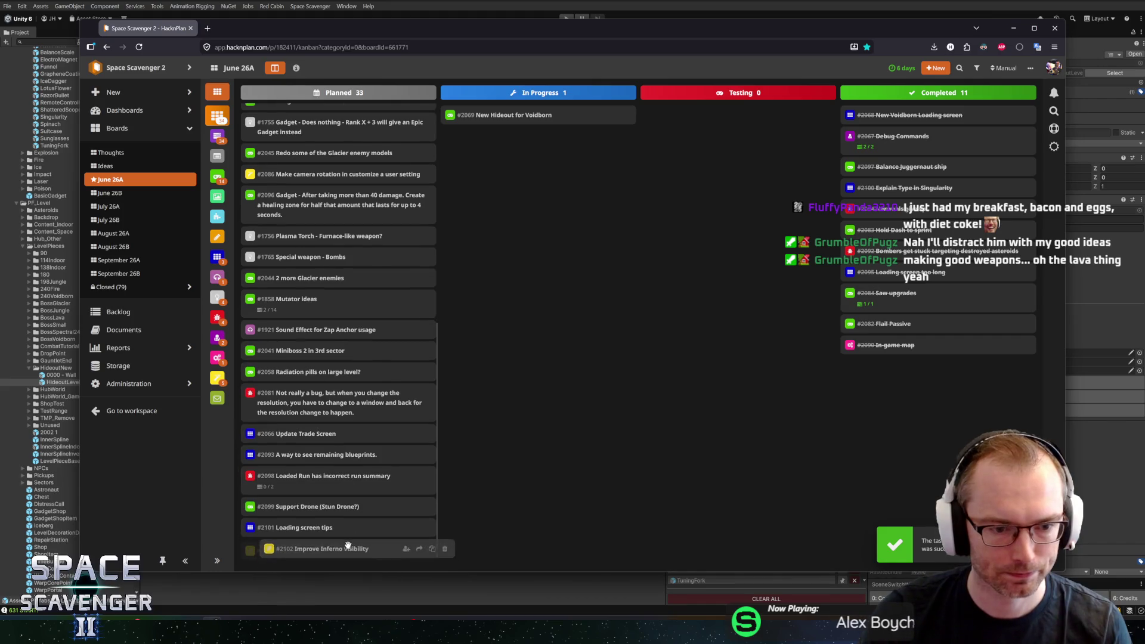
pyautogui.hotkey('alt', 'Tab')
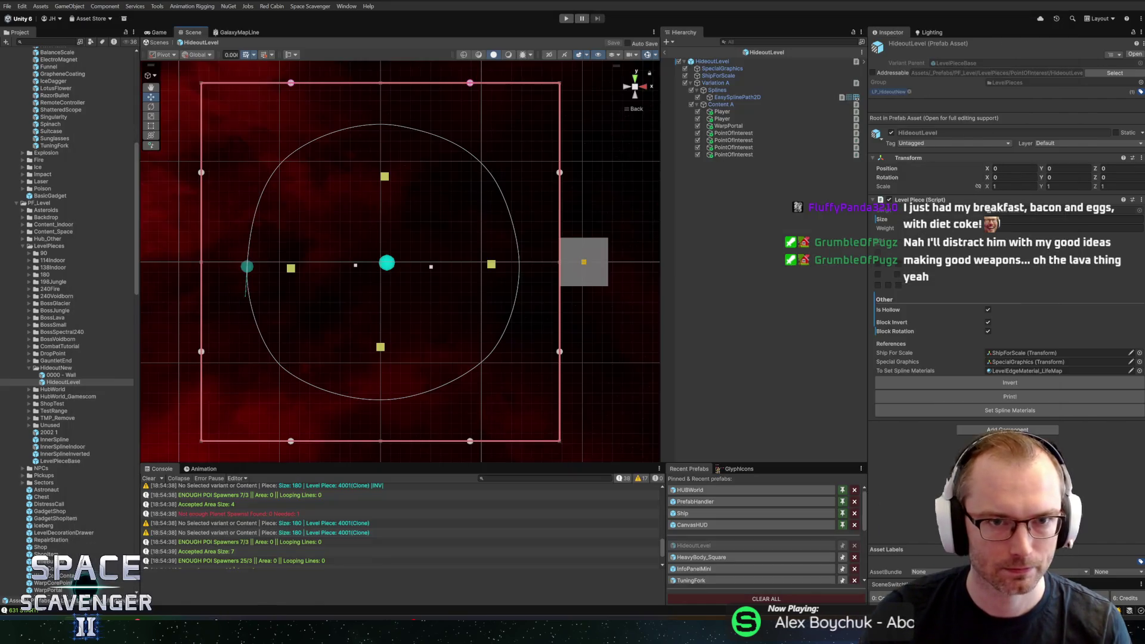
# - Inspect the HideoutLevel root, select the HideoutNew folder, and open the Space Scavenger menu
pyautogui.moveTo(467, 195); pyautogui.dragTo(485, 192)
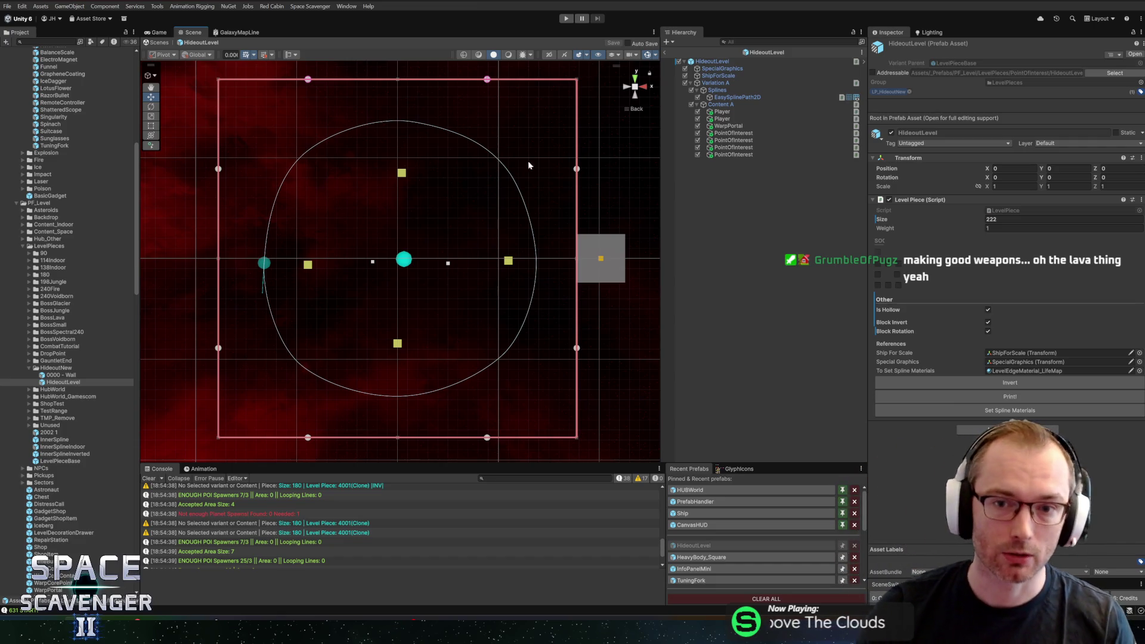
pyautogui.scroll(1, 416, 238)
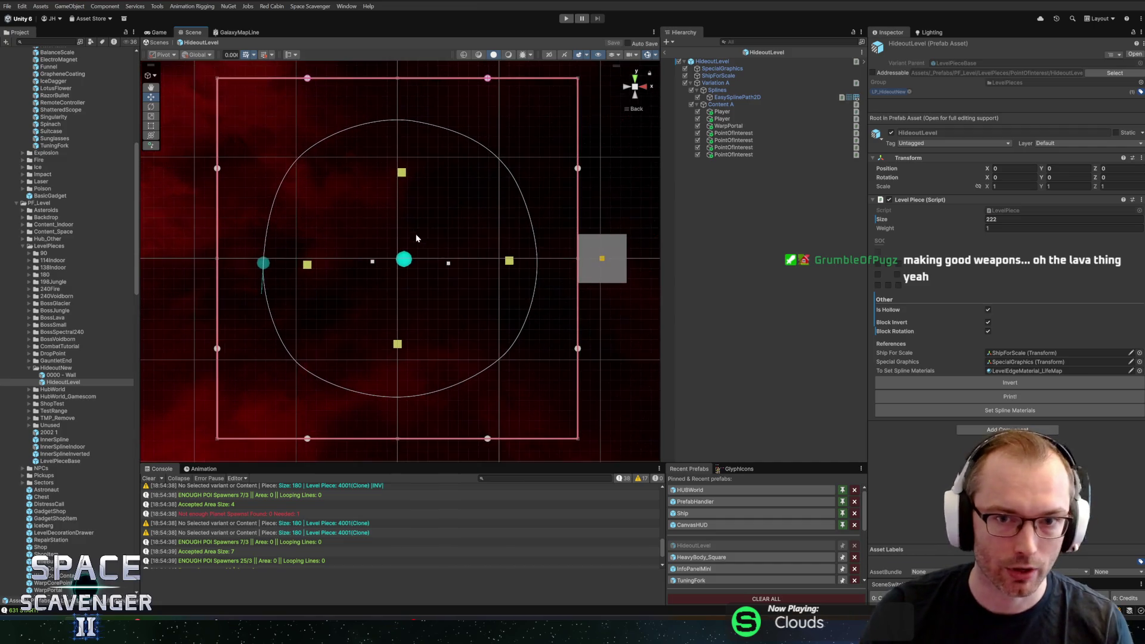
pyautogui.scroll(-1, 418, 246)
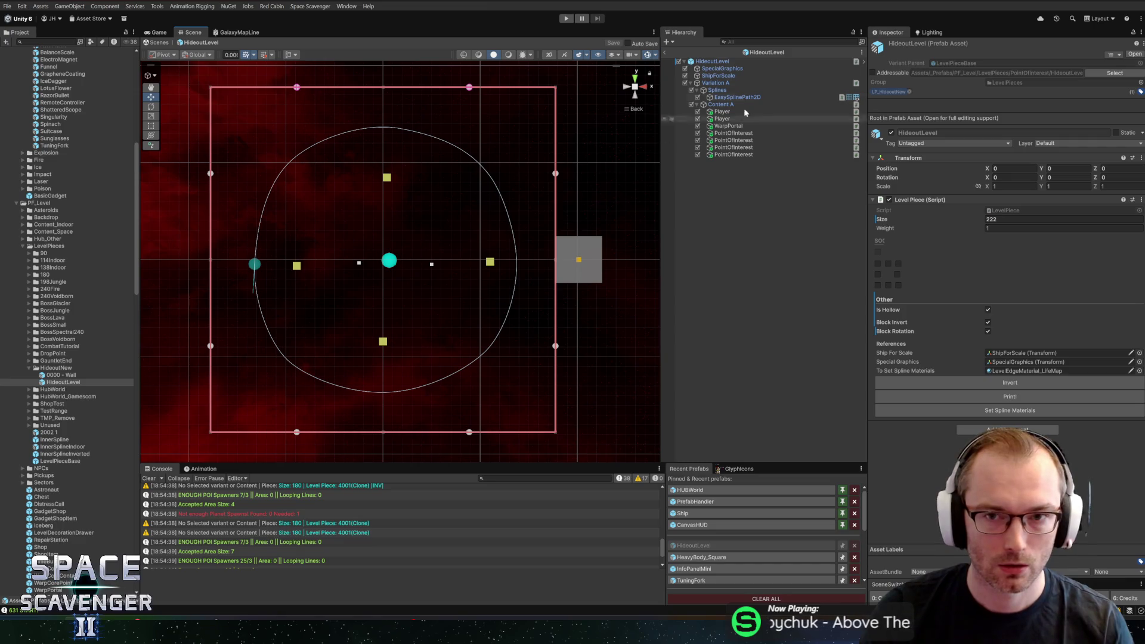
pyautogui.click(745, 61)
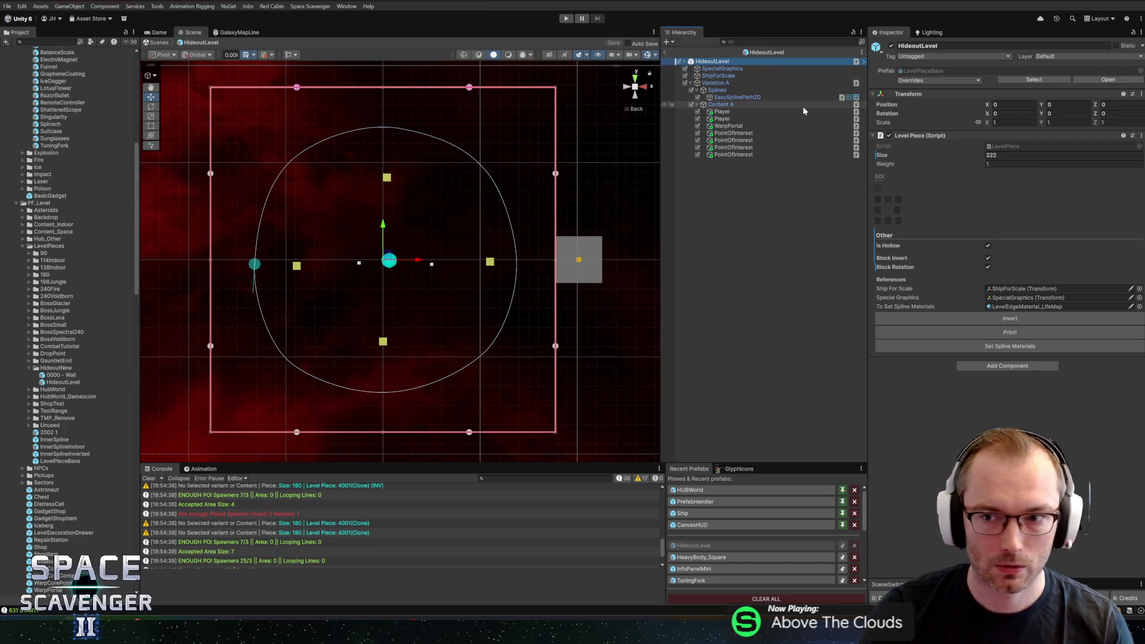
pyautogui.click(56, 368)
pyautogui.click(315, 6)
pyautogui.click(302, 6)
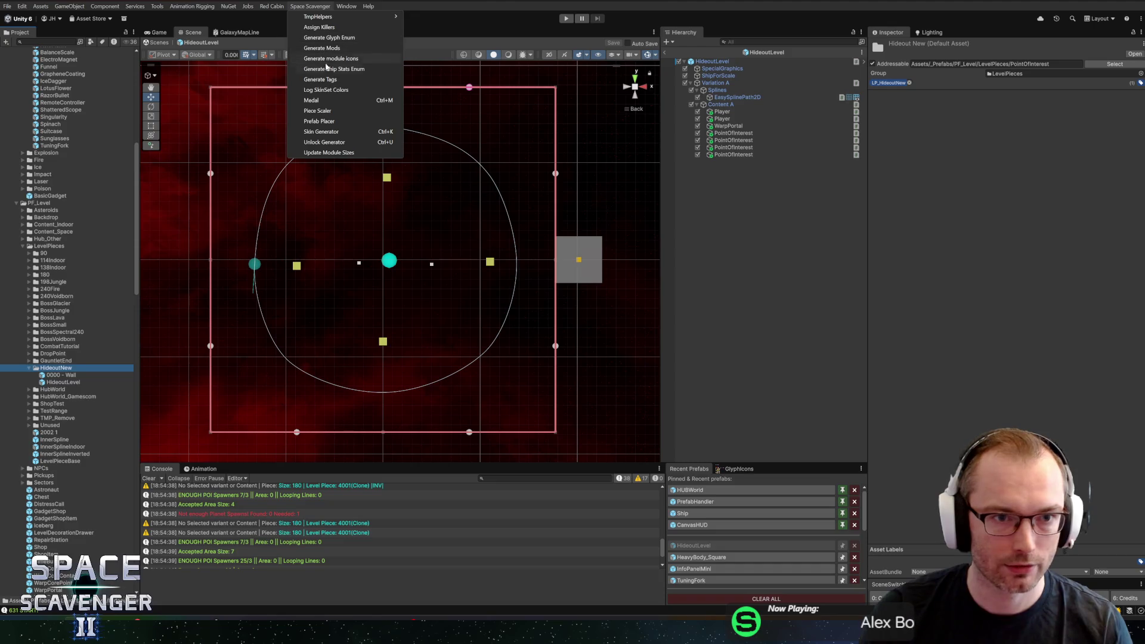
# - Launch Piece Scaler with Original Folder HideoutNew and New Folder 260
pyautogui.click(317, 111)
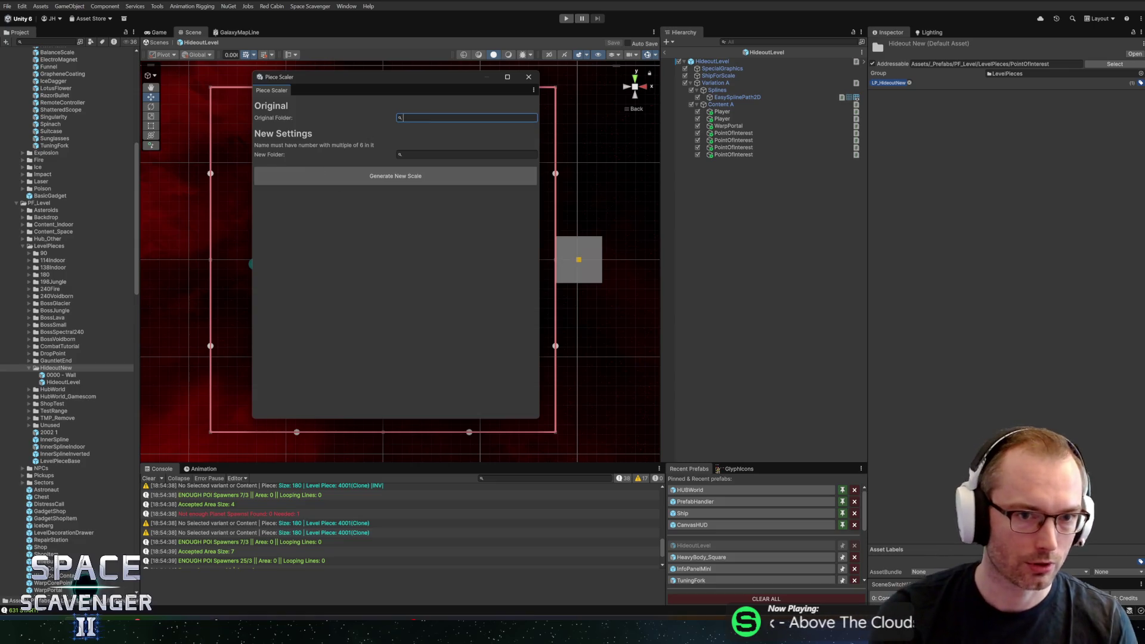
pyautogui.write('HideoutNew')
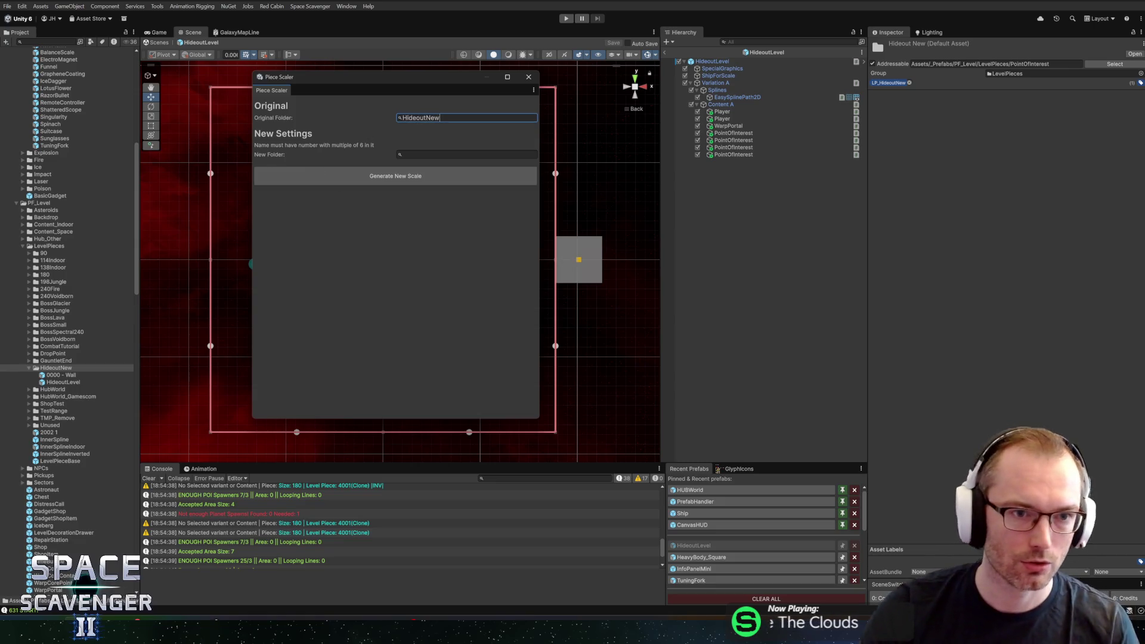
pyautogui.click(453, 155)
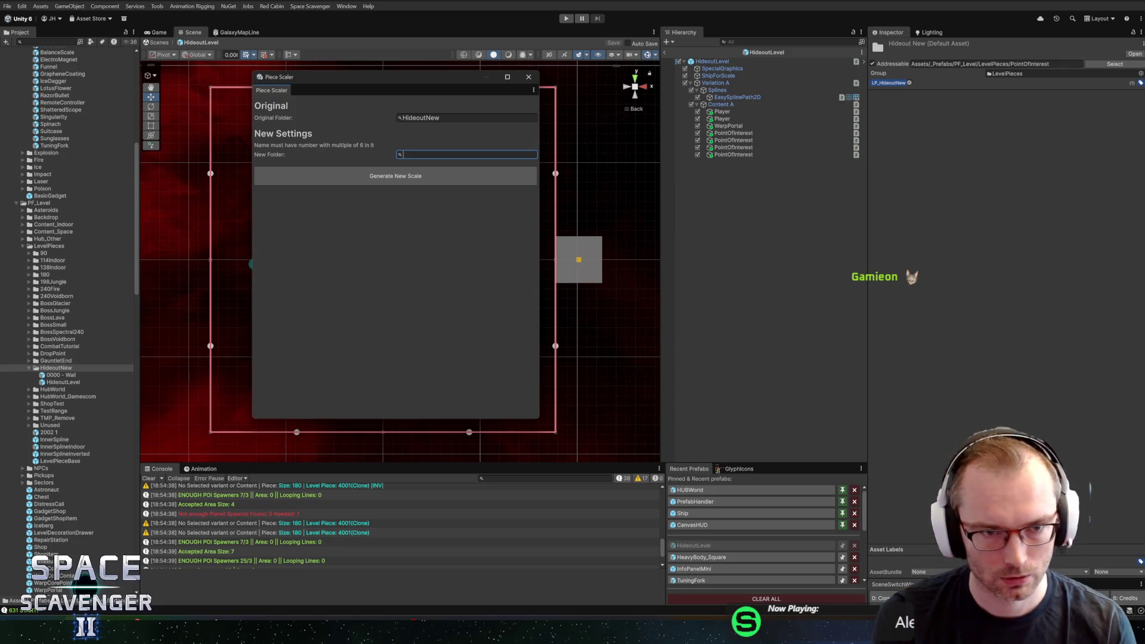
pyautogui.write('260')
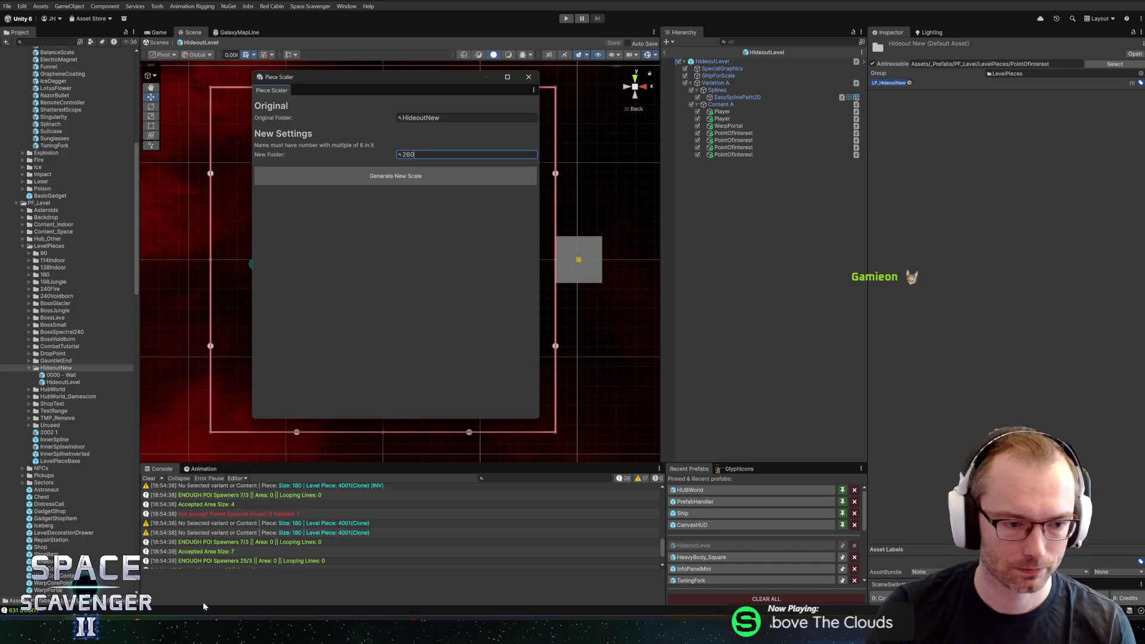
pyautogui.click(205, 634)
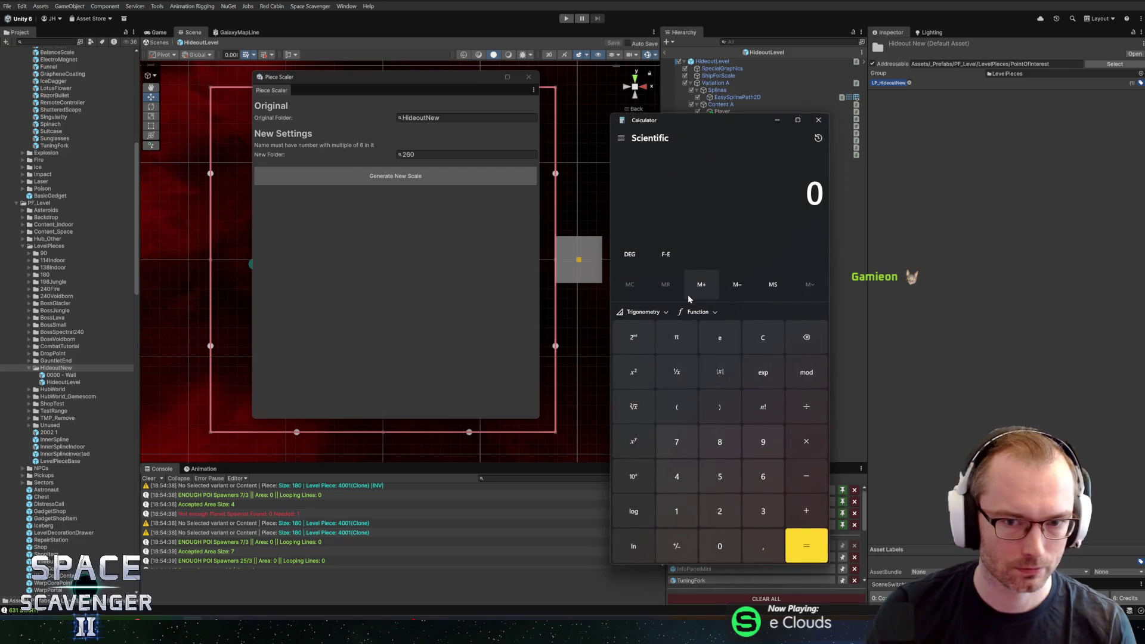
# - Compute 6 × 42 in Calculator and name the new folder 258HideoutVoidborn
pyautogui.click(763, 476)
pyautogui.click(806, 441)
pyautogui.click(680, 477)
pyautogui.click(720, 511)
pyautogui.click(806, 545)
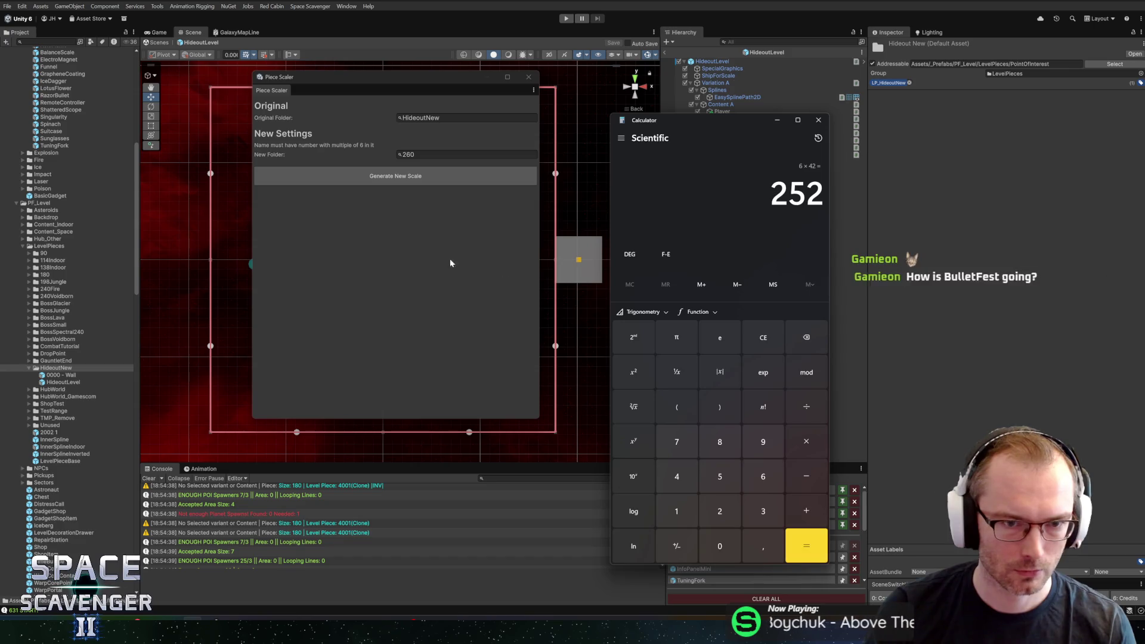
pyautogui.click(256, 155)
pyautogui.write('2')
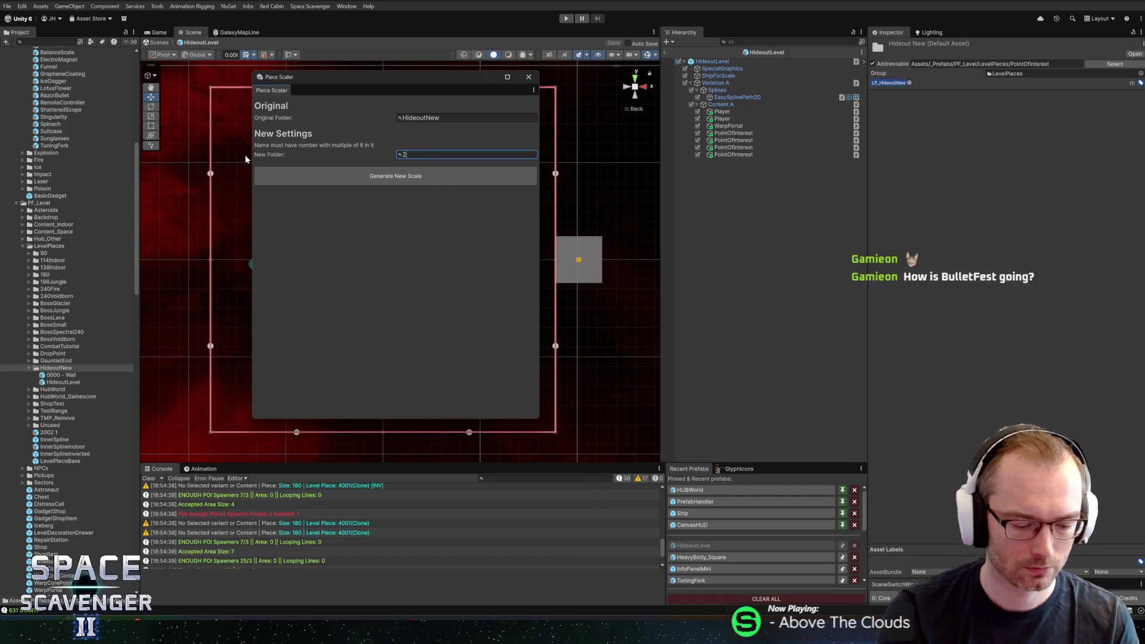
pyautogui.write('58')
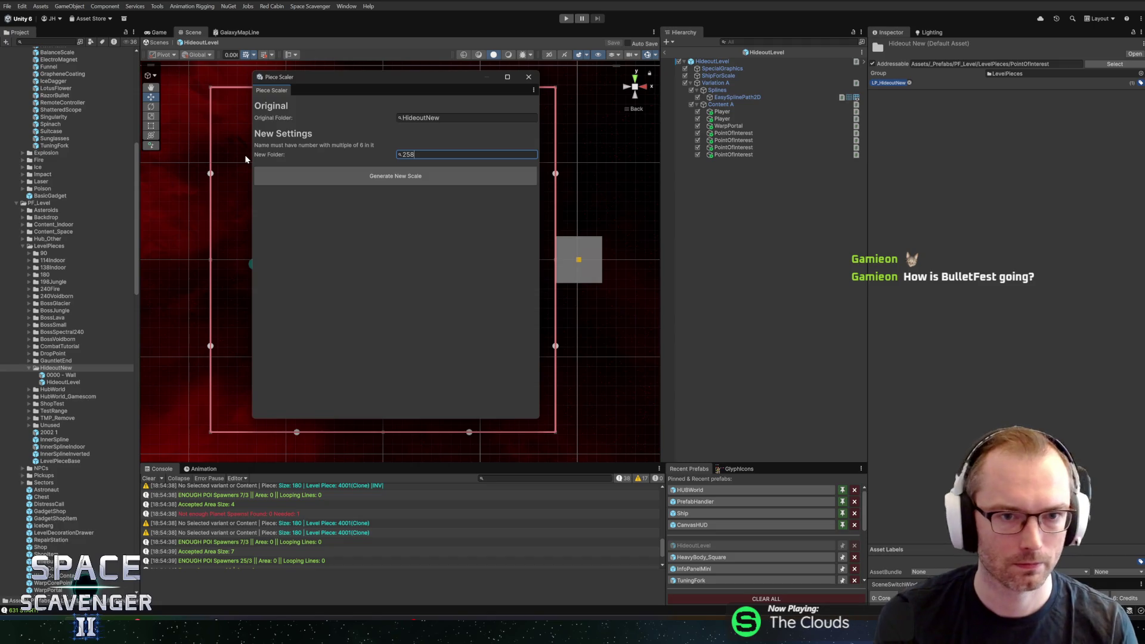
pyautogui.write('HideoutVoidborn')
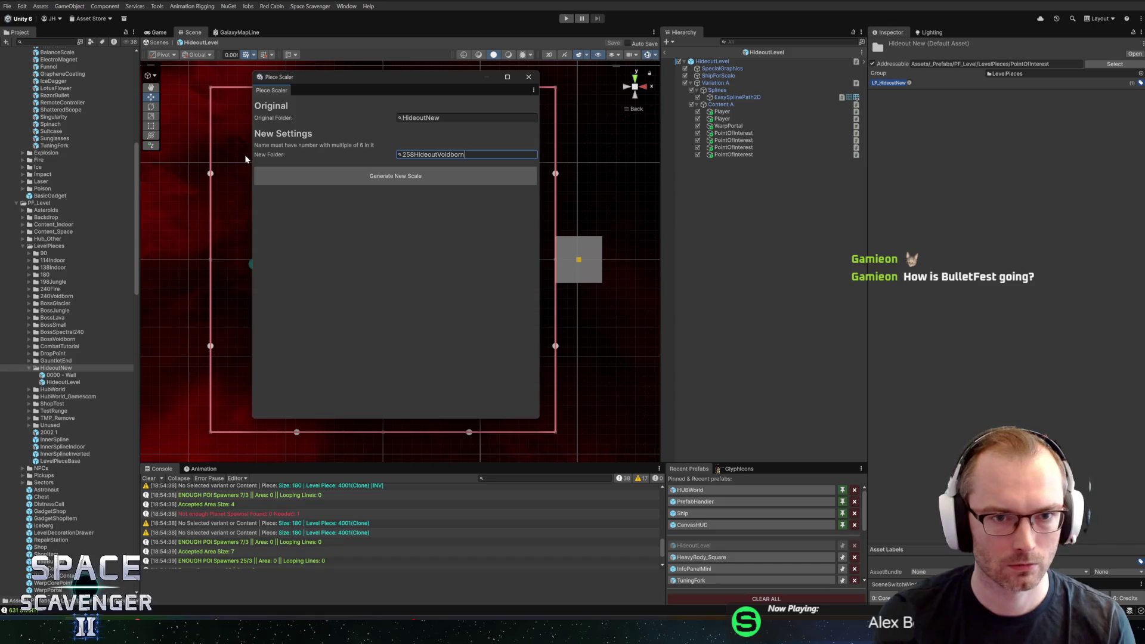
pyautogui.doubleClick(413, 156)
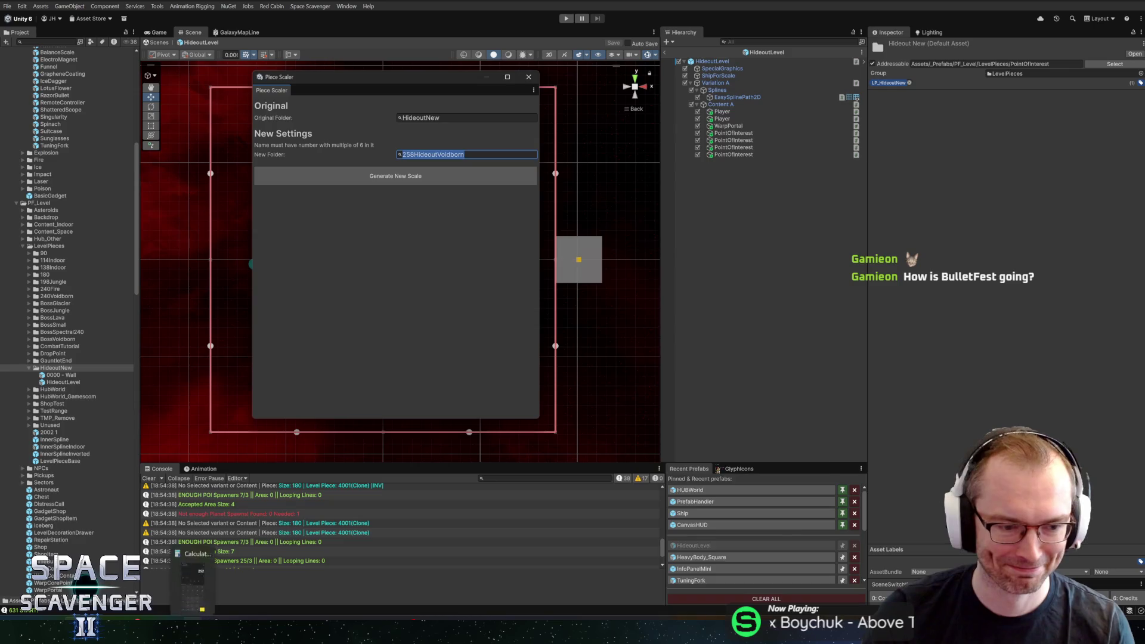
# - Recalculate the piece size as 6 × 54 = 324 in Calculator
pyautogui.click(192, 581)
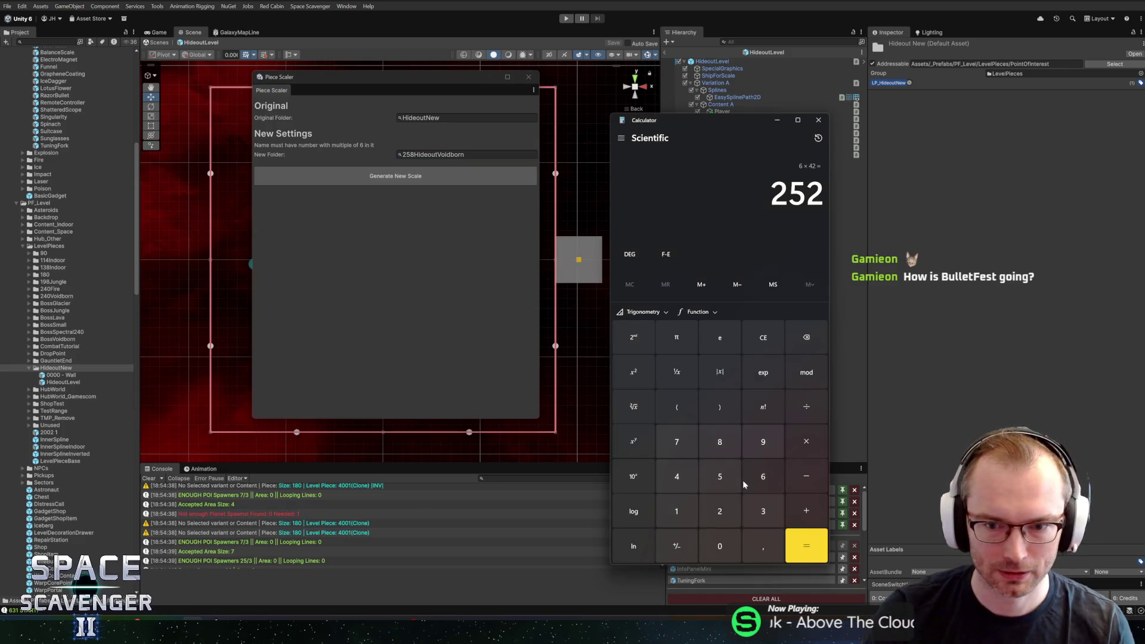
pyautogui.click(762, 477)
pyautogui.click(804, 438)
pyautogui.click(719, 476)
pyautogui.click(676, 476)
pyautogui.click(806, 546)
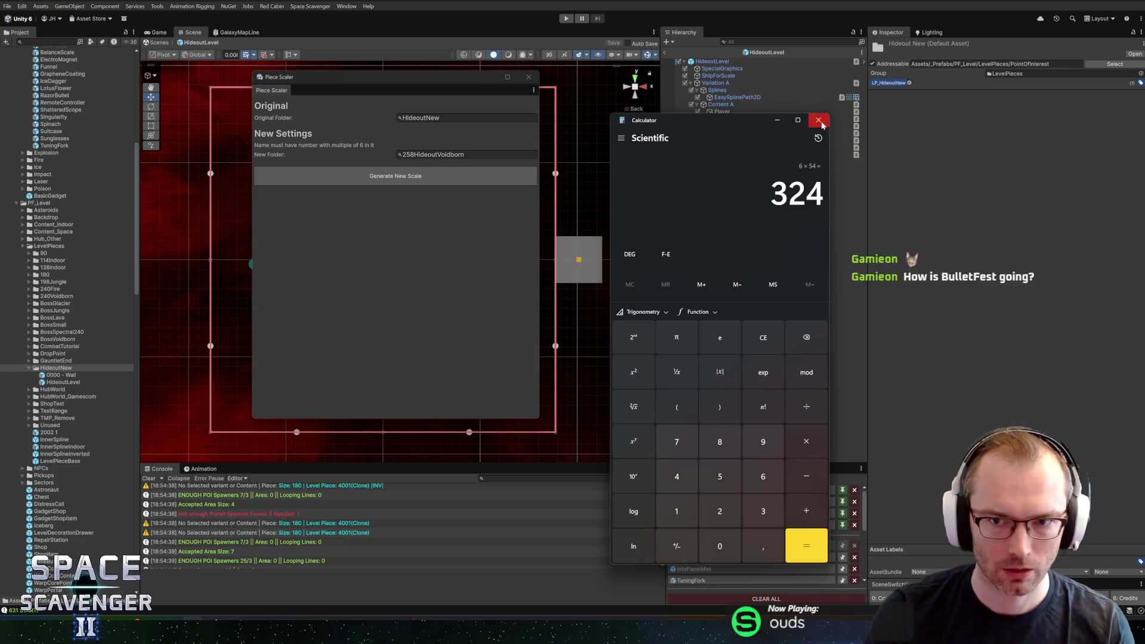
pyautogui.click(821, 122)
# - Change the new folder to 324HideoutVoidborn and generate the scaled copy
pyautogui.click(436, 155)
pyautogui.moveTo(401, 154); pyautogui.dragTo(414, 154)
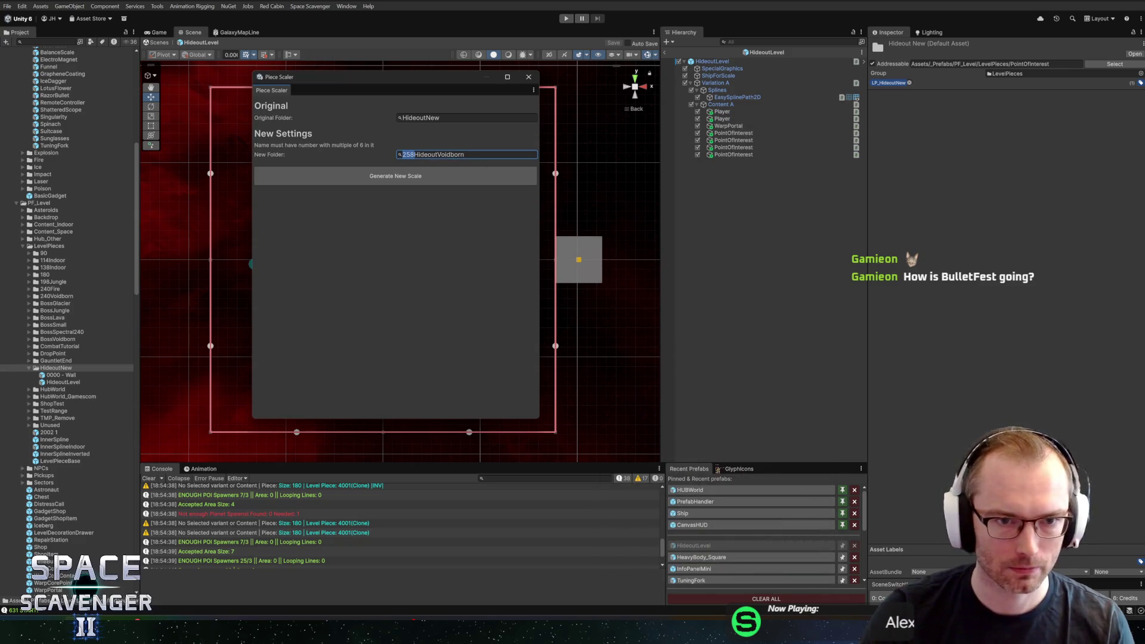
pyautogui.write('324')
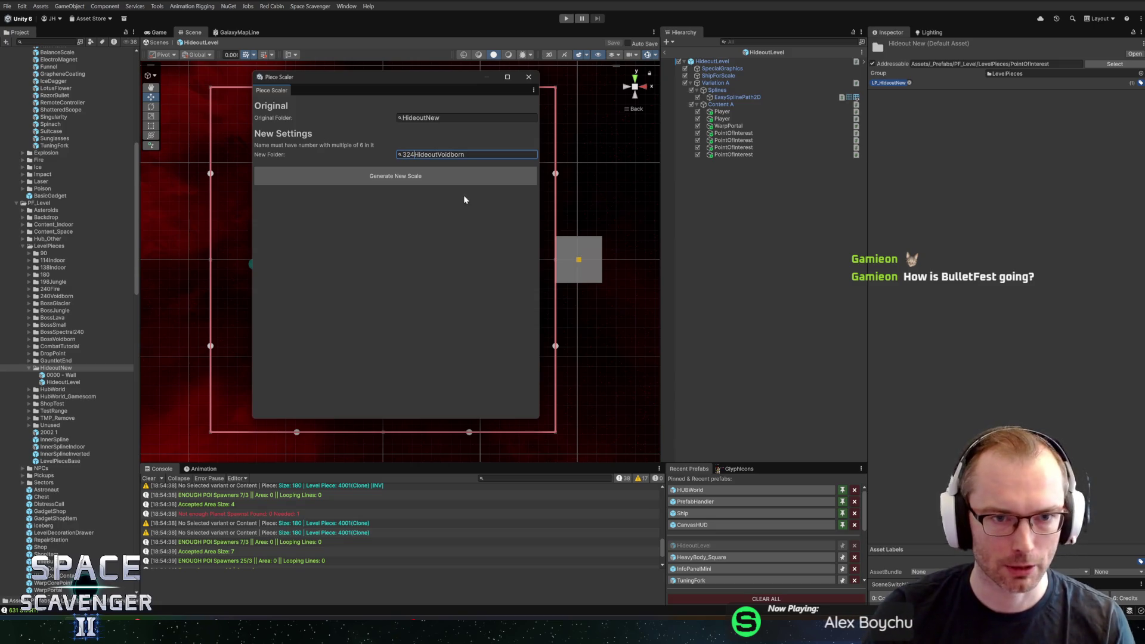
pyautogui.click(400, 182)
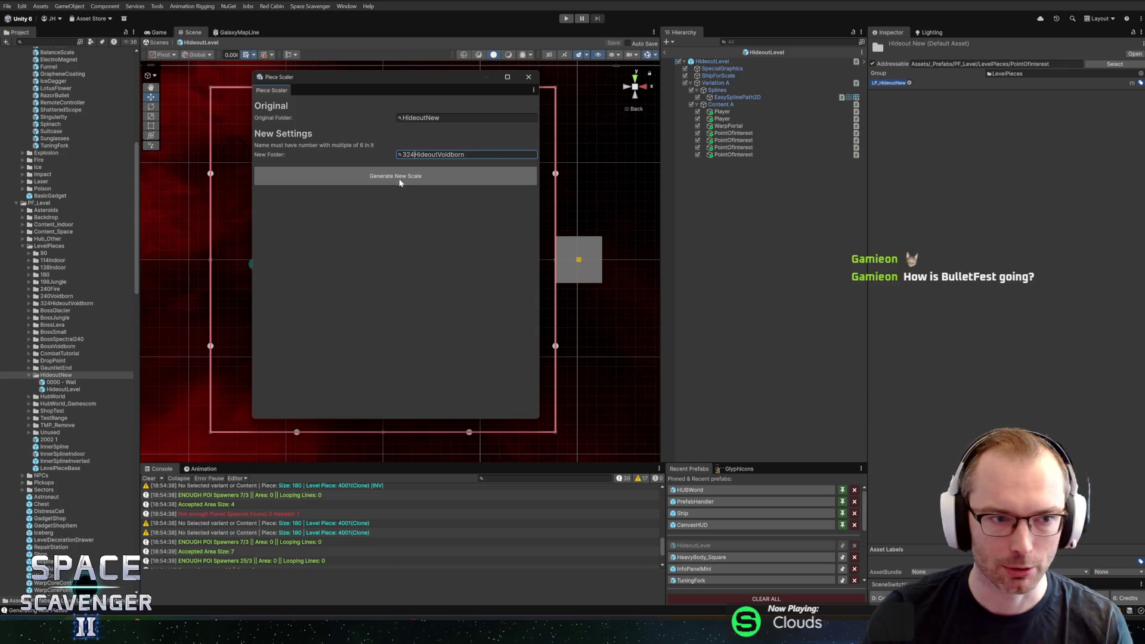
pyautogui.click(528, 77)
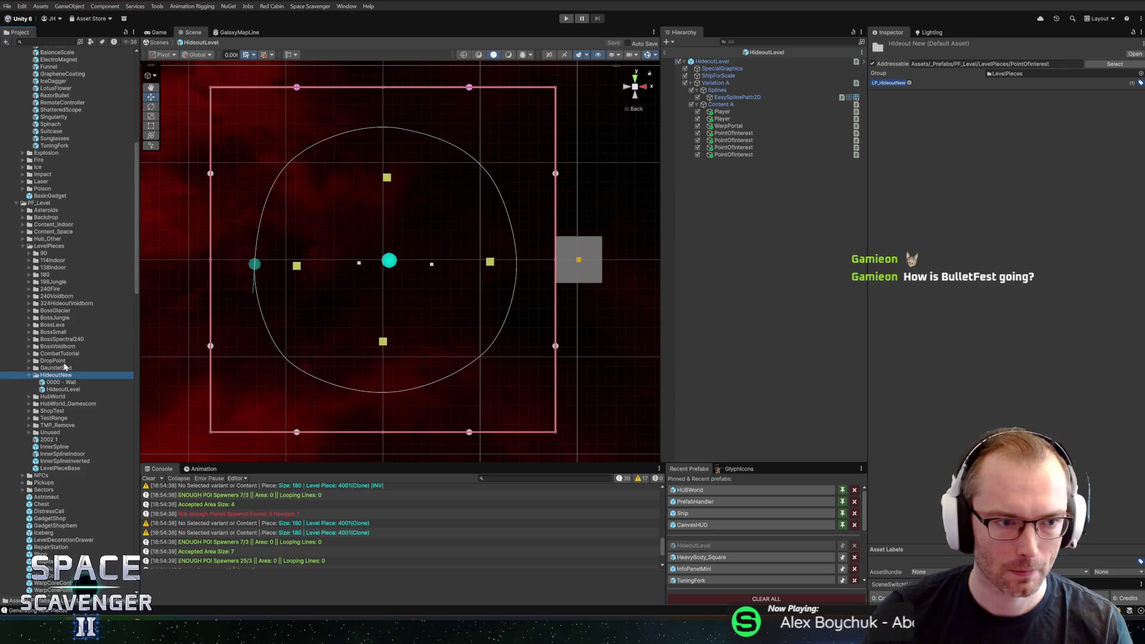
# - Expand 324HideoutVoidborn, select its scaled HideoutLevel prefab and frame it in the Scene view
pyautogui.click(60, 303)
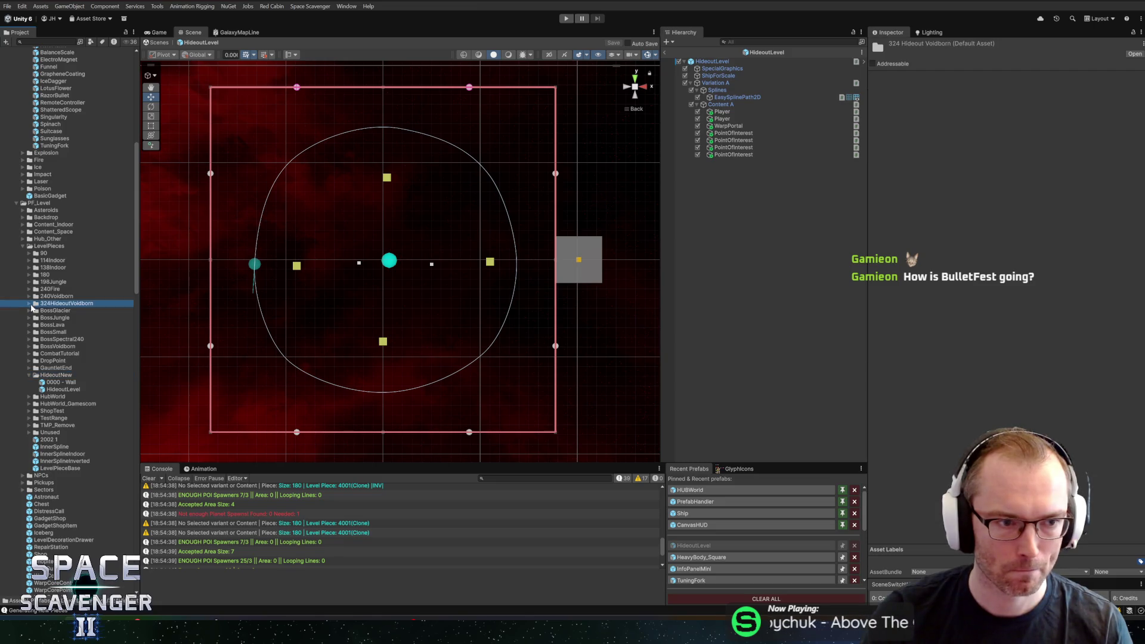
pyautogui.click(29, 303)
pyautogui.click(57, 318)
pyautogui.scroll(3, 453, 214)
pyautogui.scroll(-5, 453, 226)
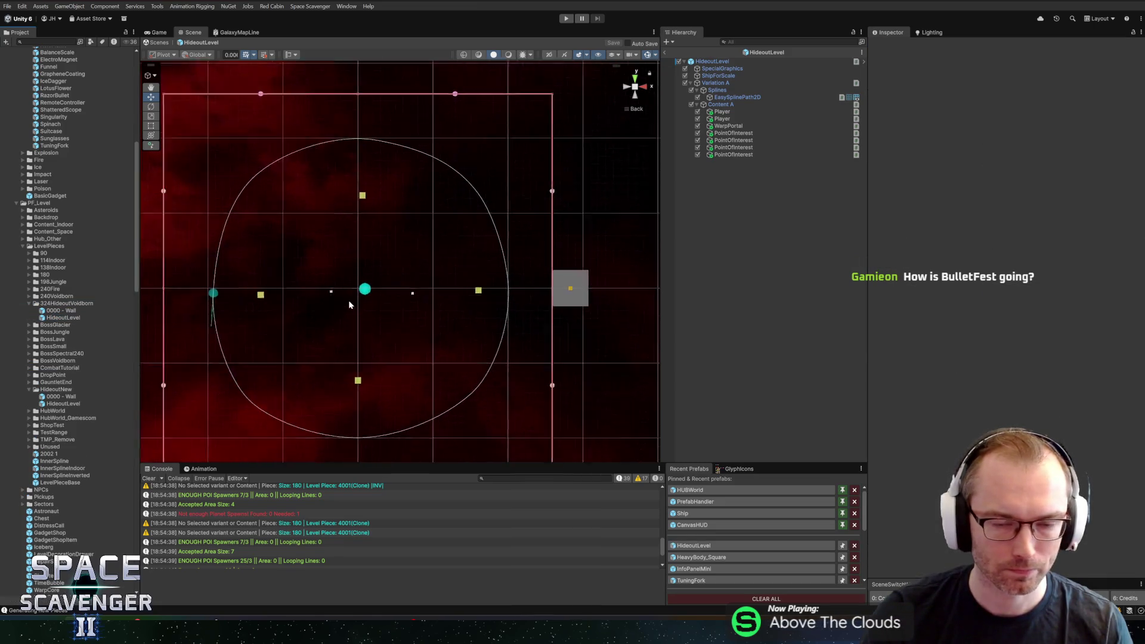
pyautogui.scroll(5, 467, 217)
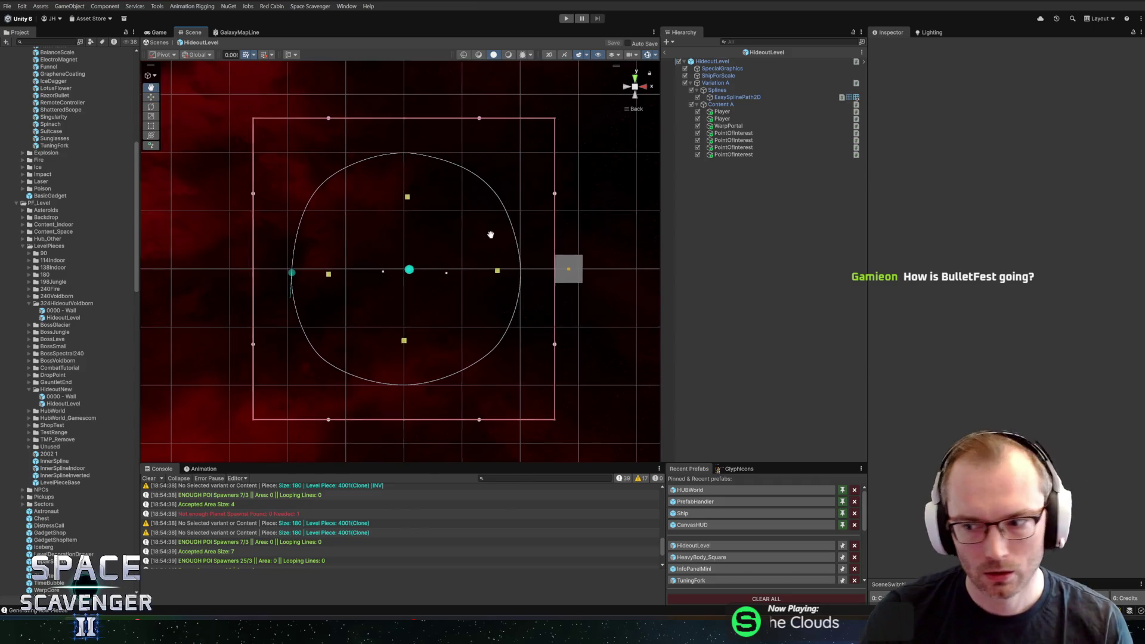
pyautogui.moveTo(523, 248)
pyautogui.mouseDown()
pyautogui.moveTo(411, 246)
pyautogui.moveTo(452, 242)
pyautogui.mouseUp()
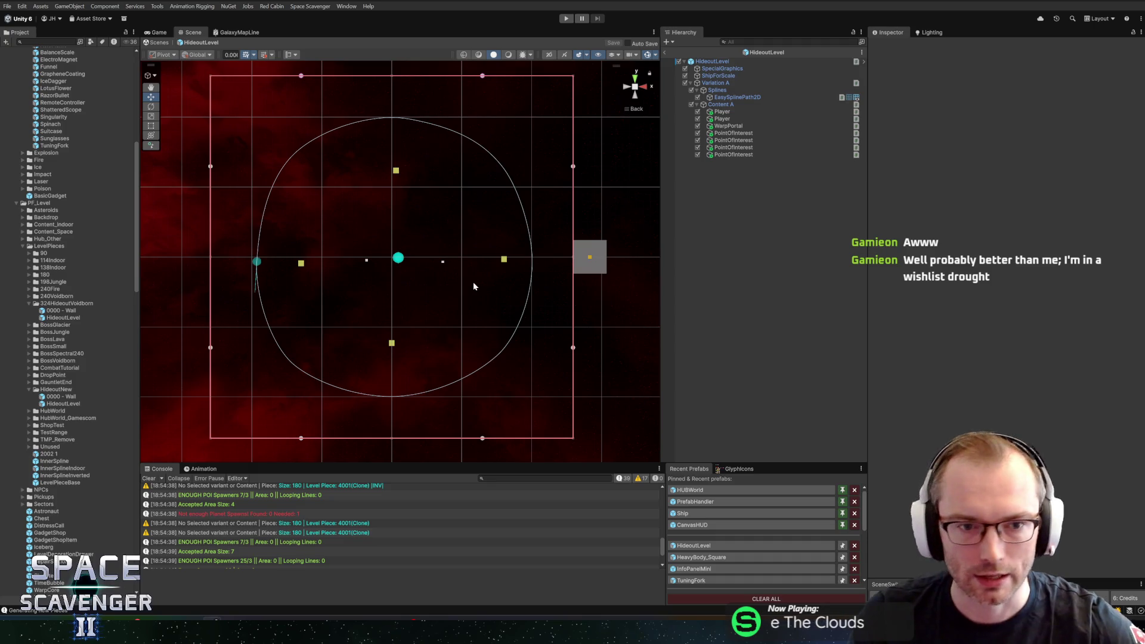
# - Select the HideoutLevel spline path and pull its top node up and to the left
pyautogui.click(736, 97)
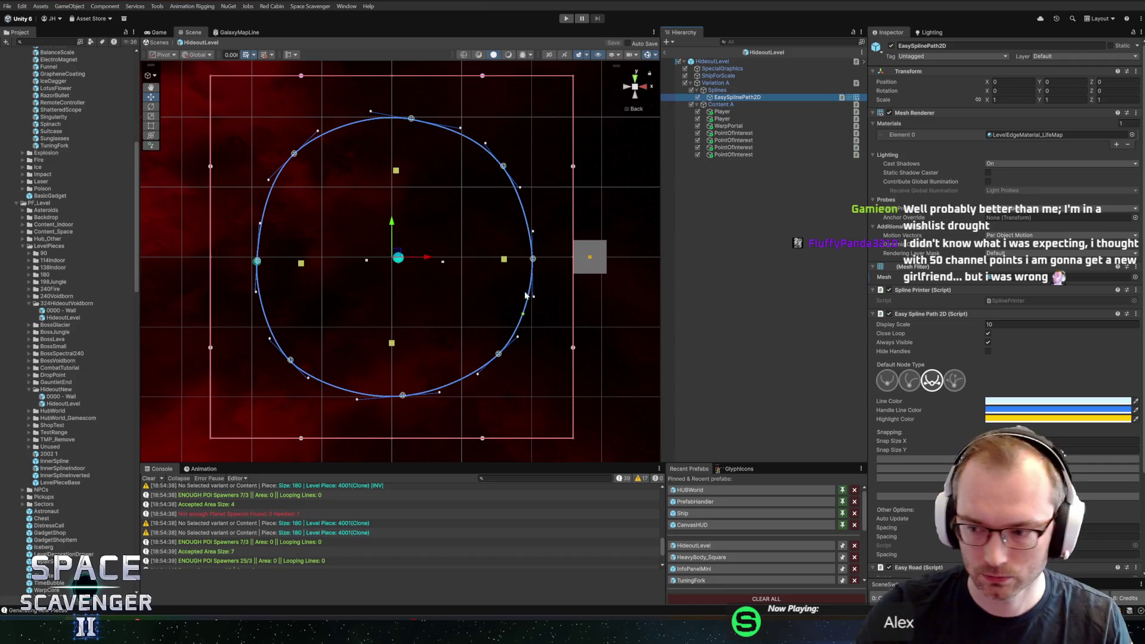
pyautogui.moveTo(503, 307); pyautogui.dragTo(541, 324)
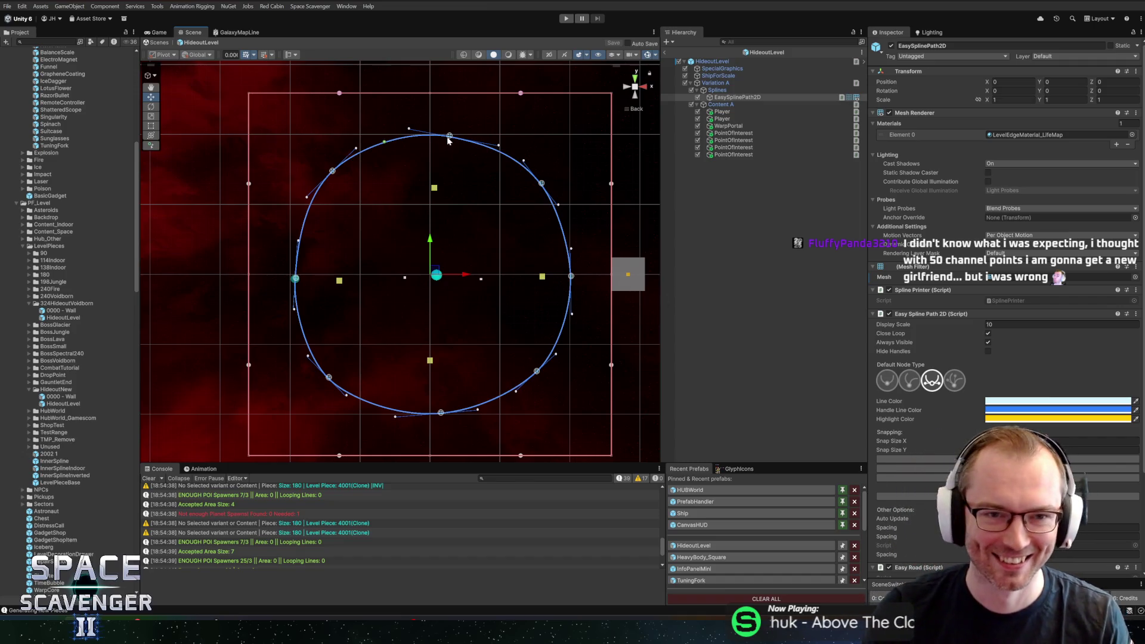
pyautogui.moveTo(450, 137); pyautogui.dragTo(433, 109)
# - Set the default node type to sharp corners and make the top node sharp
pyautogui.click(904, 385)
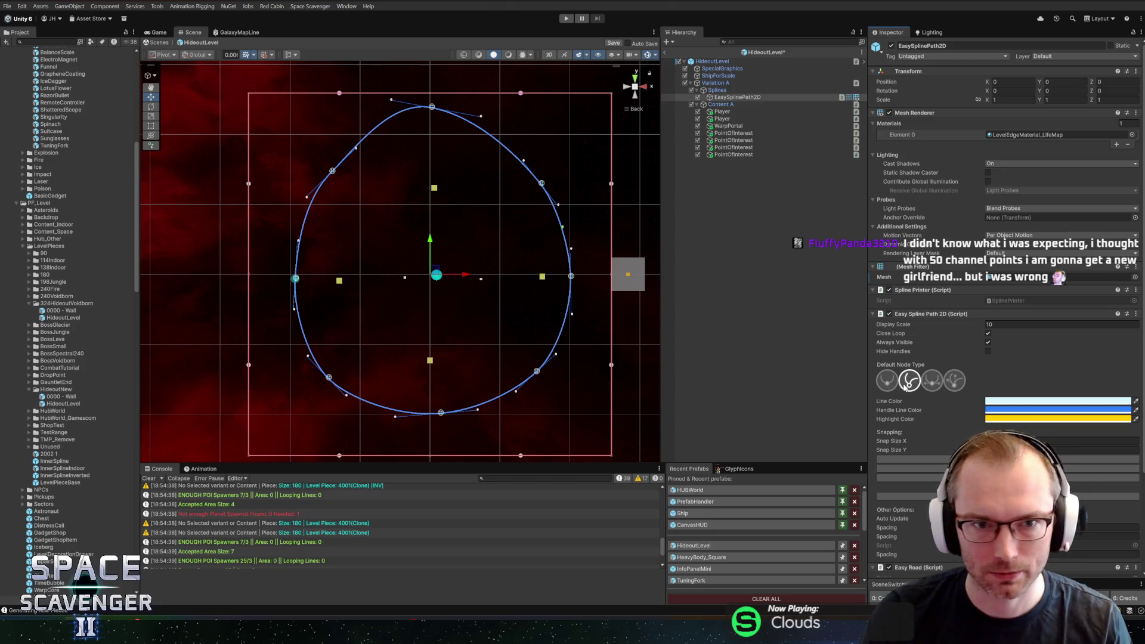
pyautogui.click(890, 381)
pyautogui.click(955, 381)
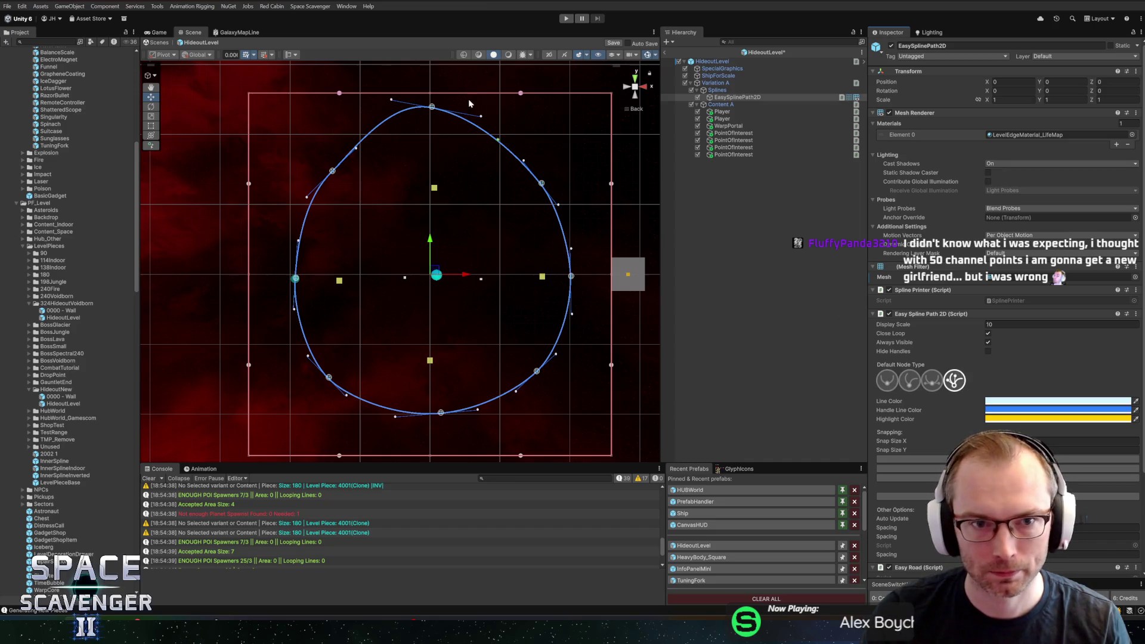
pyautogui.click(433, 108)
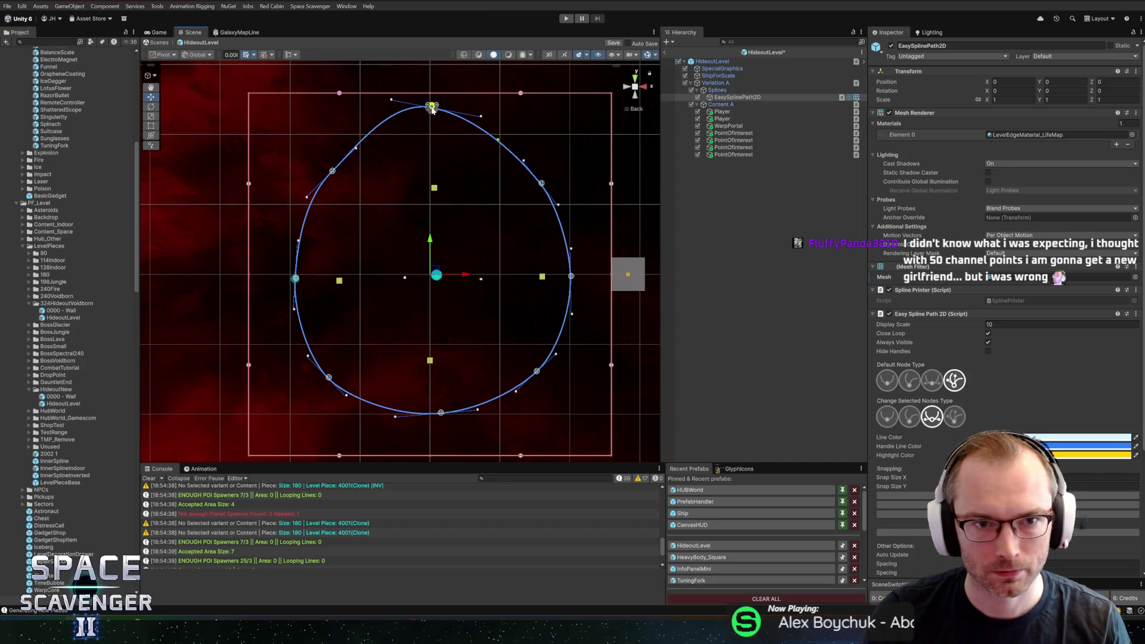
pyautogui.scroll(6, 438, 101)
pyautogui.scroll(1, 462, 192)
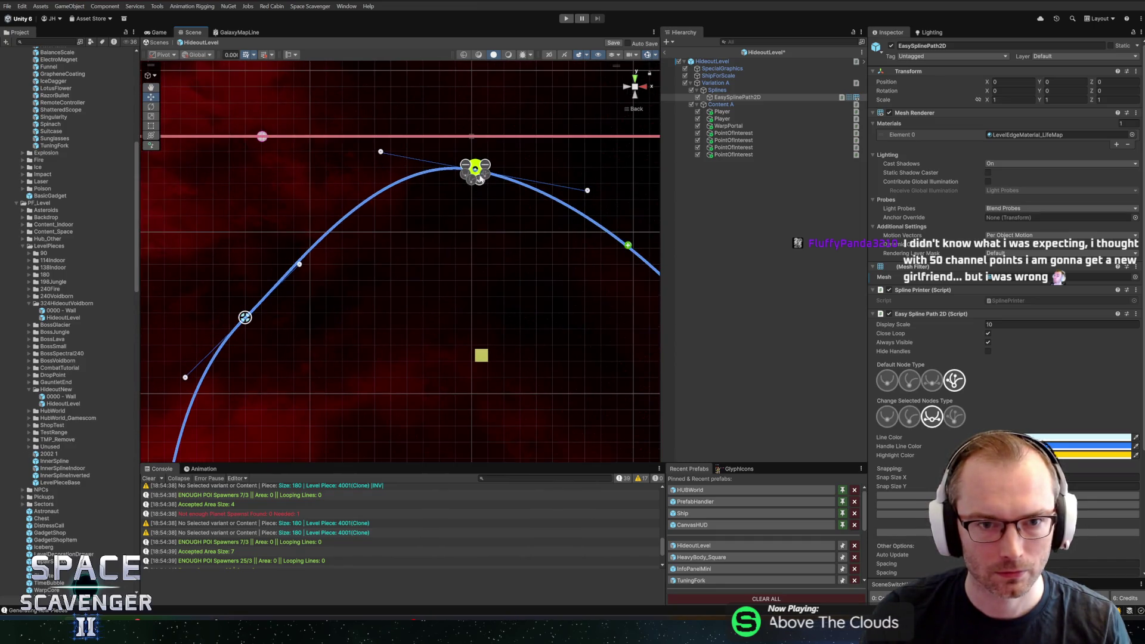
pyautogui.click(469, 180)
pyautogui.scroll(-1, 418, 310)
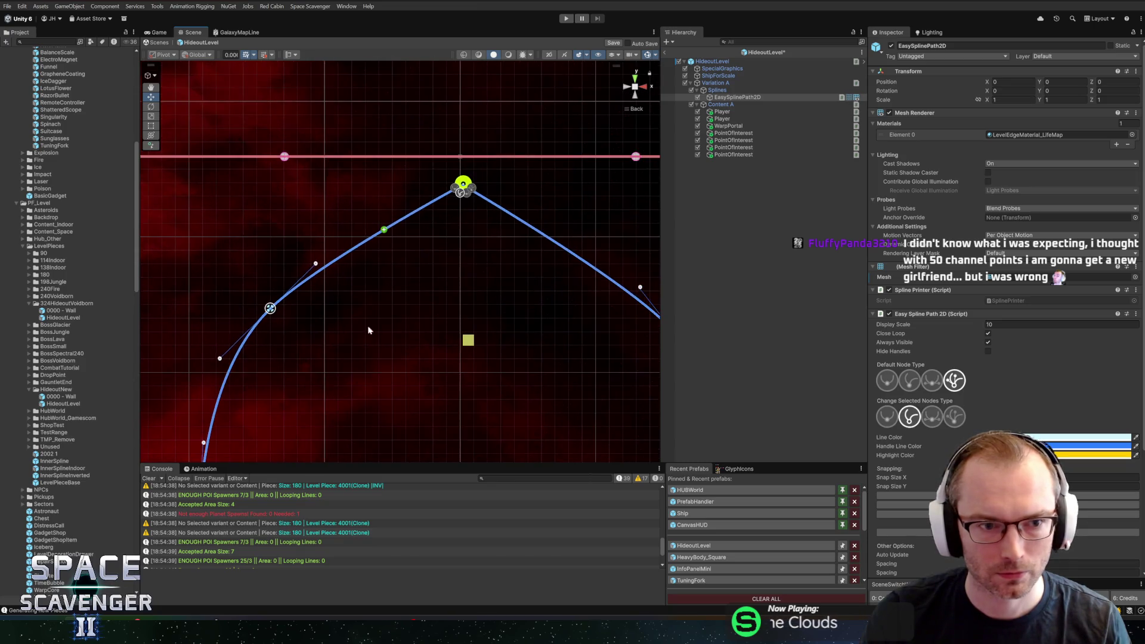
# - Turn the left, next-lower, lower-left and bottom spline nodes into sharp corners
pyautogui.click(270, 308)
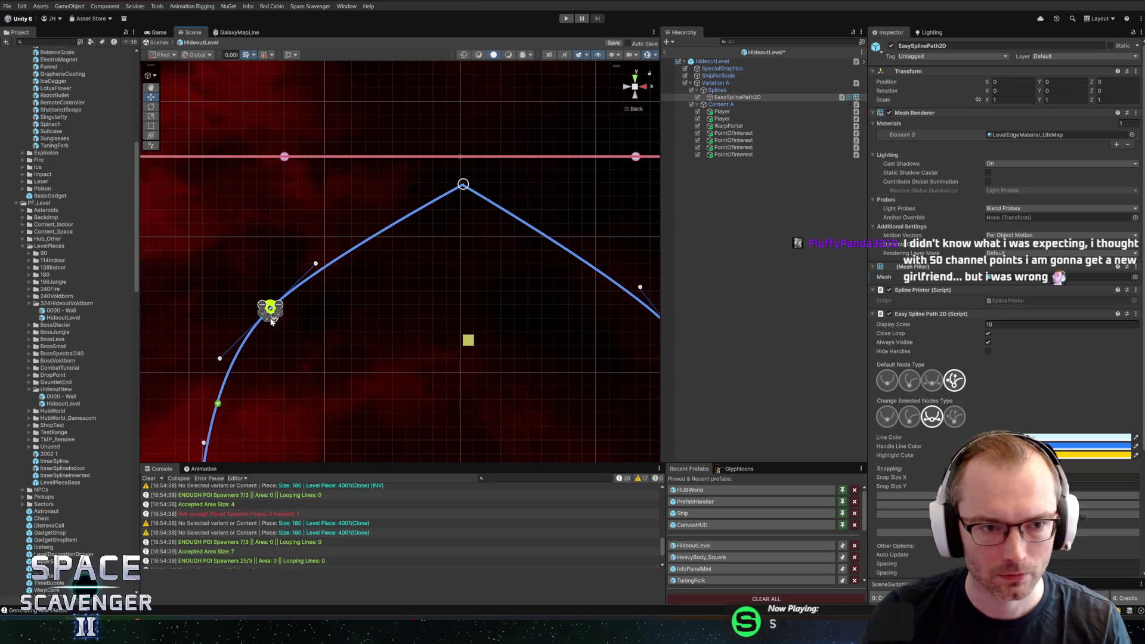
pyautogui.click(267, 319)
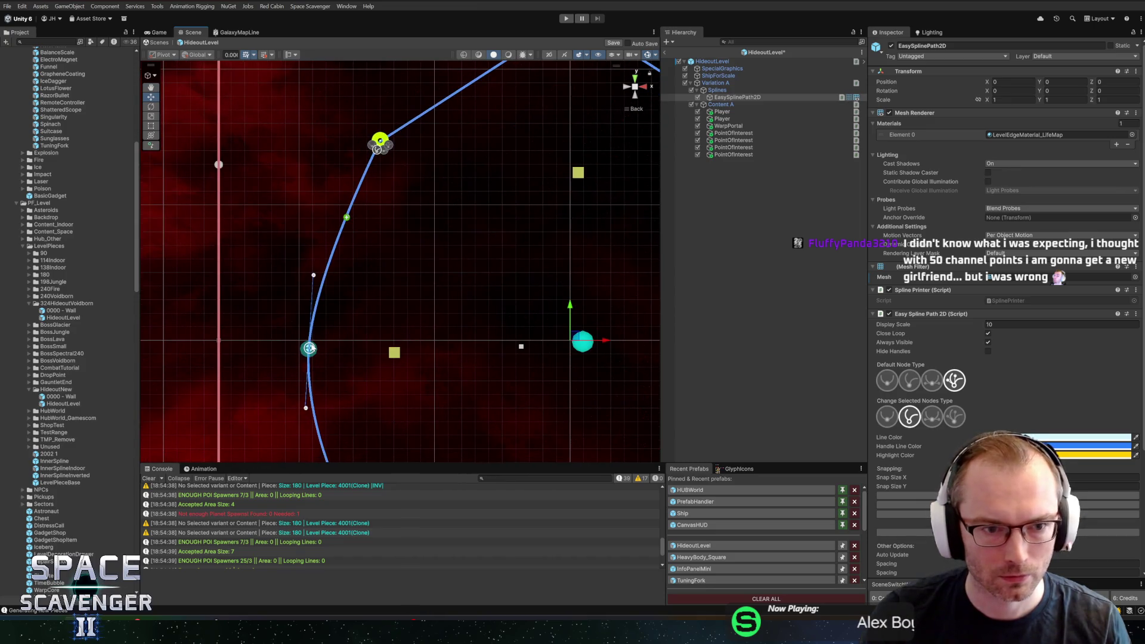
pyautogui.click(310, 349)
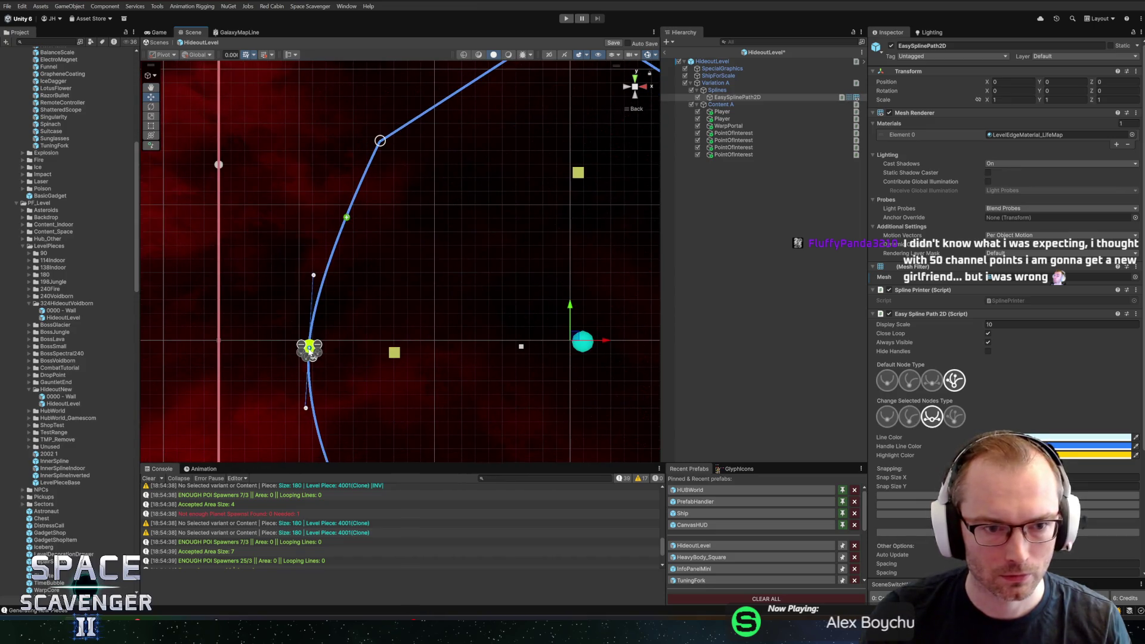
pyautogui.click(306, 358)
pyautogui.scroll(-1, 448, 374)
pyautogui.moveTo(448, 375); pyautogui.dragTo(445, 273)
pyautogui.scroll(-2, 445, 273)
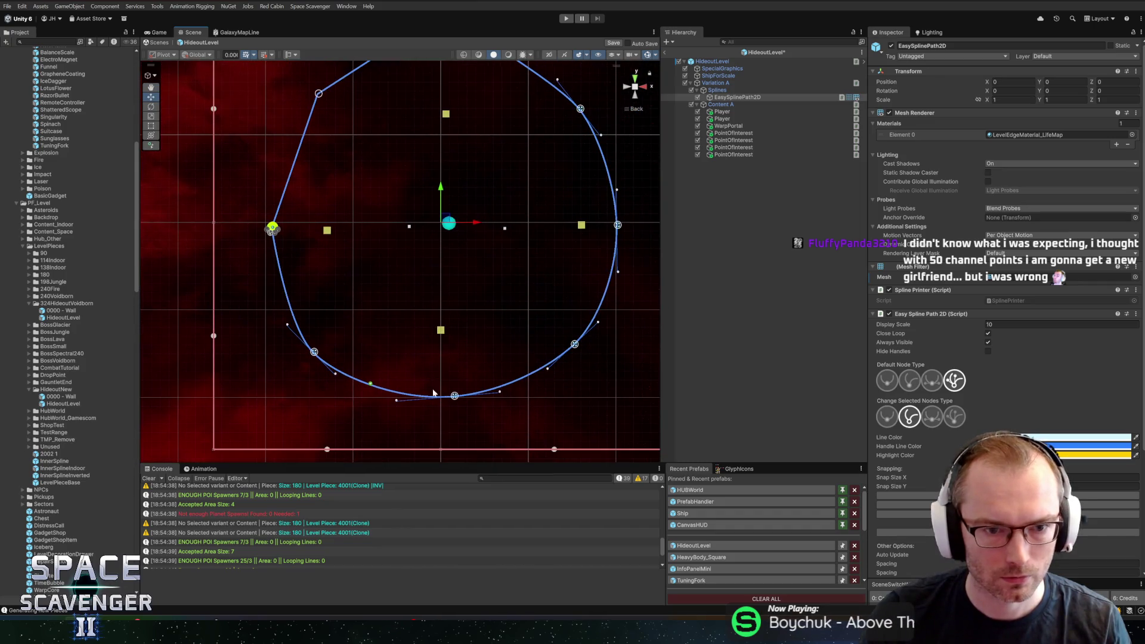
pyautogui.moveTo(362, 306); pyautogui.dragTo(349, 366)
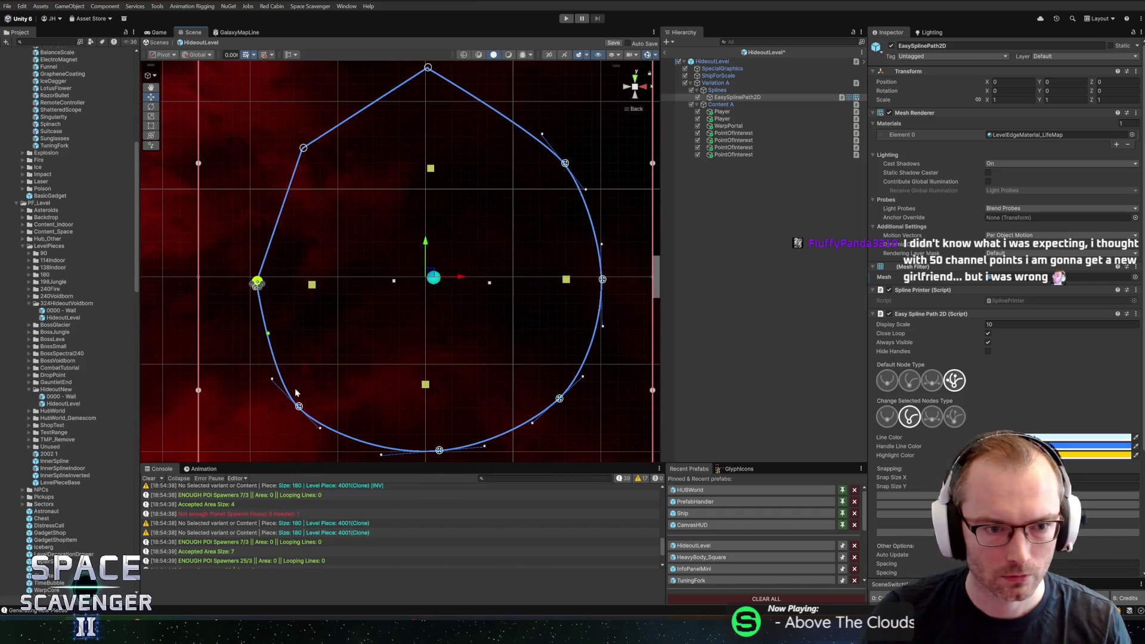
pyautogui.click(299, 406)
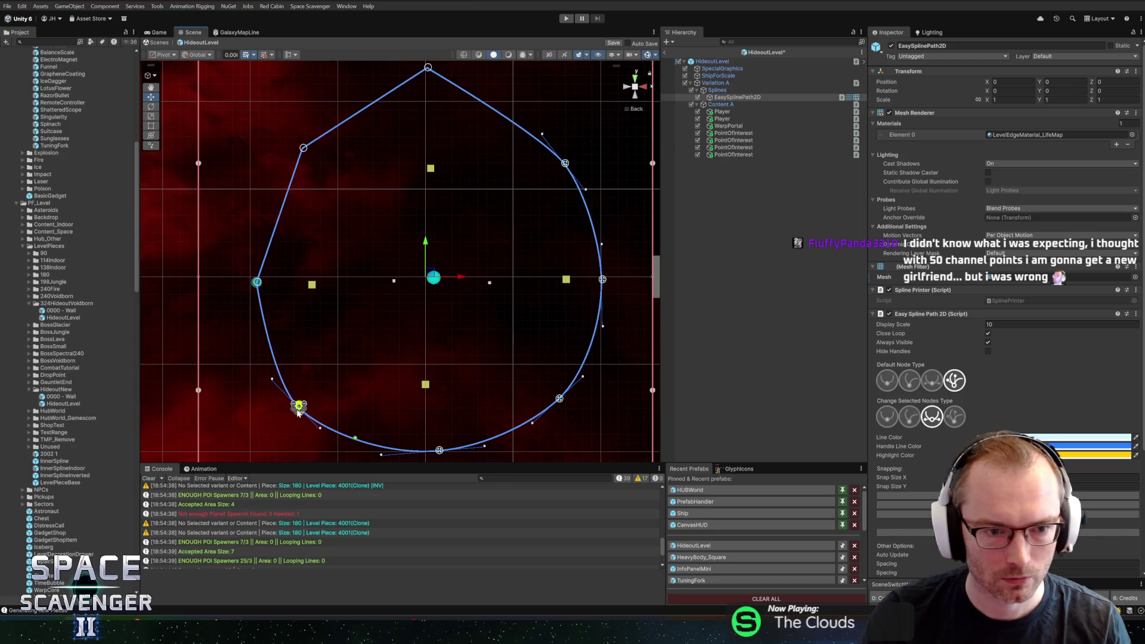
pyautogui.click(297, 411)
pyautogui.click(438, 450)
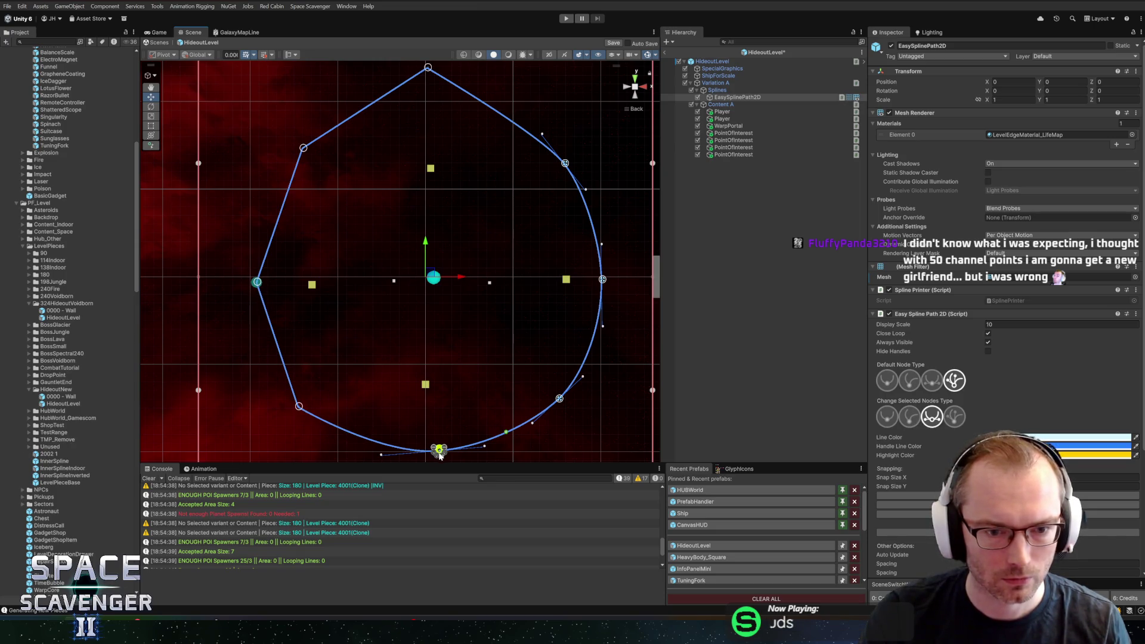
pyautogui.click(439, 451)
# - Delete two right-side nodes and drag the lower-right node outward to form the right side
pyautogui.click(559, 399)
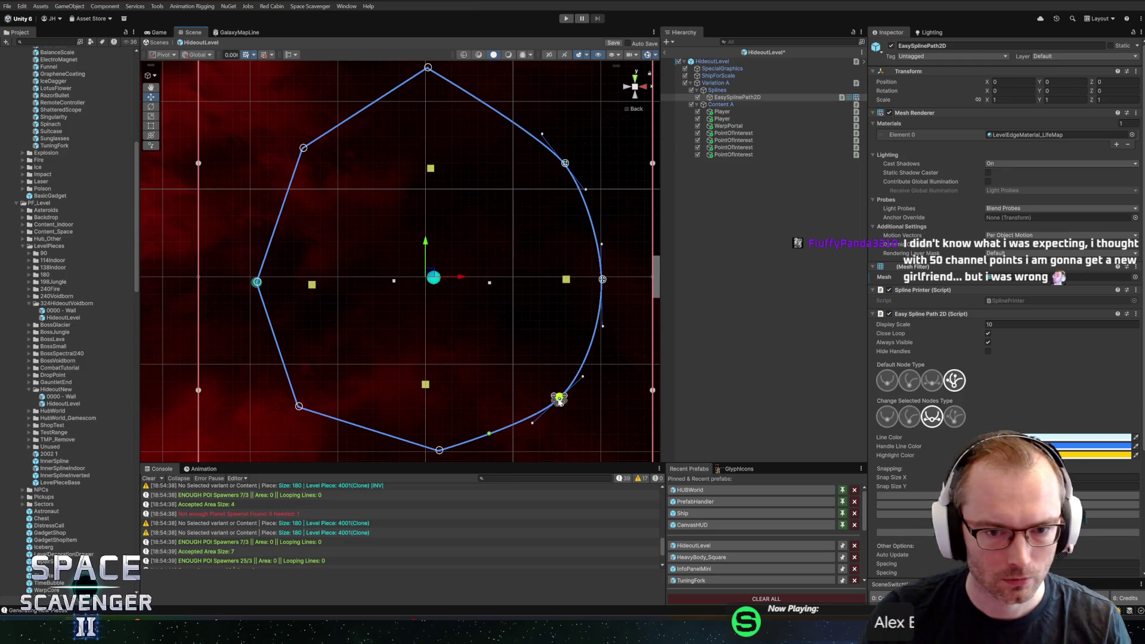
pyautogui.keyDown('ctrl'); pyautogui.click(602, 279); pyautogui.keyUp('ctrl')
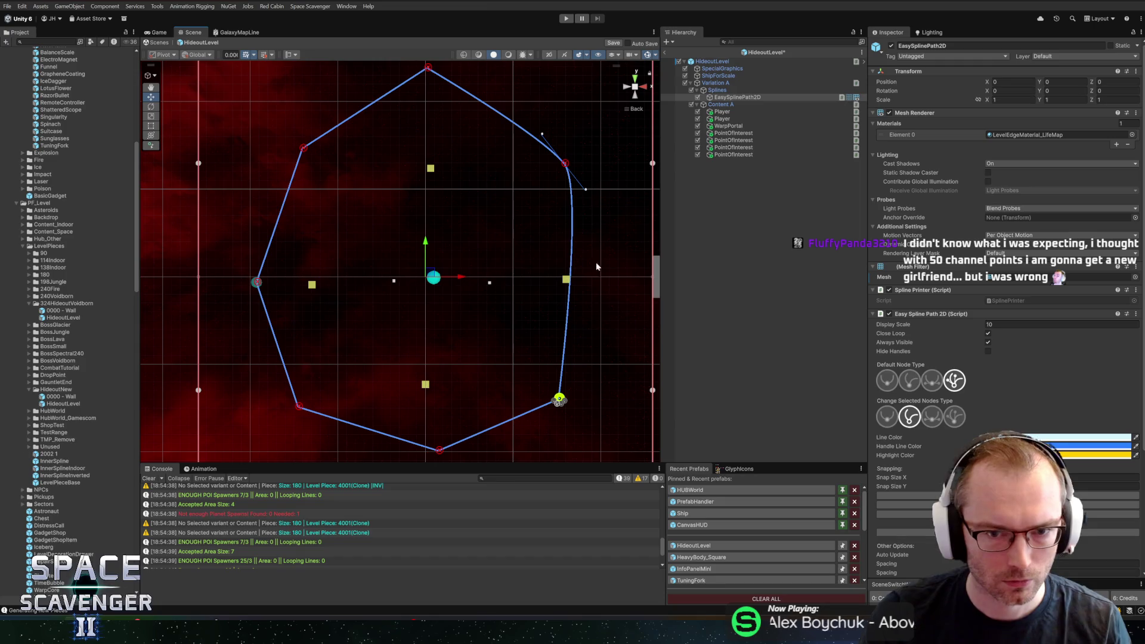
pyautogui.keyDown('ctrl'); pyautogui.click(565, 163); pyautogui.keyUp('ctrl')
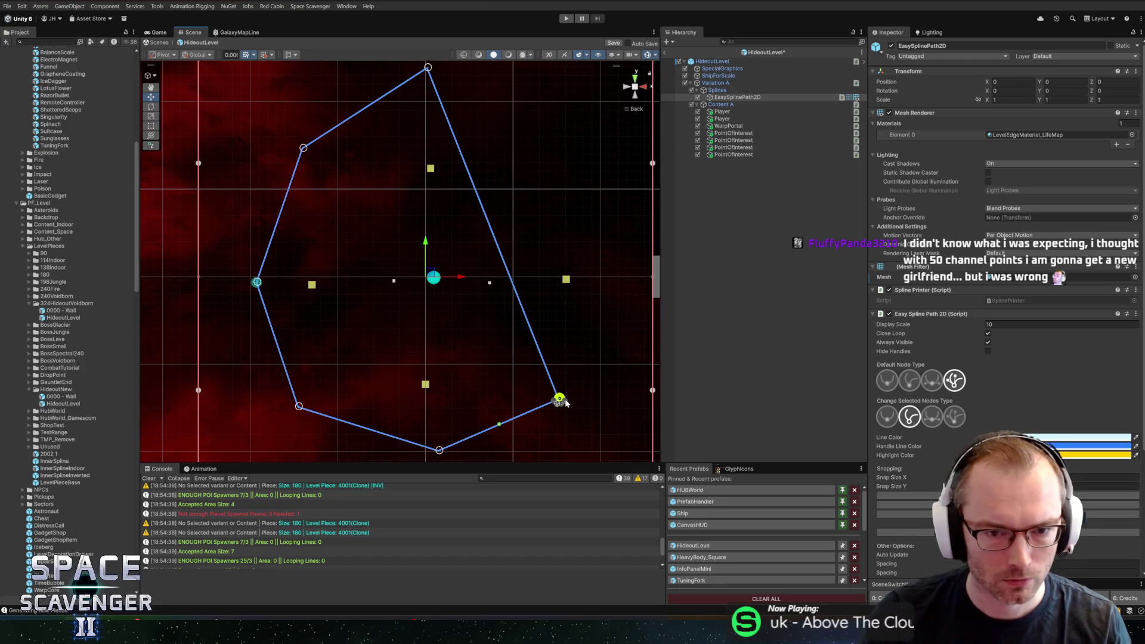
pyautogui.moveTo(562, 401)
pyautogui.mouseDown()
pyautogui.moveTo(591, 186)
pyautogui.moveTo(636, 174)
pyautogui.mouseUp()
# - Move the upper-right, upper-left, right and bottom nodes into rough hexagon corners and straighten the left edge
pyautogui.moveTo(637, 178); pyautogui.dragTo(640, 191)
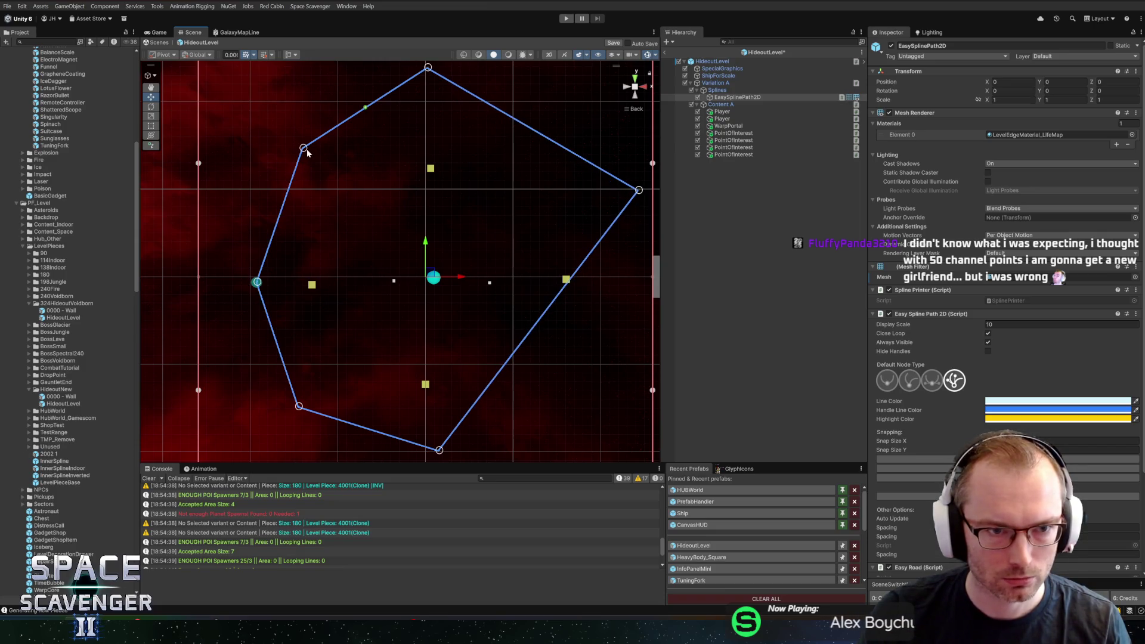
pyautogui.moveTo(303, 149); pyautogui.dragTo(213, 190)
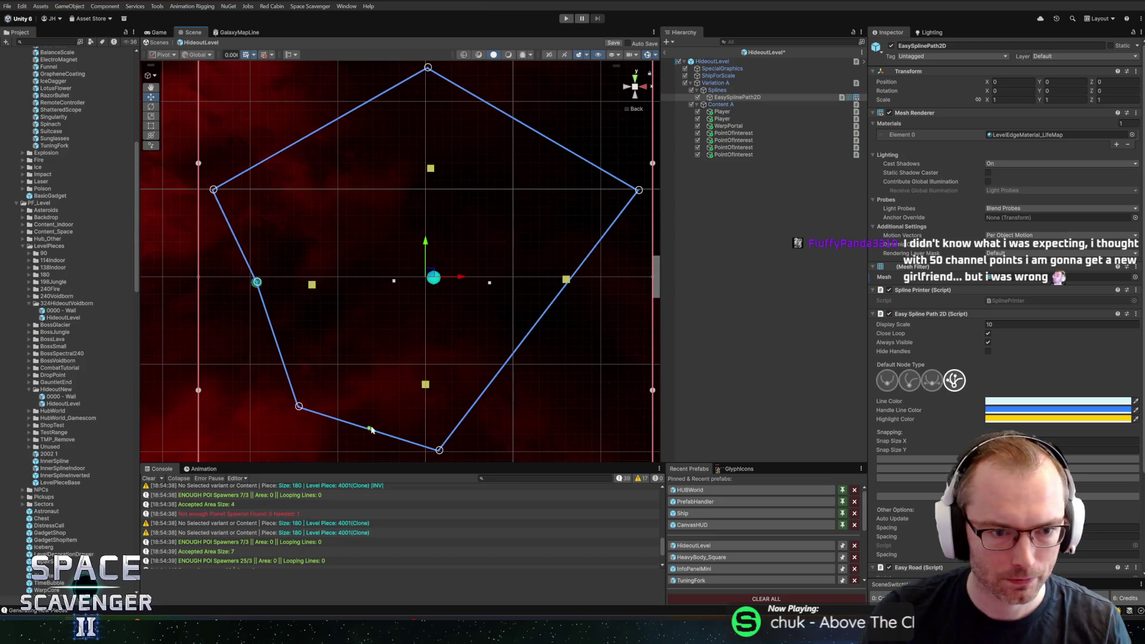
pyautogui.moveTo(440, 451)
pyautogui.mouseDown()
pyautogui.moveTo(583, 391)
pyautogui.moveTo(567, 409)
pyautogui.moveTo(613, 403)
pyautogui.moveTo(640, 332)
pyautogui.mouseUp()
pyautogui.moveTo(300, 407); pyautogui.dragTo(435, 468)
pyautogui.scroll(-5, 457, 360)
pyautogui.moveTo(452, 349); pyautogui.dragTo(444, 338)
pyautogui.scroll(-2, 456, 337)
pyautogui.moveTo(294, 223); pyautogui.dragTo(260, 289)
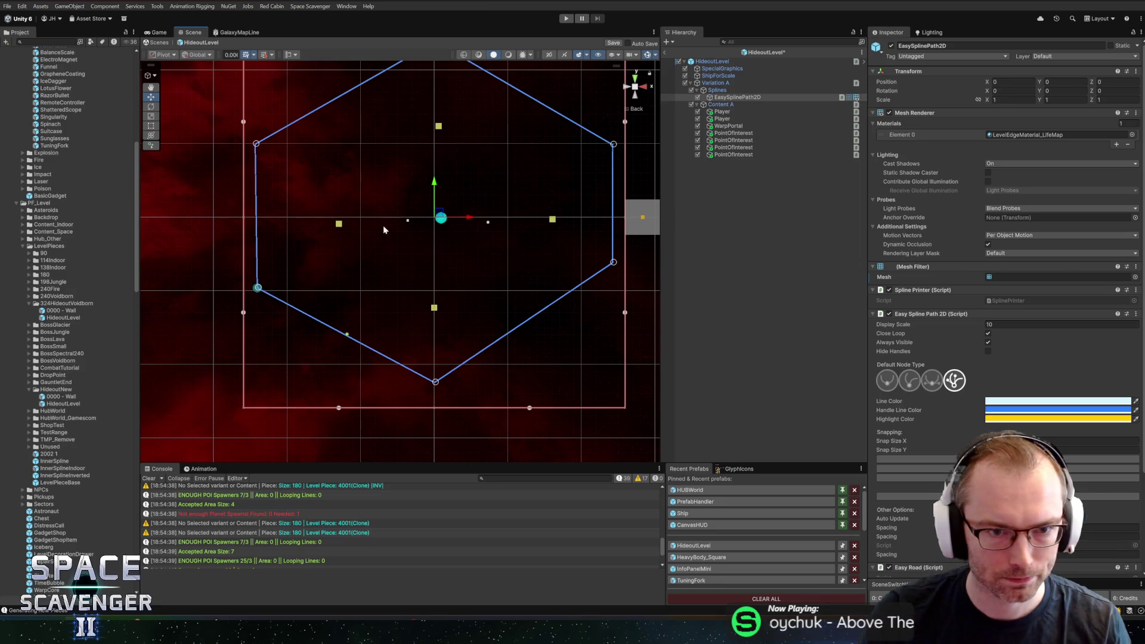
pyautogui.scroll(5, 383, 224)
pyautogui.scroll(-1, 440, 138)
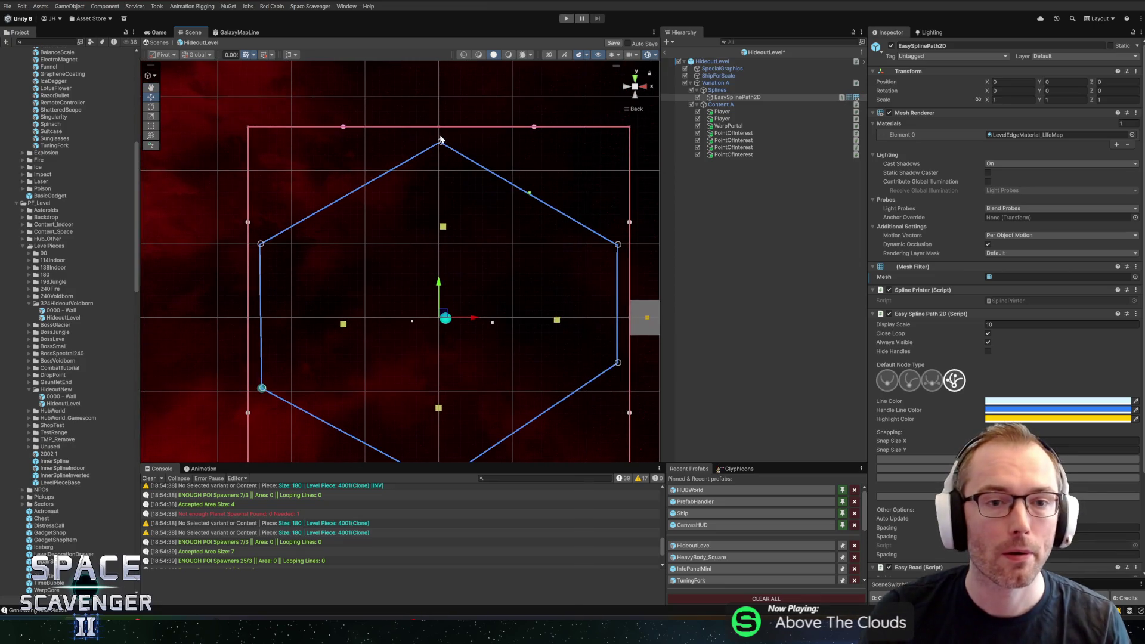
# - Raise the top vertex, lower the bottom one, and align side vertices into vertical left and right edges
pyautogui.moveTo(440, 139); pyautogui.dragTo(439, 136)
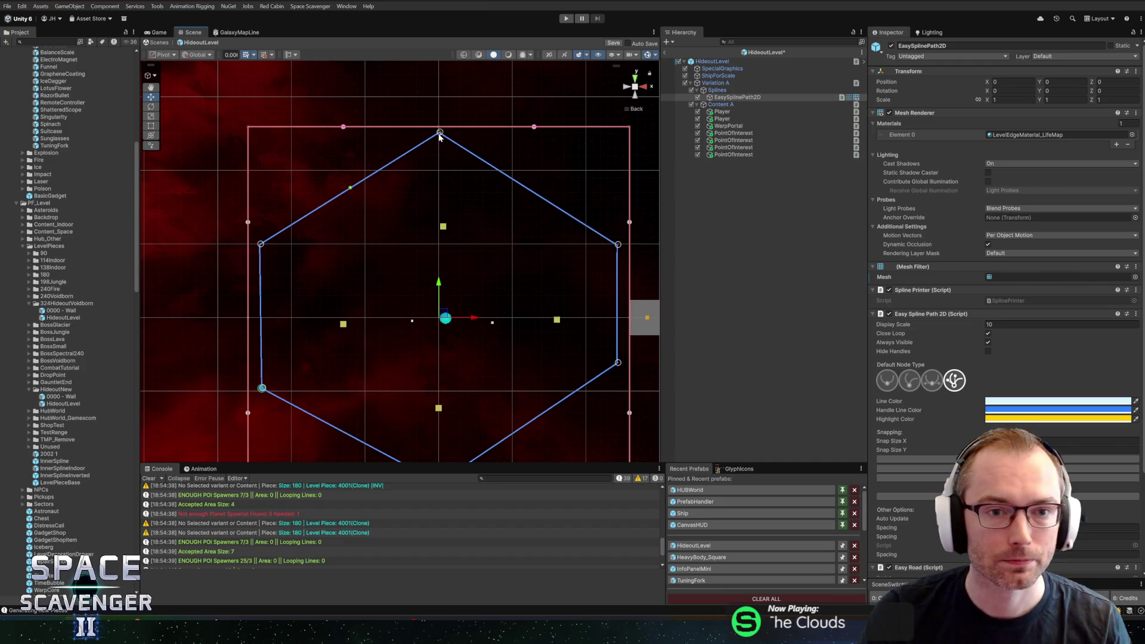
pyautogui.scroll(-5, 449, 253)
pyautogui.moveTo(445, 359); pyautogui.dragTo(445, 382)
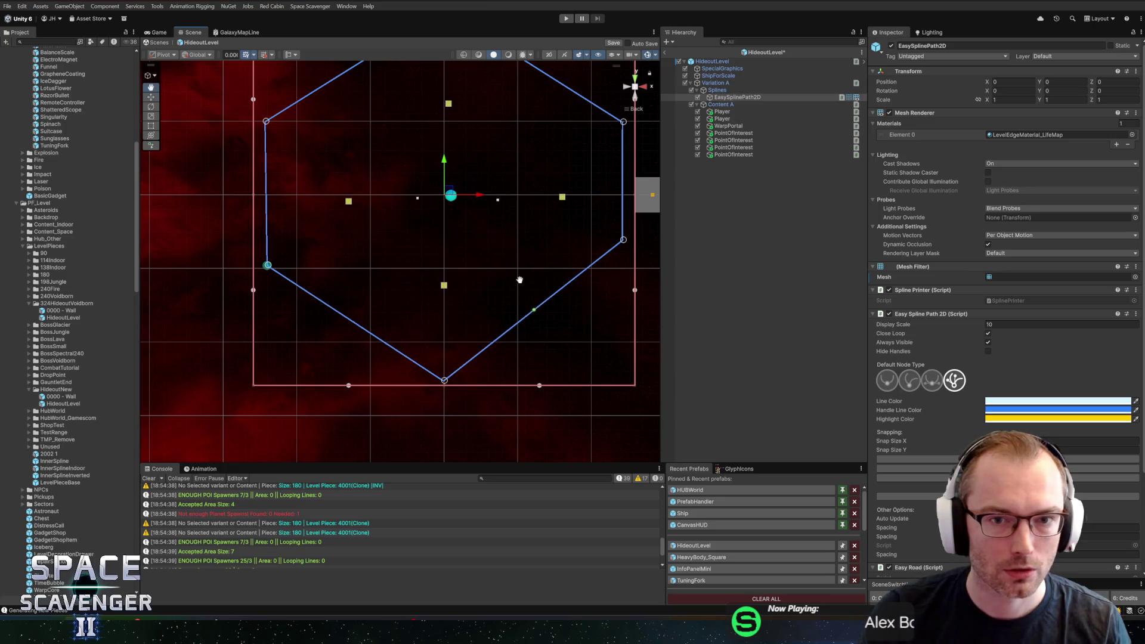
pyautogui.scroll(2, 615, 295)
pyautogui.moveTo(624, 286); pyautogui.dragTo(592, 312)
pyautogui.moveTo(622, 170); pyautogui.dragTo(590, 170)
pyautogui.scroll(3, 537, 160)
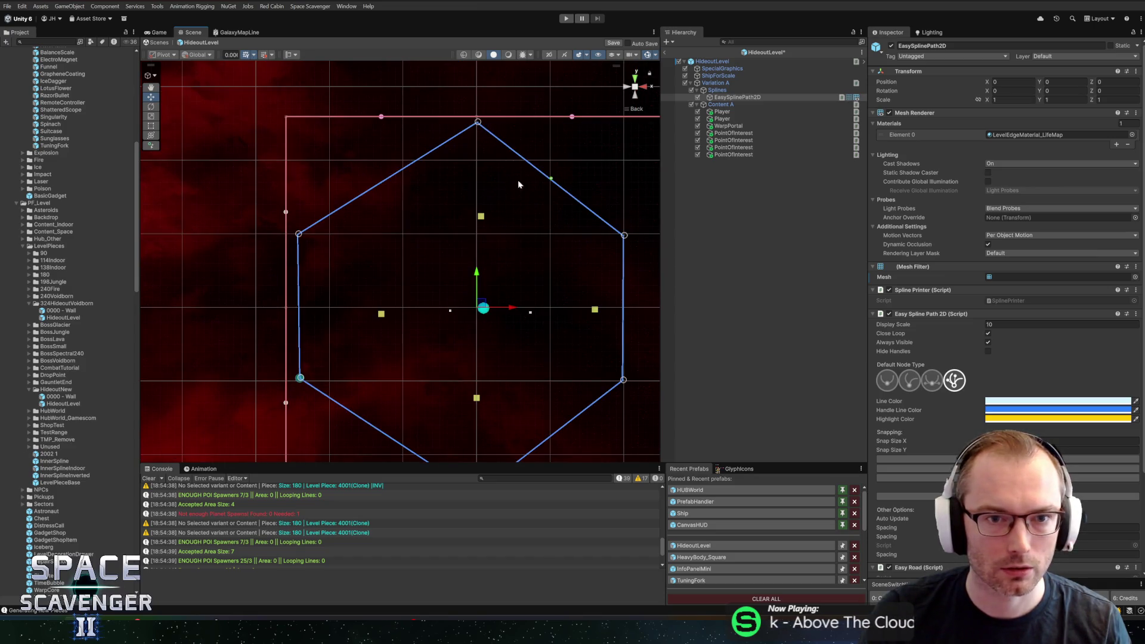
pyautogui.scroll(-4, 517, 184)
pyautogui.scroll(3, 499, 258)
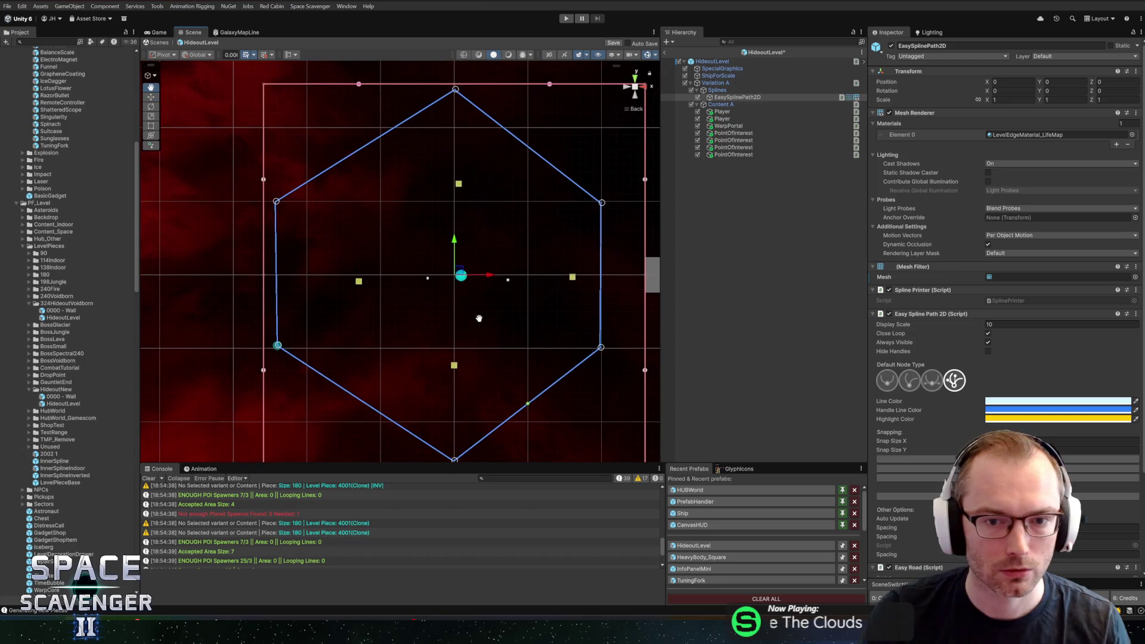
pyautogui.moveTo(284, 346); pyautogui.dragTo(314, 350)
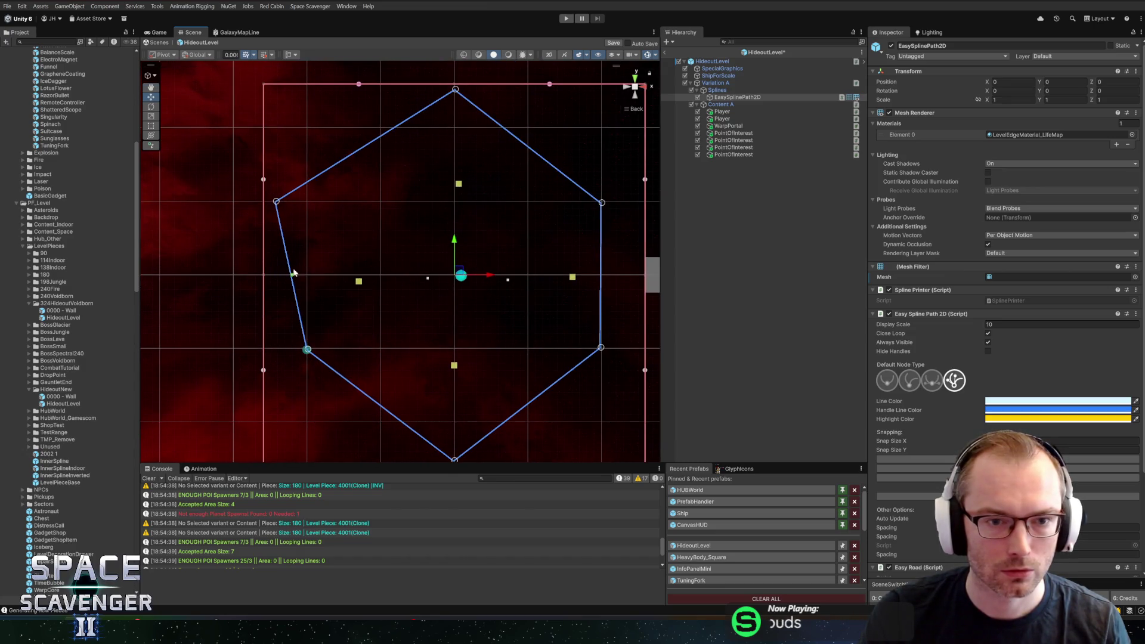
pyautogui.moveTo(275, 202); pyautogui.dragTo(306, 203)
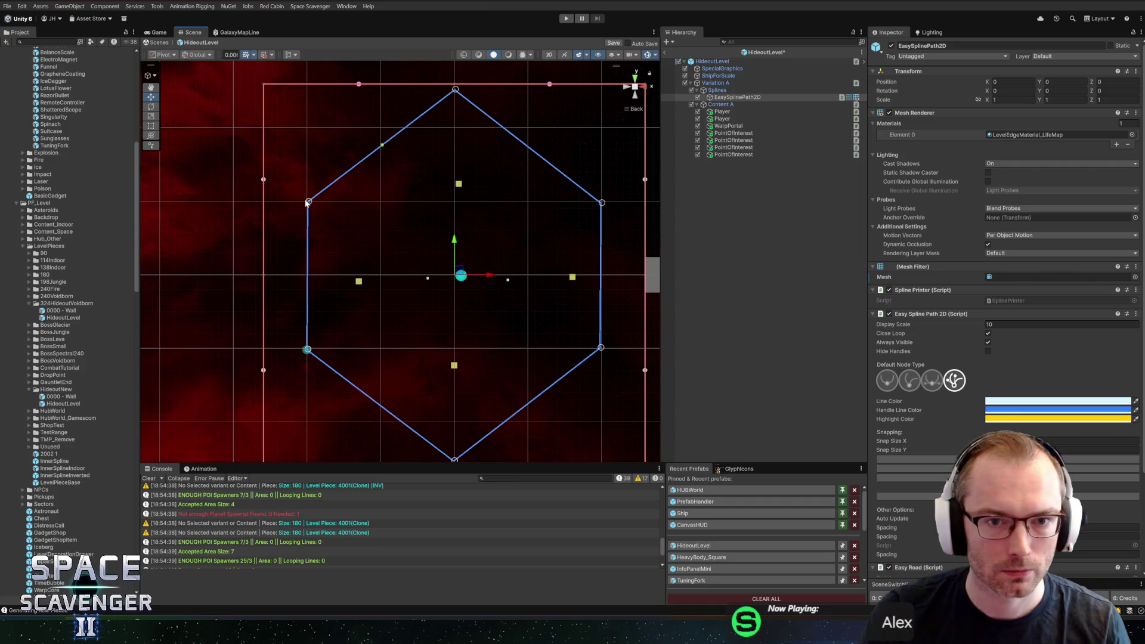
pyautogui.scroll(-3, 388, 246)
pyautogui.scroll(5, 387, 246)
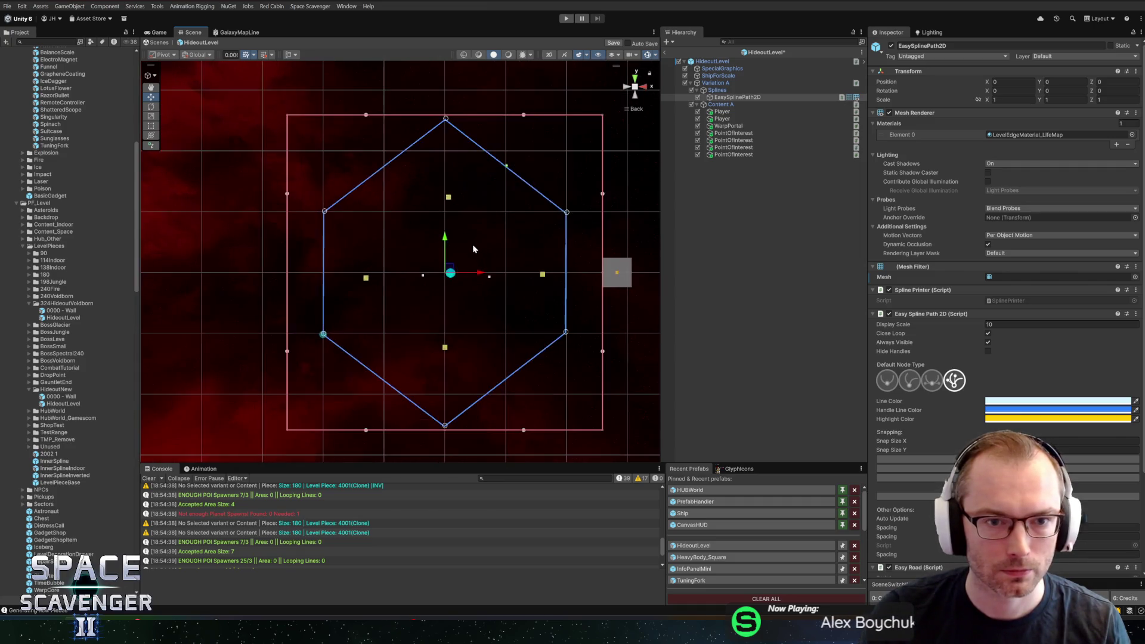
# - Reposition the top, second, left and bottom points of interest, duplicating two with Ctrl+D
pyautogui.click(737, 133)
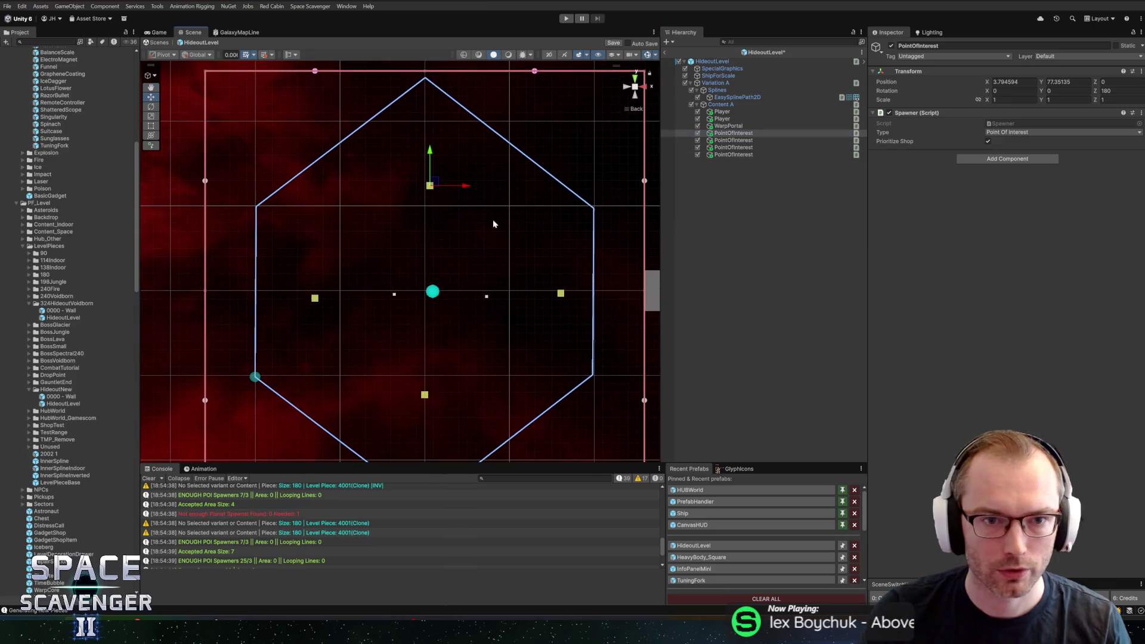
pyautogui.moveTo(429, 153)
pyautogui.mouseDown()
pyautogui.moveTo(435, 140)
pyautogui.moveTo(431, 160)
pyautogui.mouseUp()
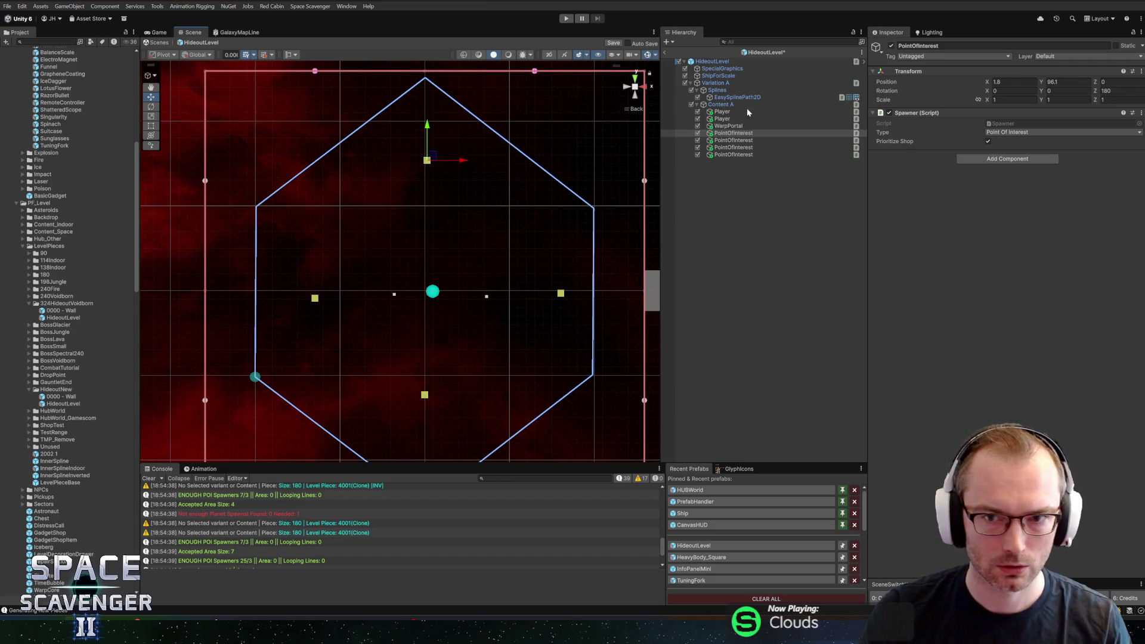
pyautogui.click(725, 140)
pyautogui.moveTo(561, 293); pyautogui.dragTo(530, 240)
pyautogui.click(738, 147)
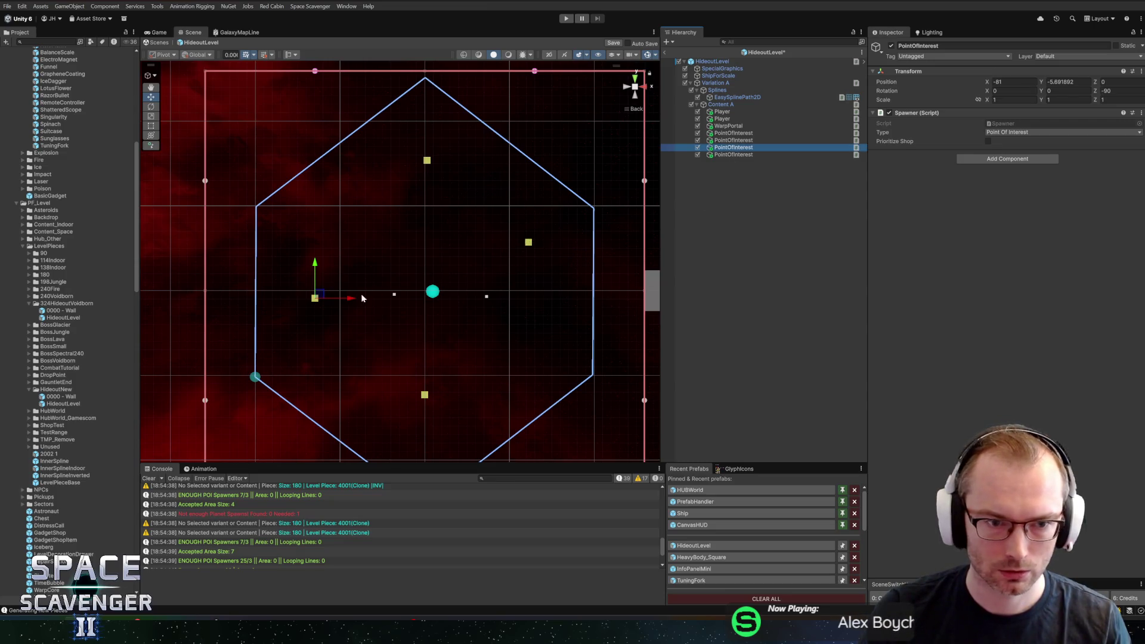
pyautogui.moveTo(317, 295)
pyautogui.mouseDown()
pyautogui.moveTo(309, 223)
pyautogui.moveTo(330, 316)
pyautogui.mouseUp()
pyautogui.hotkey('ctrl', 'd')
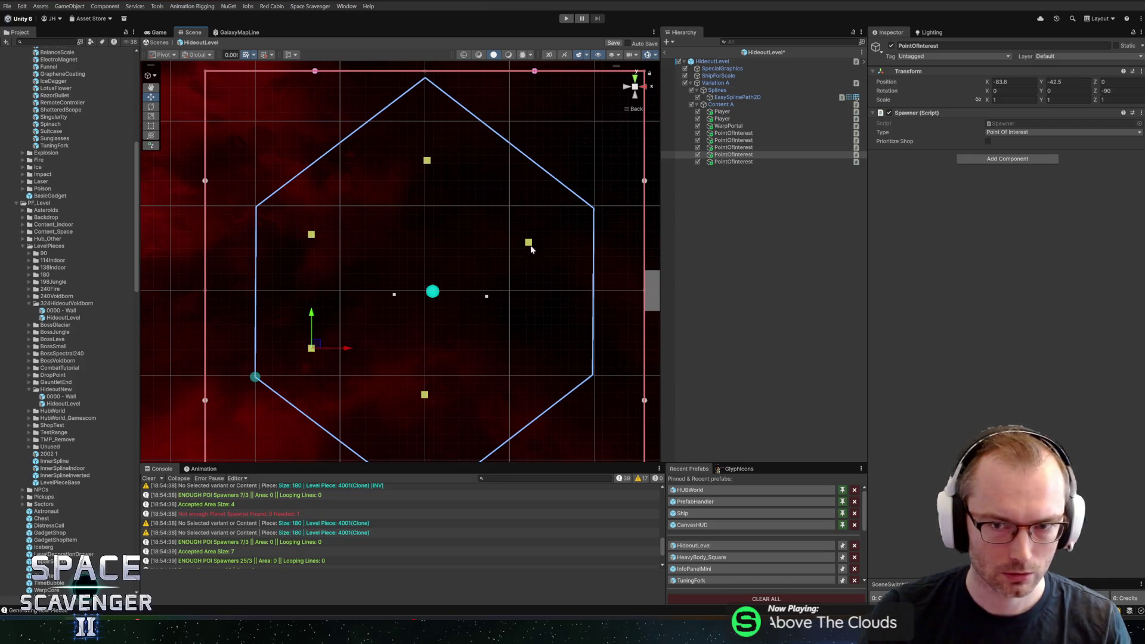
pyautogui.click(744, 162)
pyautogui.moveTo(427, 360)
pyautogui.mouseDown()
pyautogui.moveTo(433, 386)
pyautogui.moveTo(498, 307)
pyautogui.moveTo(534, 300)
pyautogui.mouseUp()
pyautogui.scroll(-2, 441, 364)
pyautogui.hotkey('ctrl', 'd')
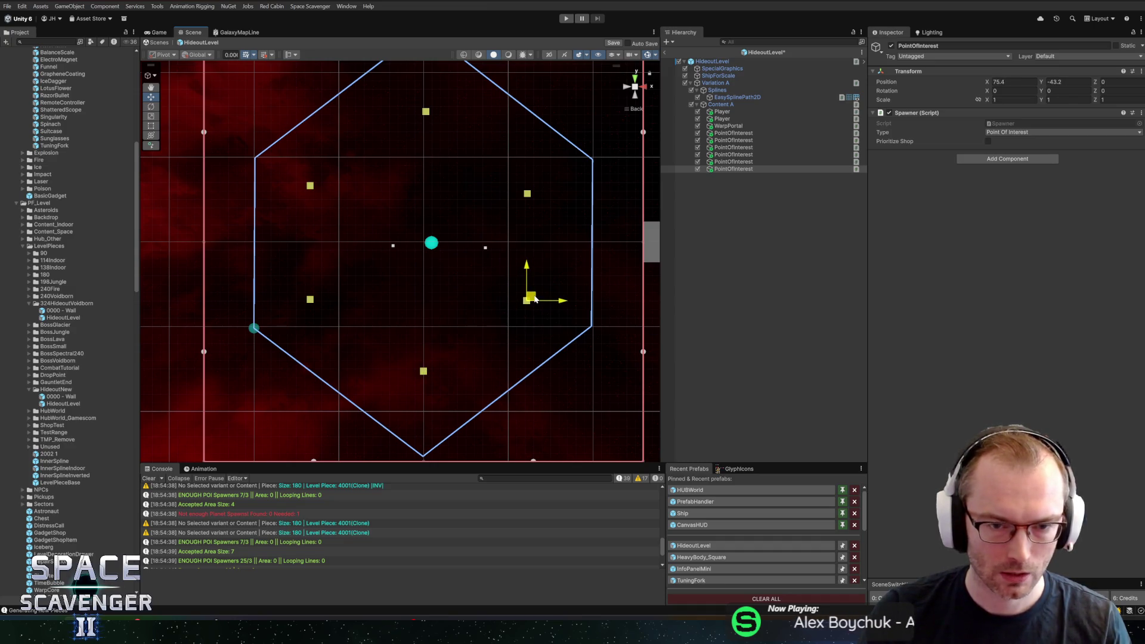
# - Shift both Player spawns slightly to the left
pyautogui.scroll(2, 416, 227)
pyautogui.moveTo(415, 227); pyautogui.dragTo(485, 235)
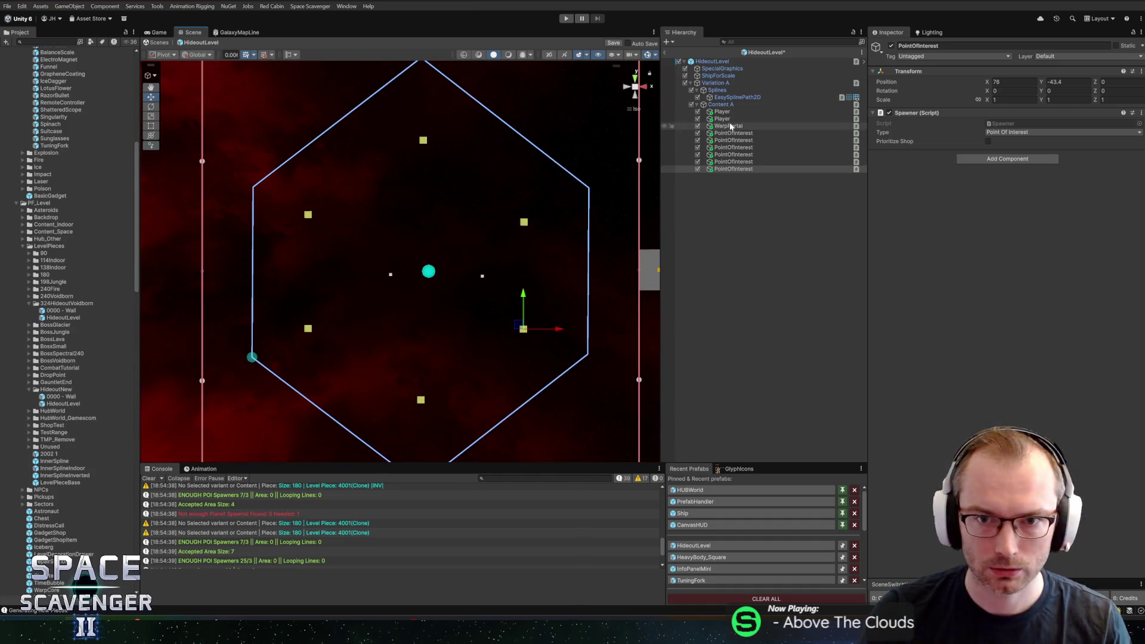
pyautogui.click(428, 271)
pyautogui.click(482, 275)
pyautogui.moveTo(516, 276); pyautogui.dragTo(505, 277)
pyautogui.click(429, 274)
pyautogui.moveTo(431, 277); pyautogui.dragTo(421, 276)
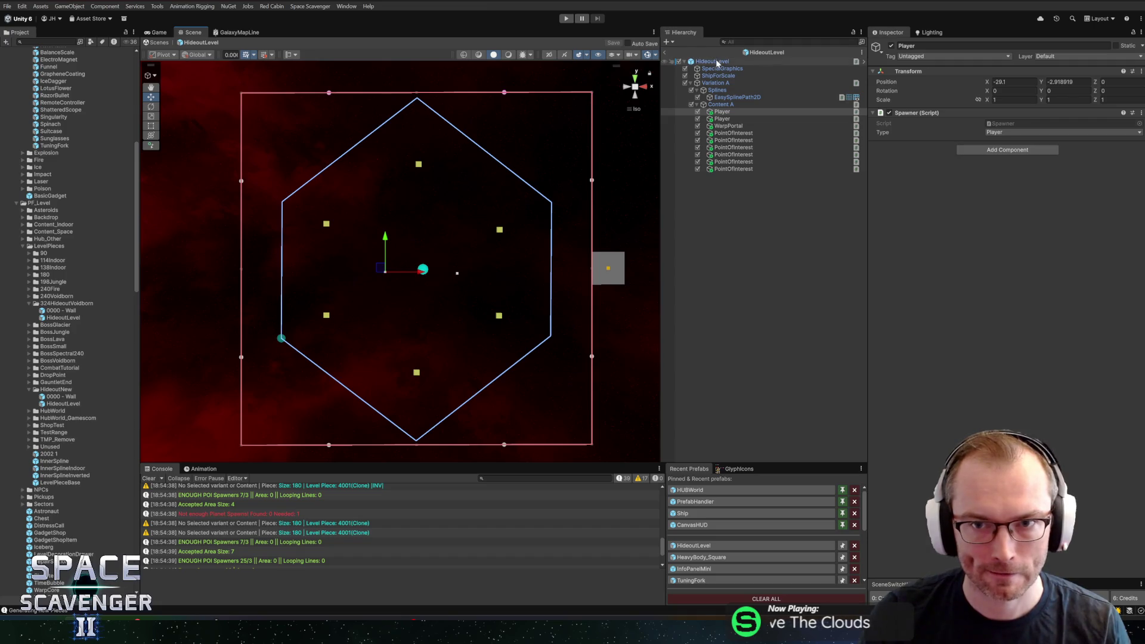
# - Open the 0000 - Wall prefab, set its Size to 324, and save it
pyautogui.click(752, 53)
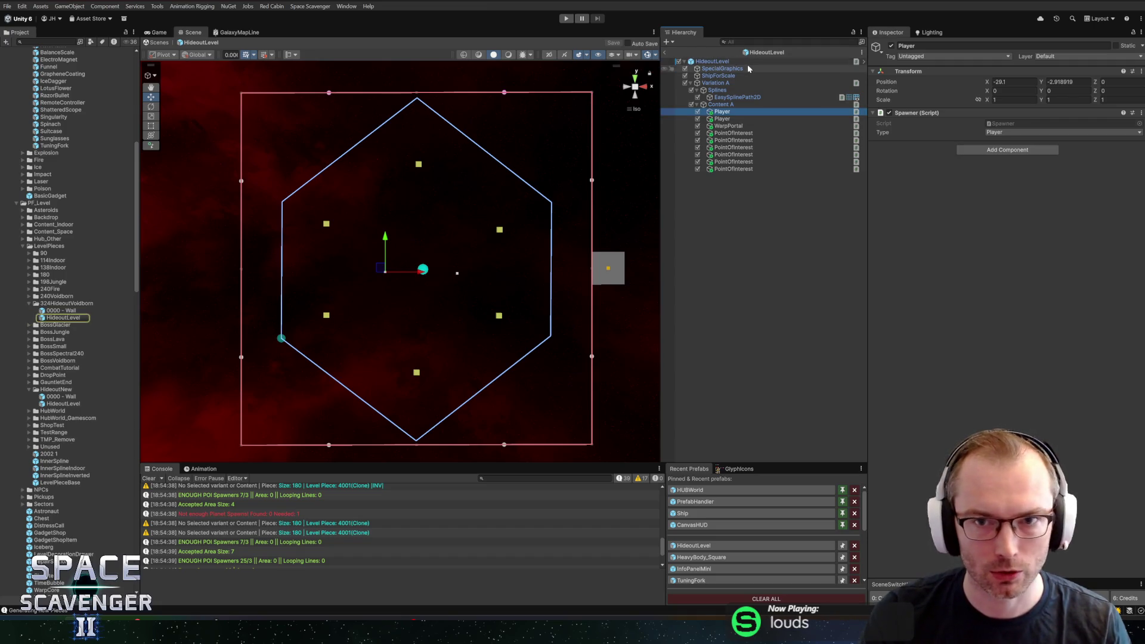
pyautogui.click(694, 61)
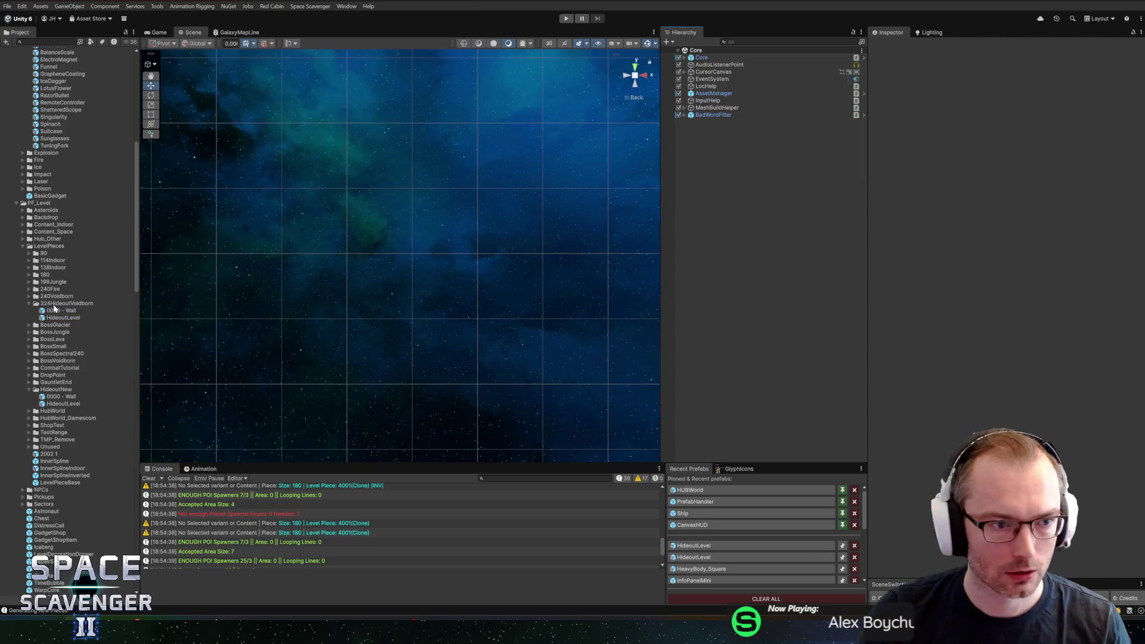
pyautogui.doubleClick(62, 310)
pyautogui.click(991, 155)
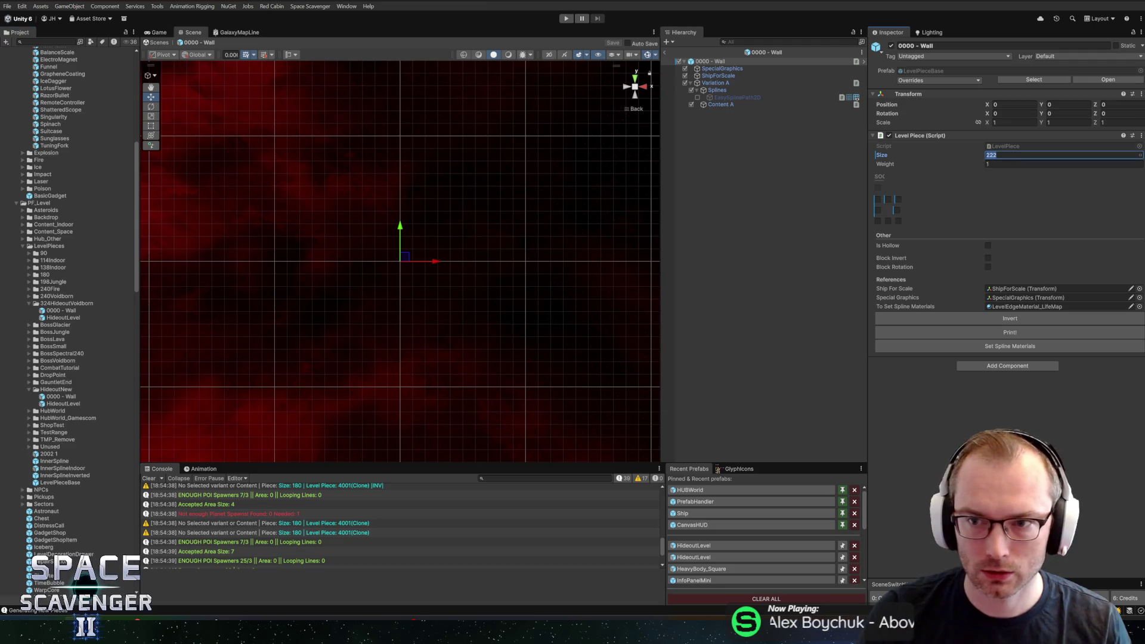
pyautogui.write('324')
pyautogui.hotkey('ctrl', 's')
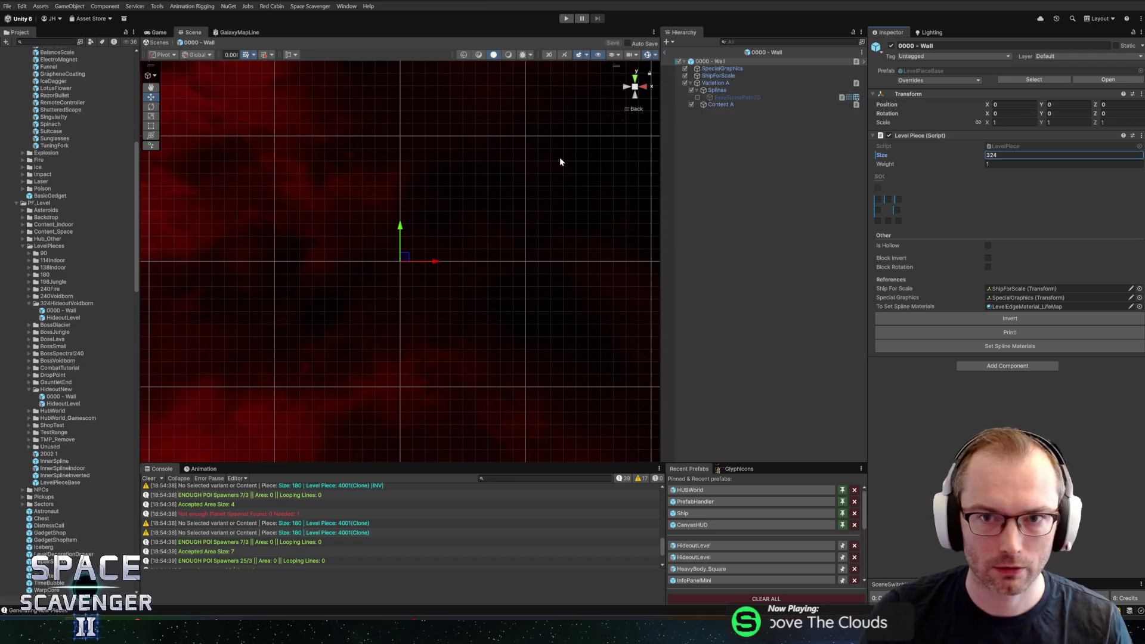
# - Reopen the hexagon HideoutLevel prefab and select its Splines group
pyautogui.doubleClick(64, 317)
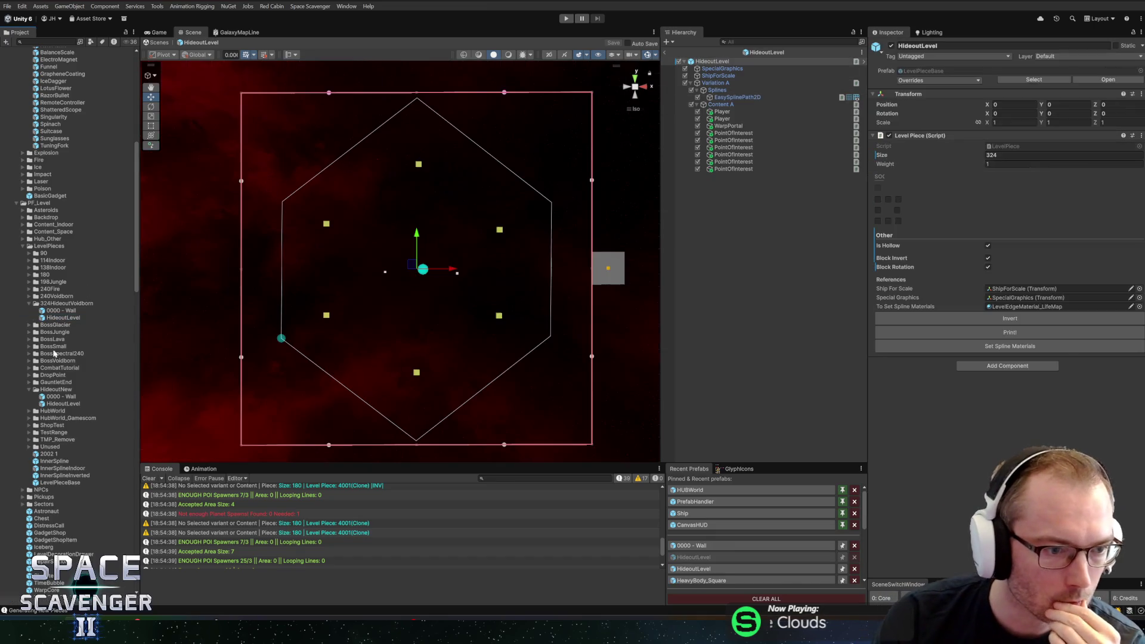
pyautogui.doubleClick(45, 405)
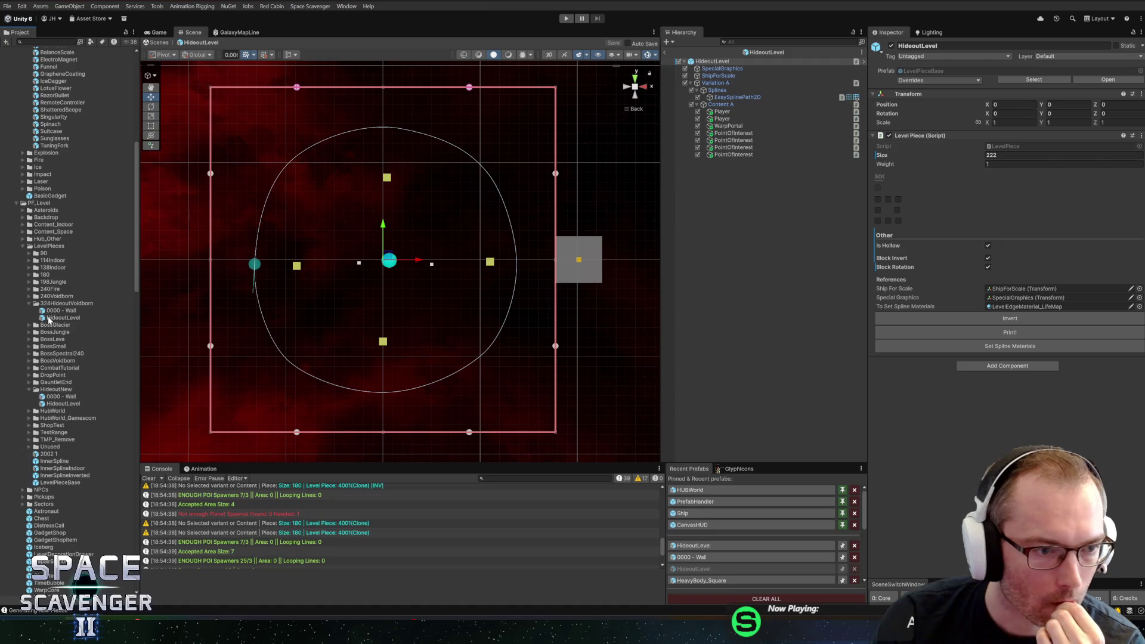
pyautogui.doubleClick(47, 318)
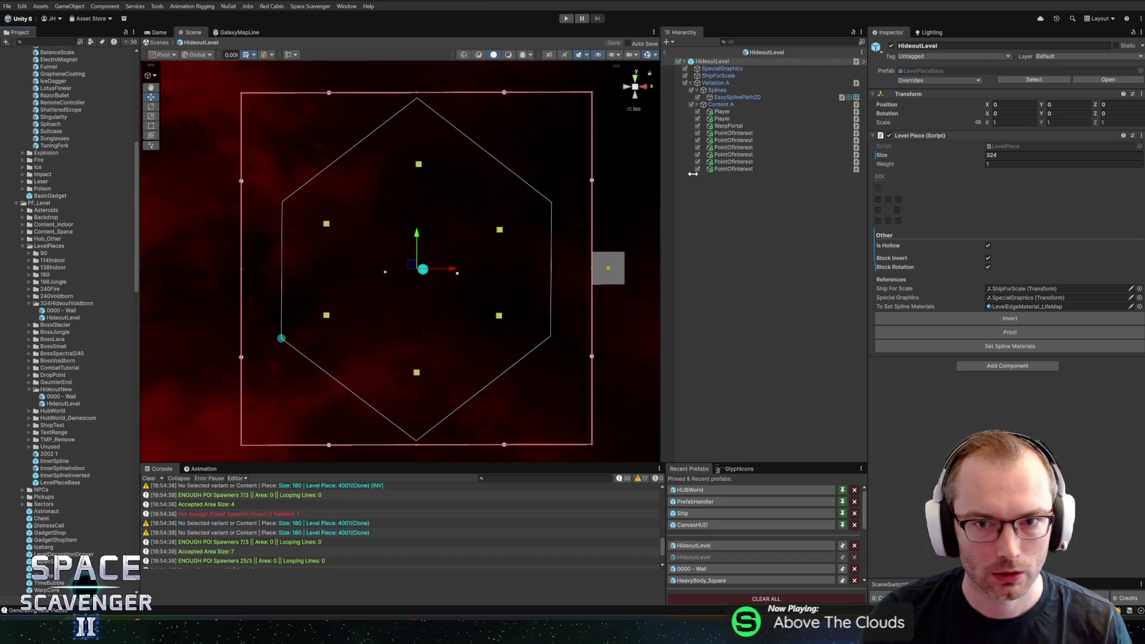
pyautogui.click(717, 89)
# - Raise the upper hexagon vertices, lower the lower ones, then exit Prefab Mode to the Core scene
pyautogui.click(734, 97)
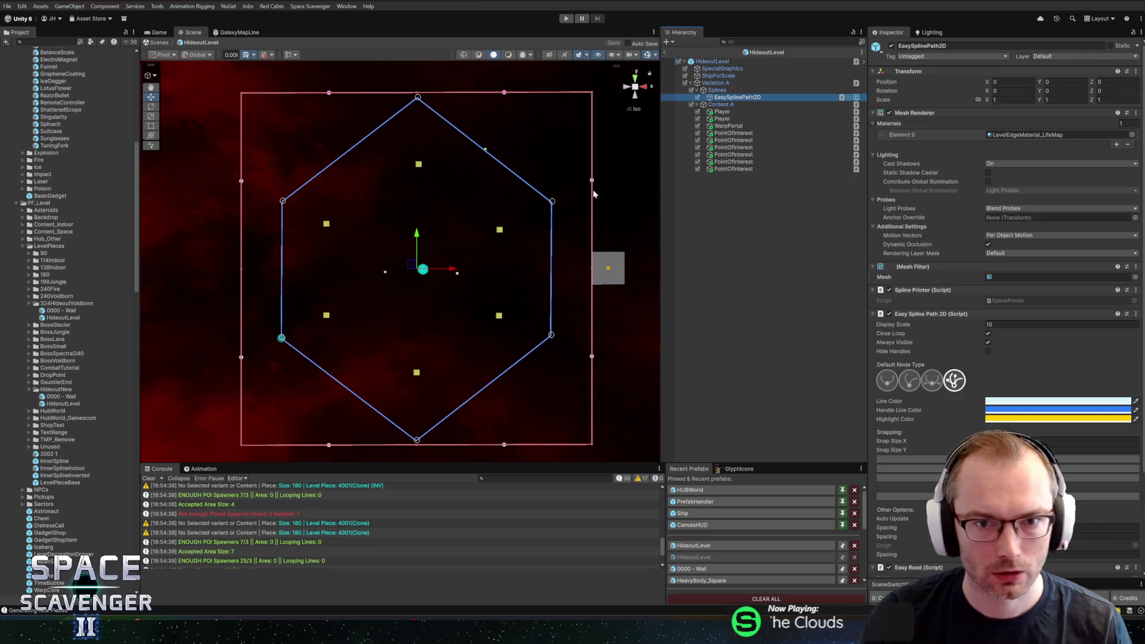
pyautogui.click(552, 202)
pyautogui.moveTo(552, 202); pyautogui.dragTo(551, 191)
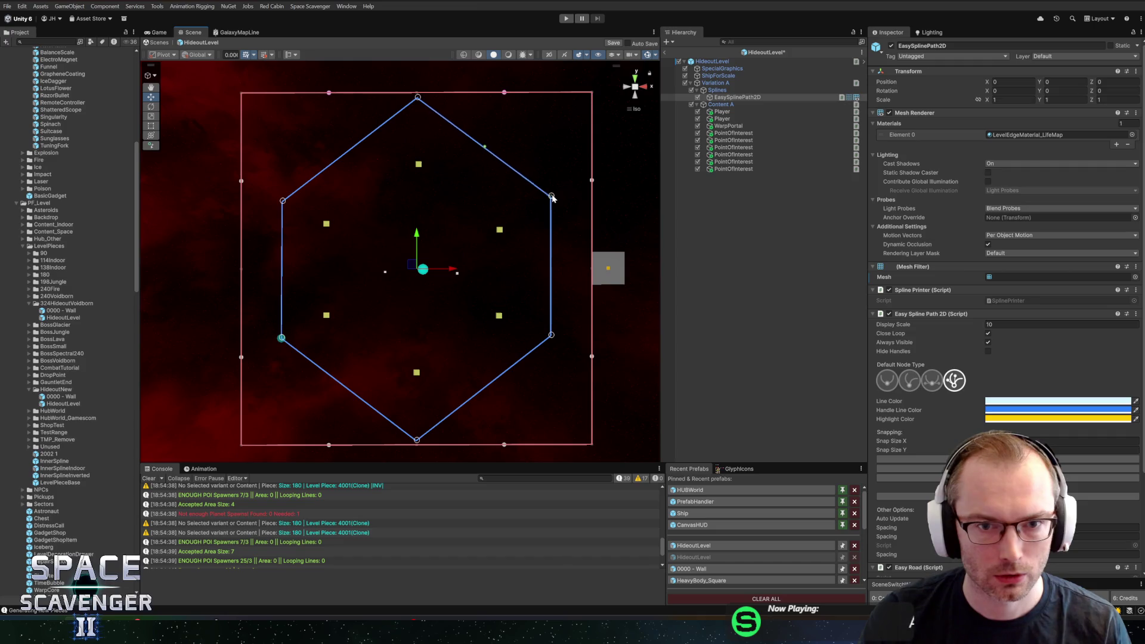
pyautogui.click(626, 88)
pyautogui.click(637, 92)
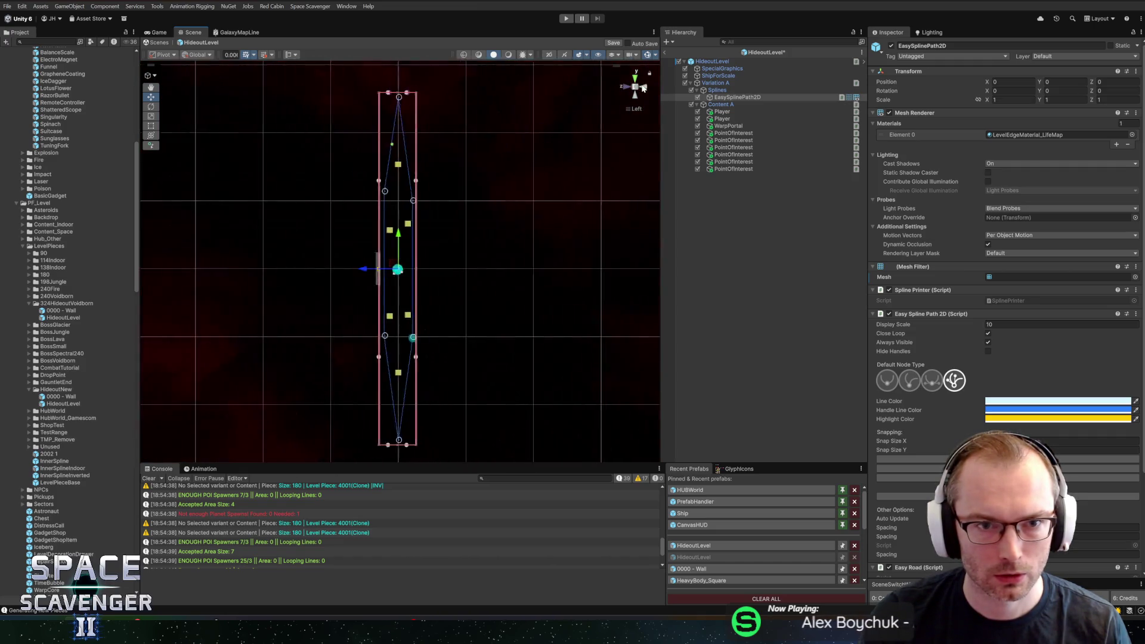
pyautogui.moveTo(282, 202); pyautogui.dragTo(282, 192)
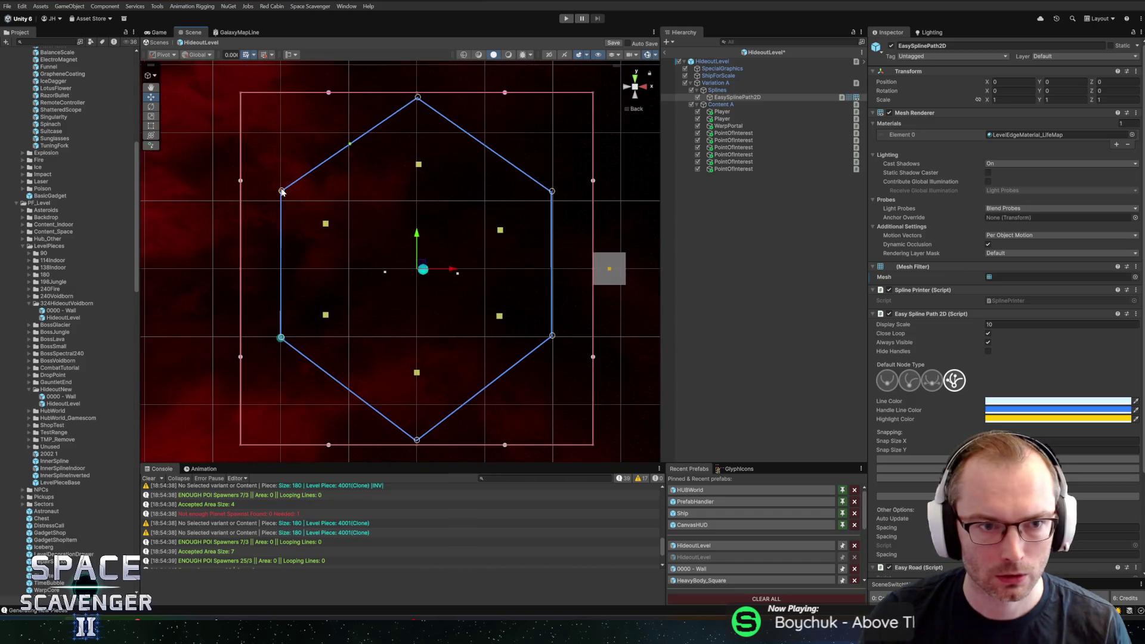
pyautogui.moveTo(281, 338); pyautogui.dragTo(280, 346)
pyautogui.moveTo(554, 336); pyautogui.dragTo(554, 348)
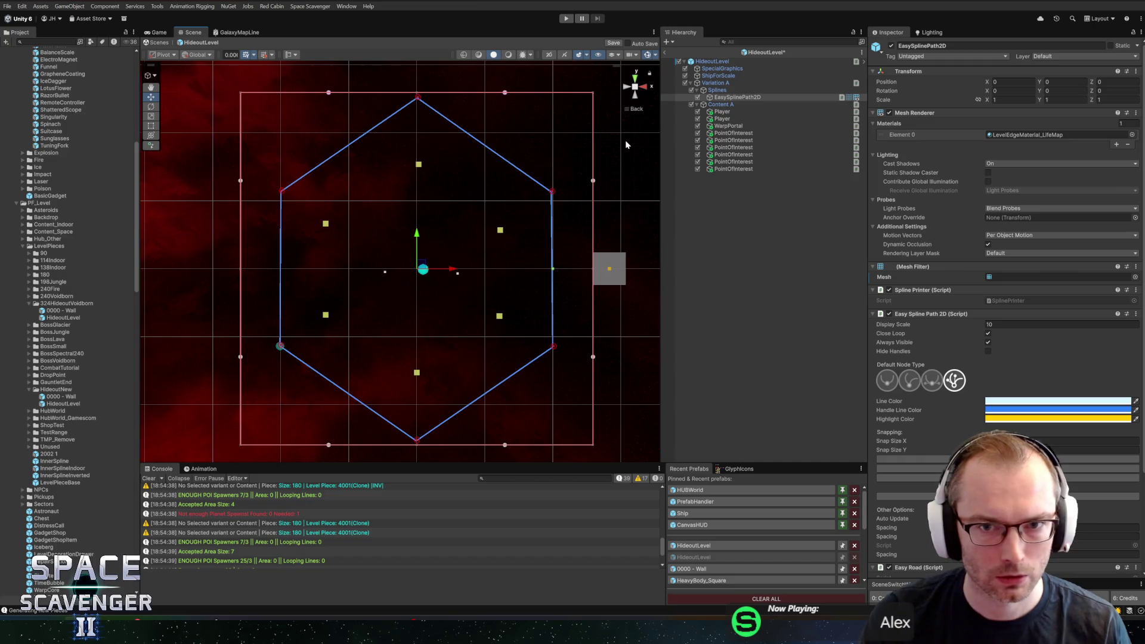
pyautogui.click(664, 53)
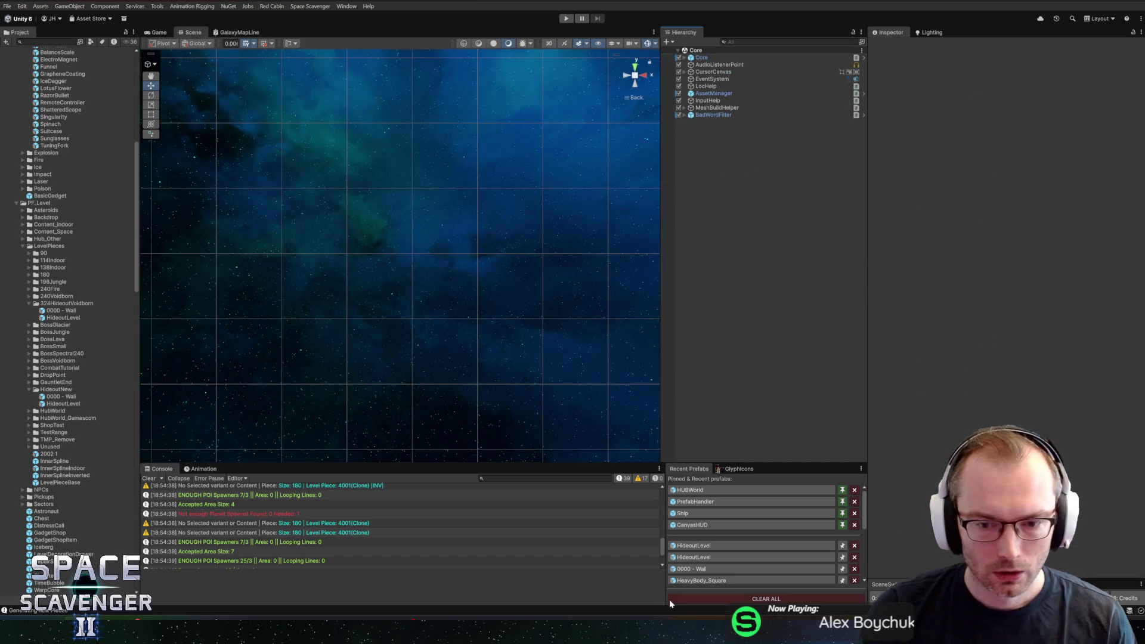
# - Mark 324HideoutVoidborn addressable and remove unused labels like LP_Hideout and Only_Glacier
pyautogui.click(67, 303)
pyautogui.click(896, 64)
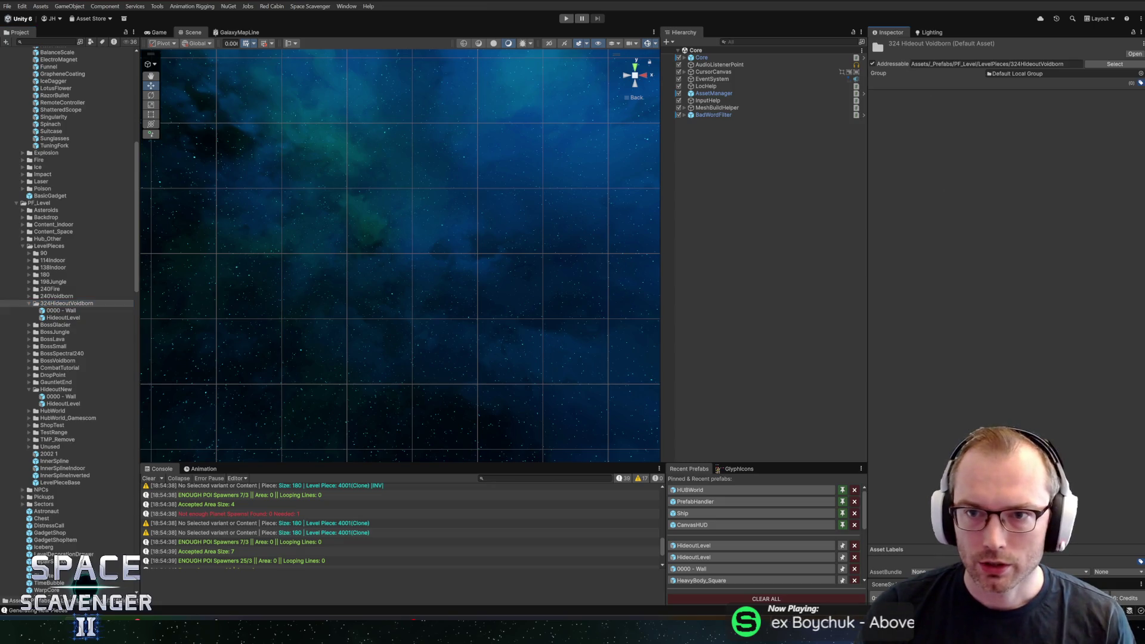
pyautogui.click(1137, 82)
pyautogui.click(948, 212)
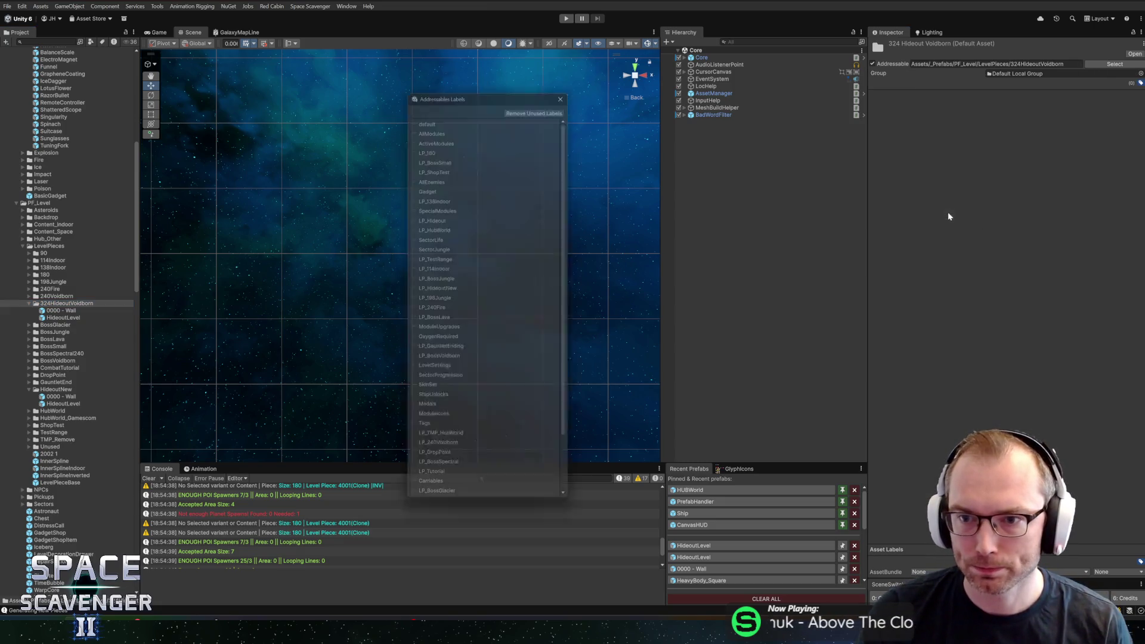
pyautogui.click(536, 102)
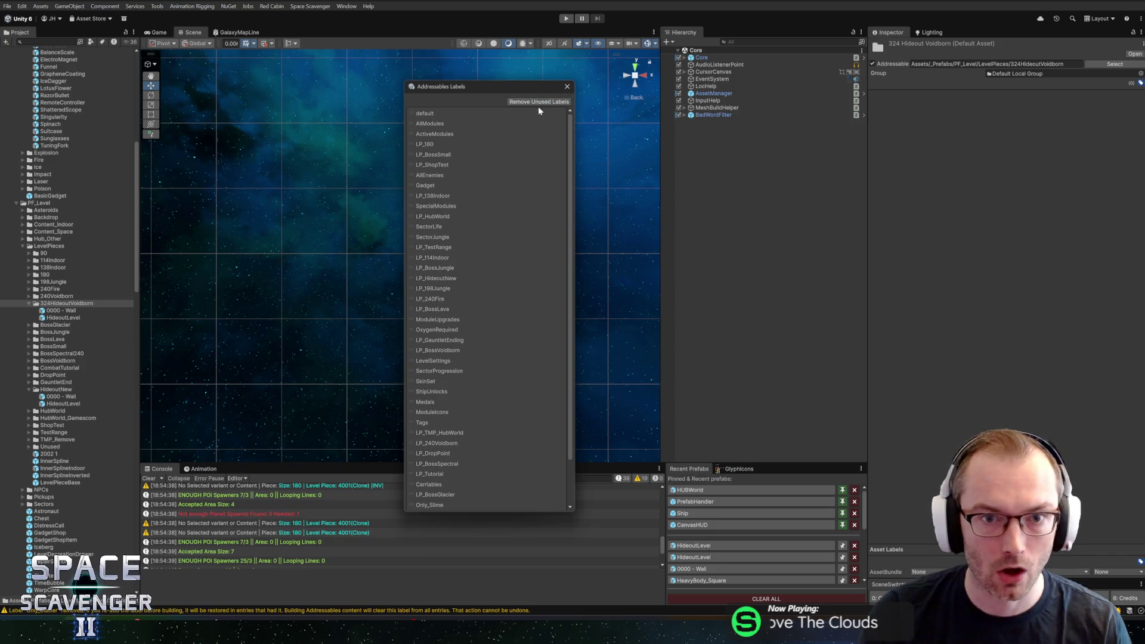
pyautogui.scroll(-3, 528, 208)
pyautogui.scroll(-5, 334, 537)
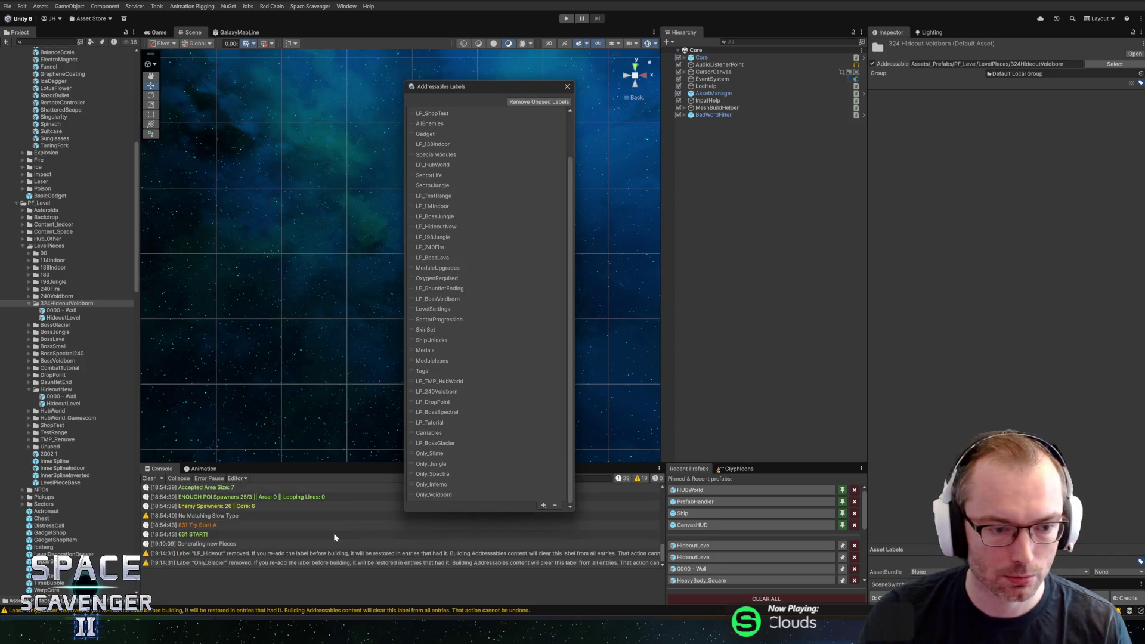
pyautogui.click(567, 87)
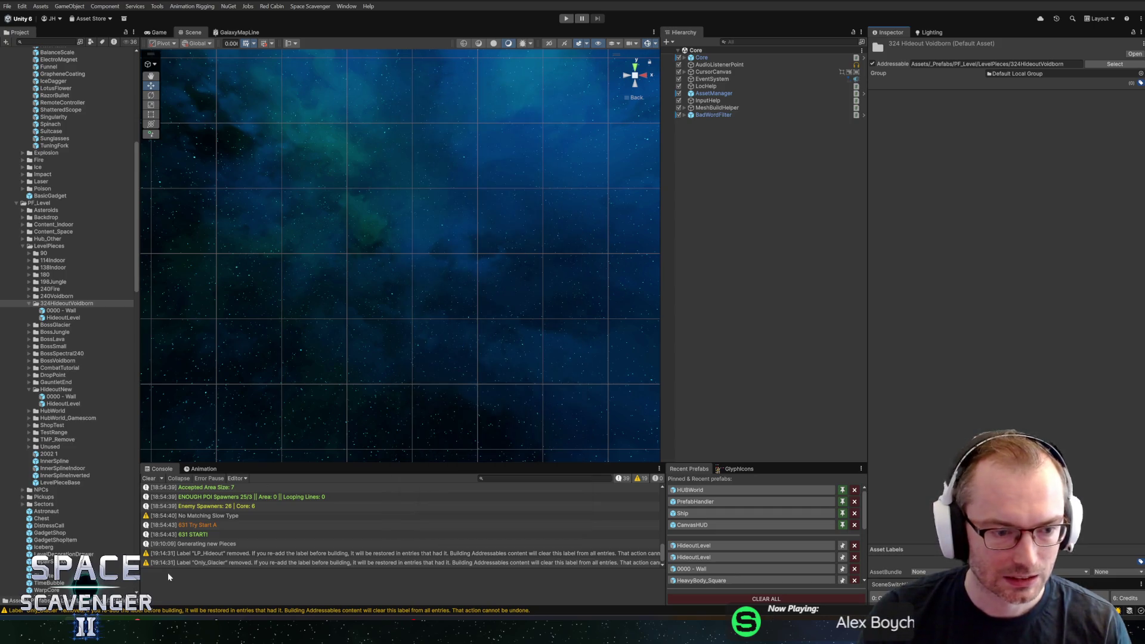
pyautogui.hotkey('alt', 'Tab')
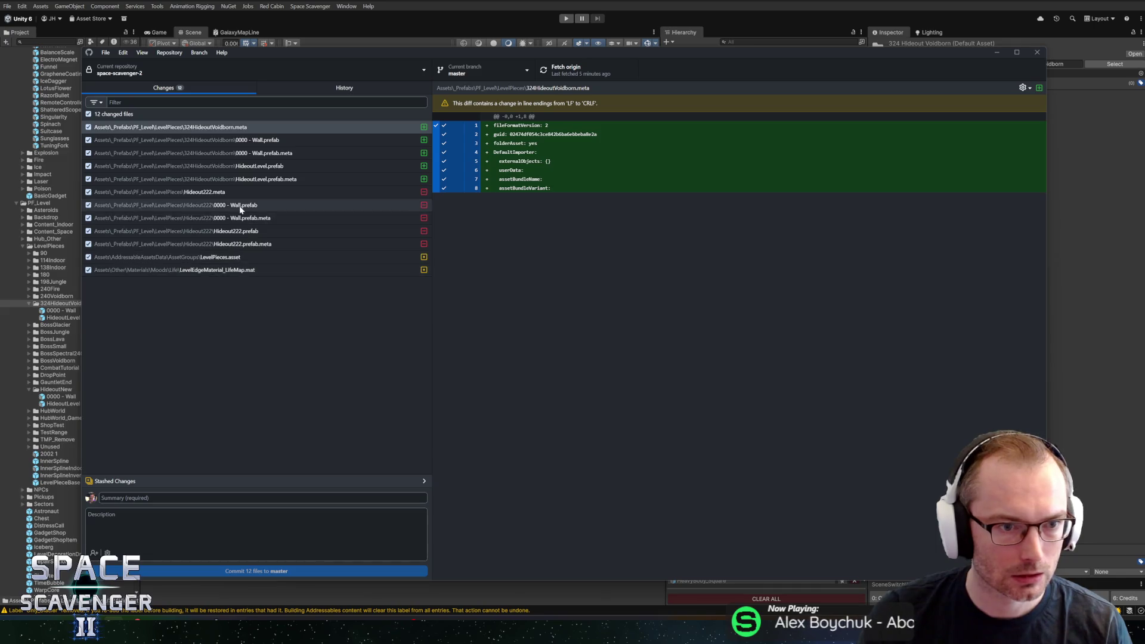
# - Discard the AddressableAssetSettings.asset changes in GitHub Desktop
pyautogui.click(234, 264)
pyautogui.click(234, 271)
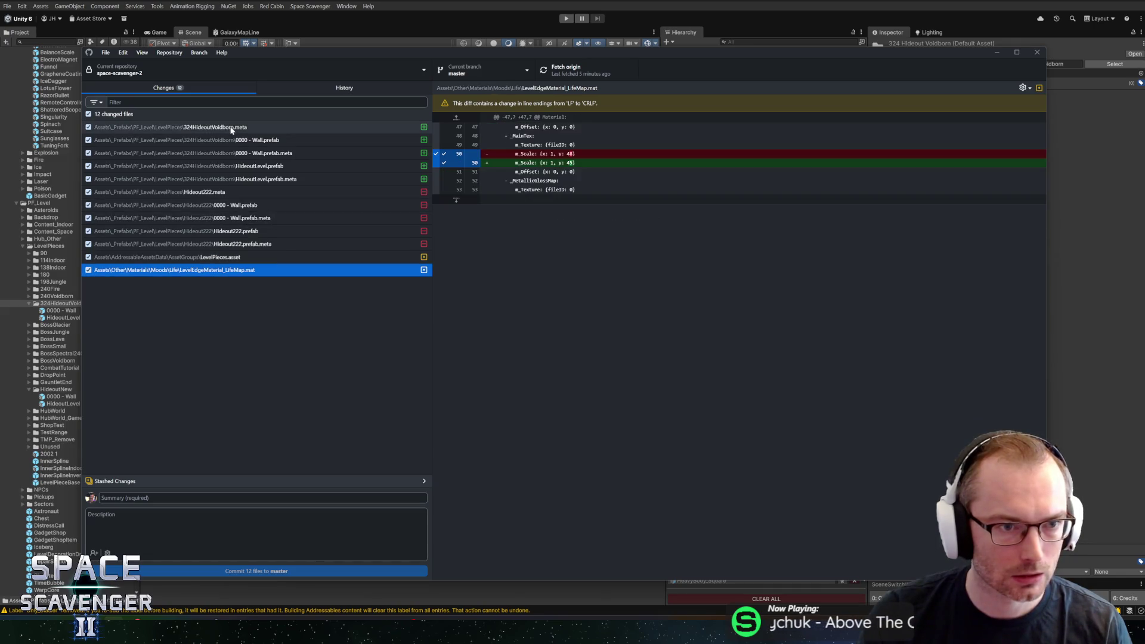
pyautogui.hotkey('alt', 'Tab')
pyautogui.hotkey('alt', 'Tab')
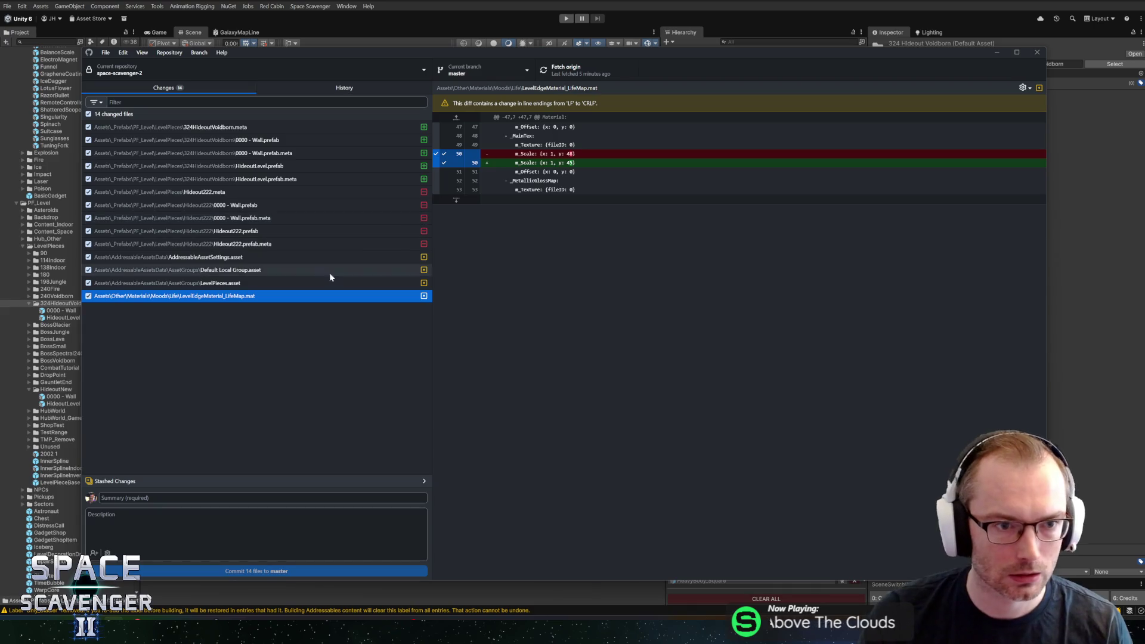
pyautogui.click(217, 261)
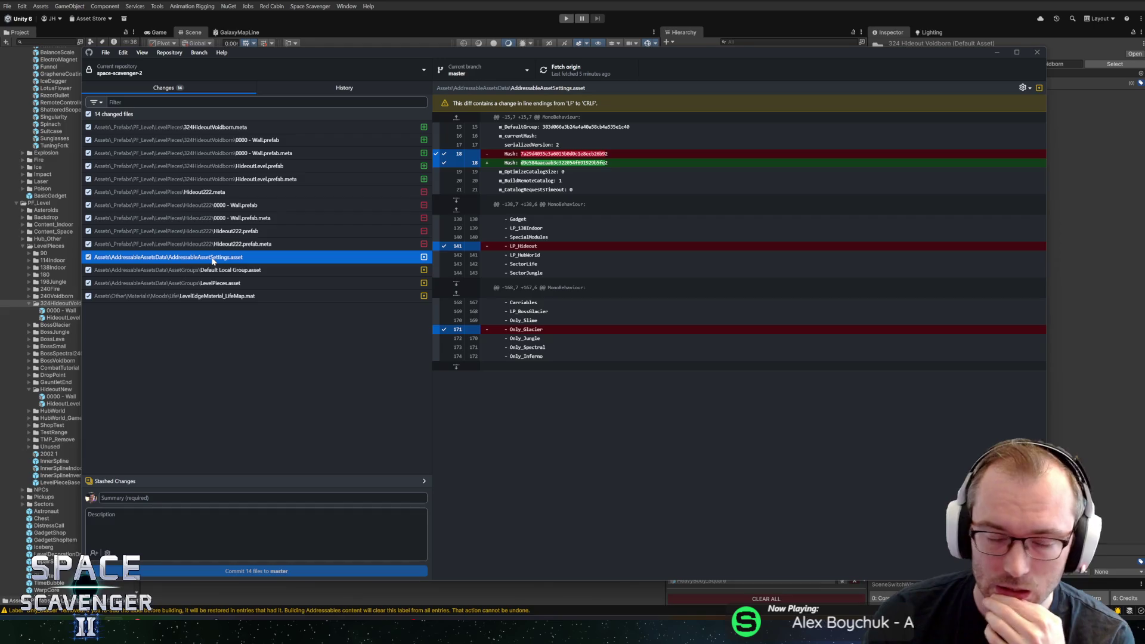
pyautogui.rightClick(212, 260)
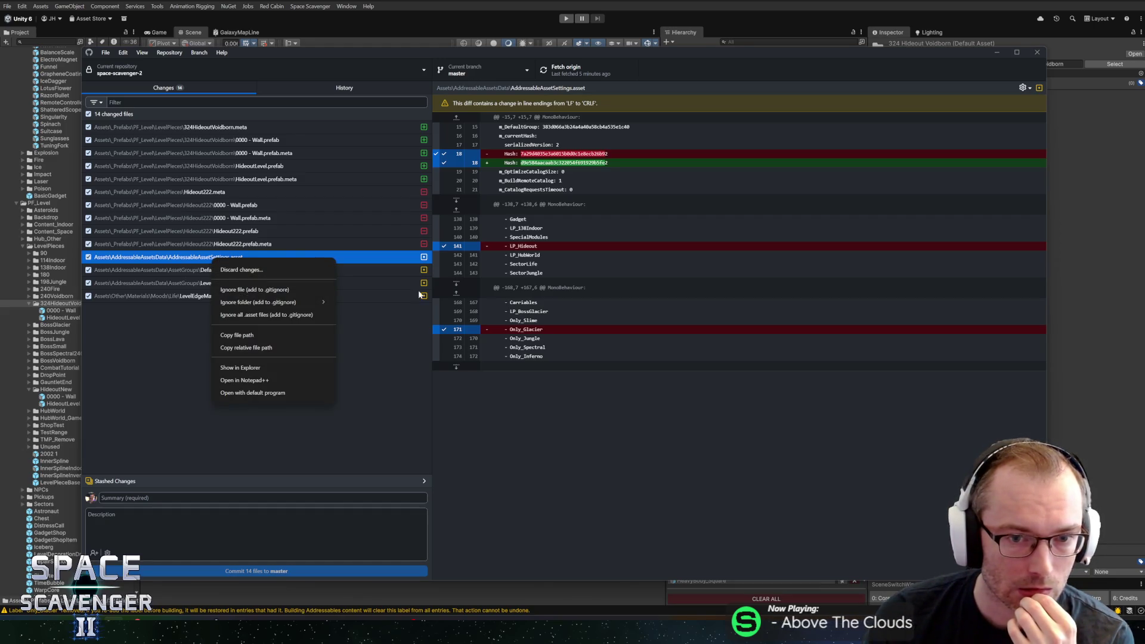
pyautogui.press('Escape')
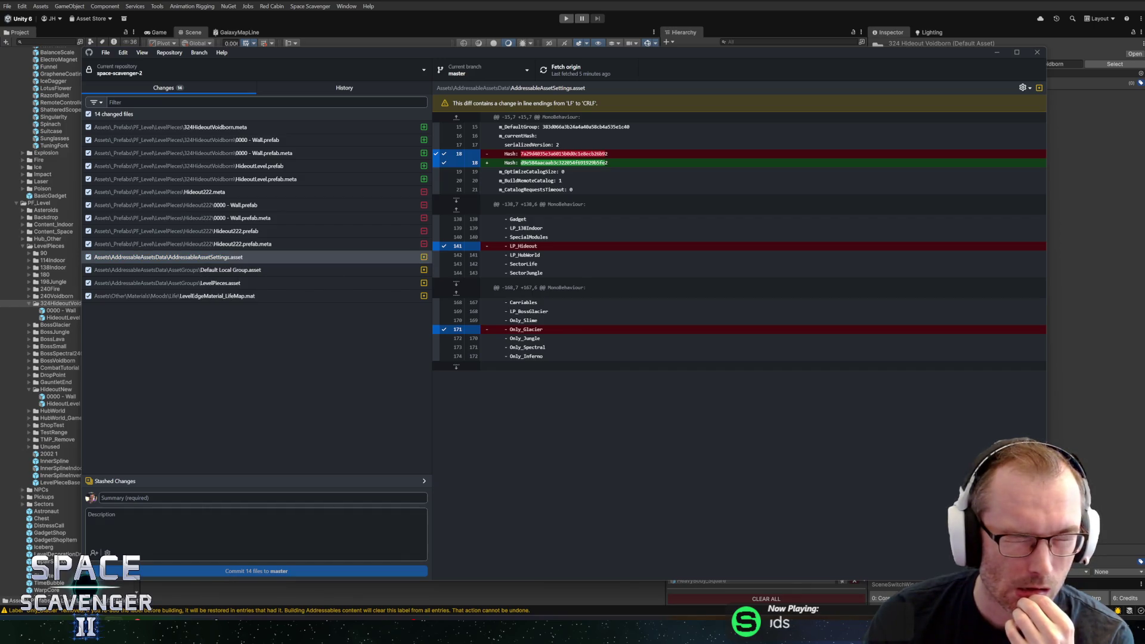
pyautogui.rightClick(164, 258)
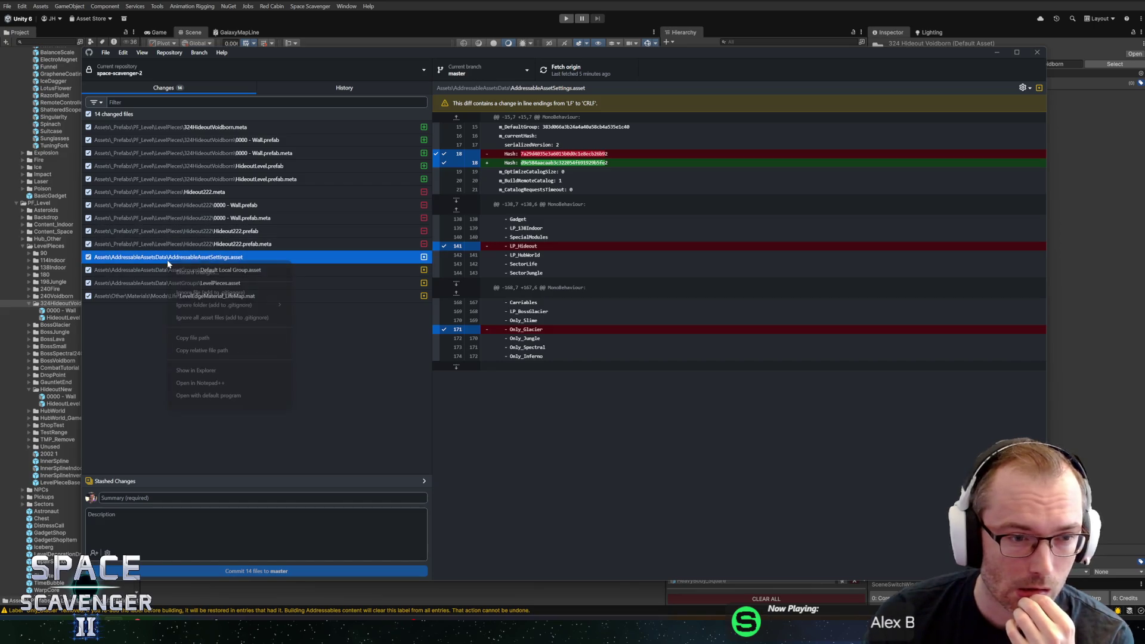
pyautogui.click(185, 269)
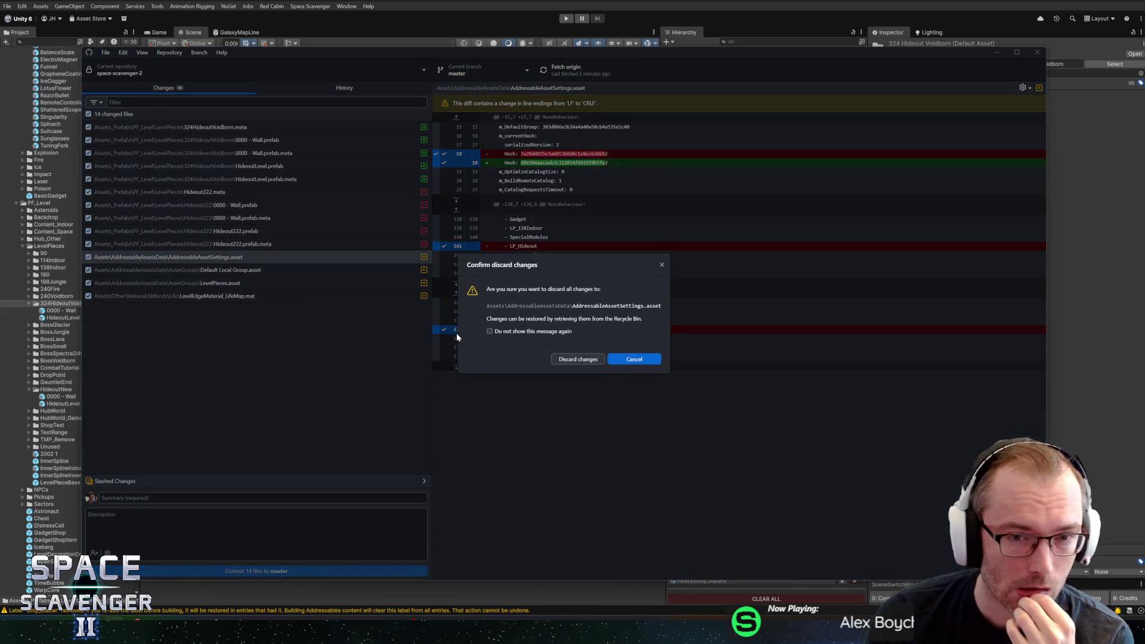
pyautogui.click(582, 359)
# - Review the remaining diffs (Default Local Group, LevelPieces, Hideout222, 0000 - Wall) and return to Unity
pyautogui.click(227, 258)
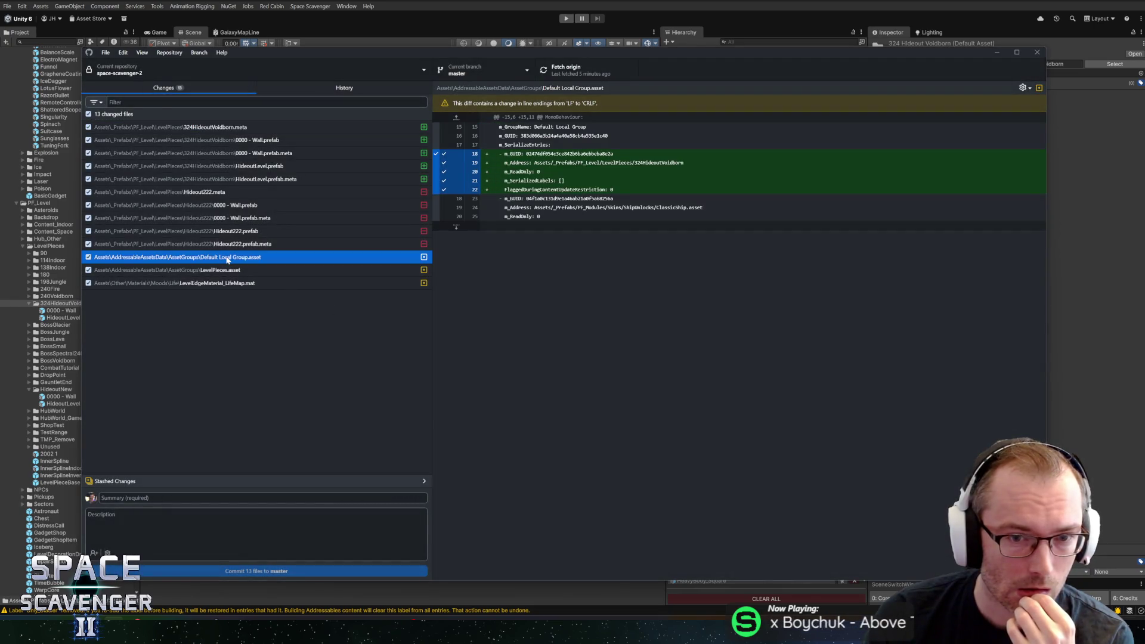
pyautogui.click(224, 269)
pyautogui.click(228, 244)
pyautogui.click(231, 233)
pyautogui.click(234, 218)
pyautogui.click(233, 207)
pyautogui.click(234, 192)
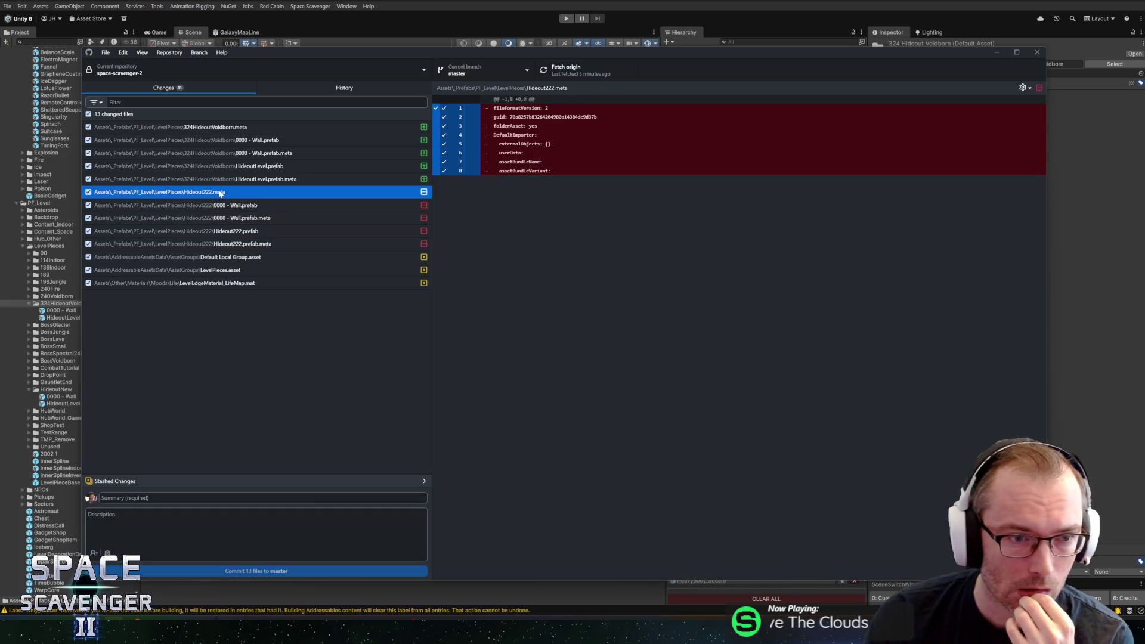
pyautogui.hotkey('alt', 'Tab')
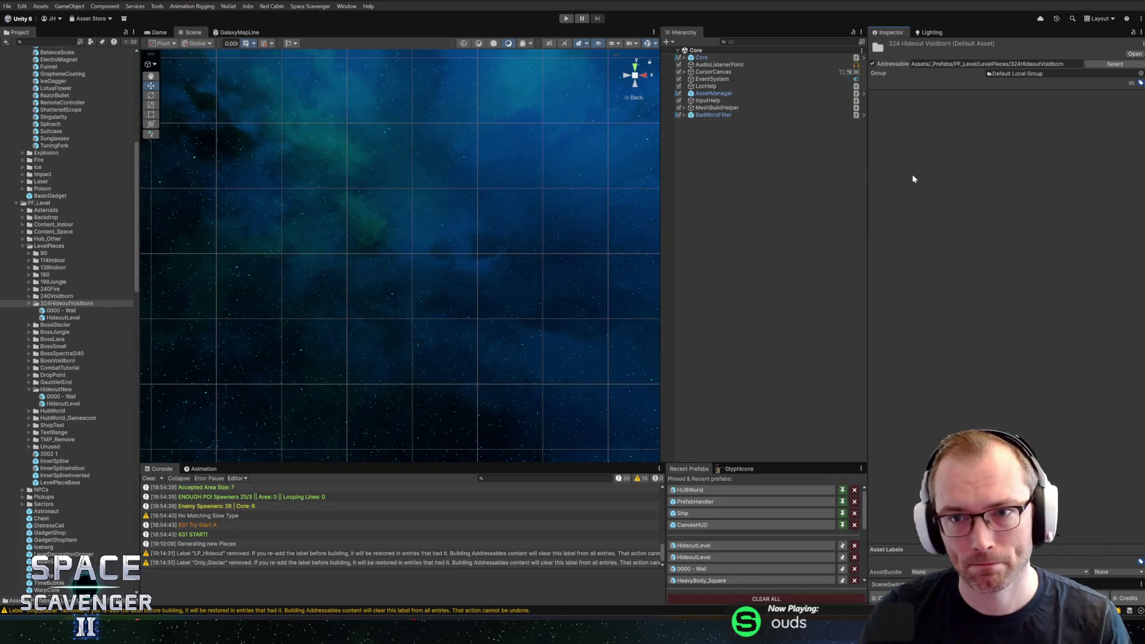
pyautogui.click(92, 304)
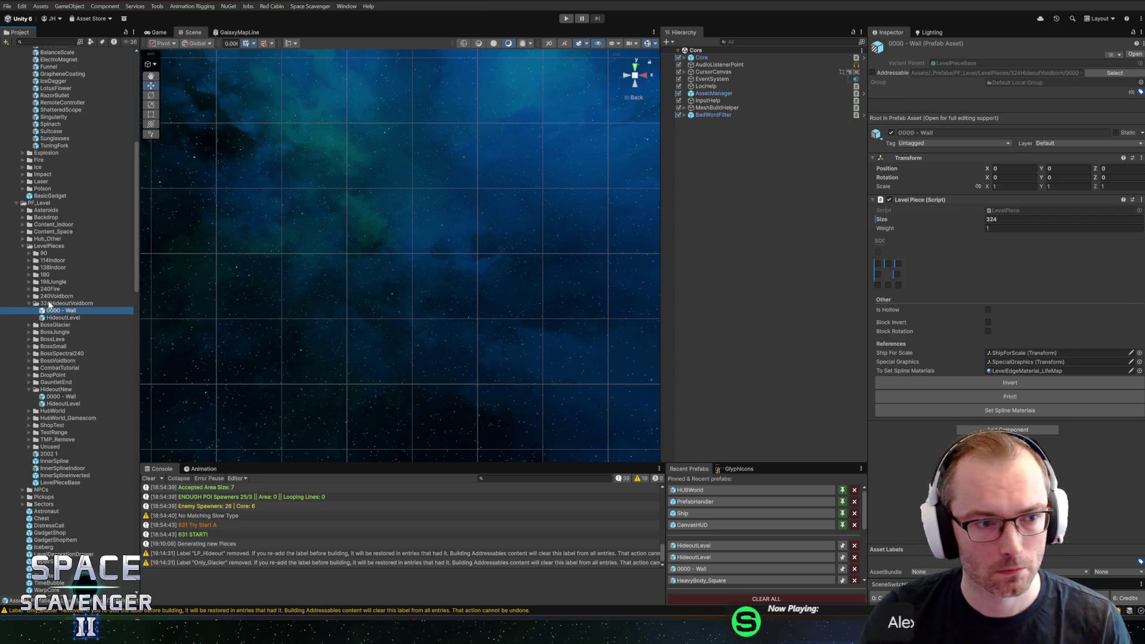
# - Create a new LP_HideoutVoidborn label in the Addressables label manager
pyautogui.click(1137, 83)
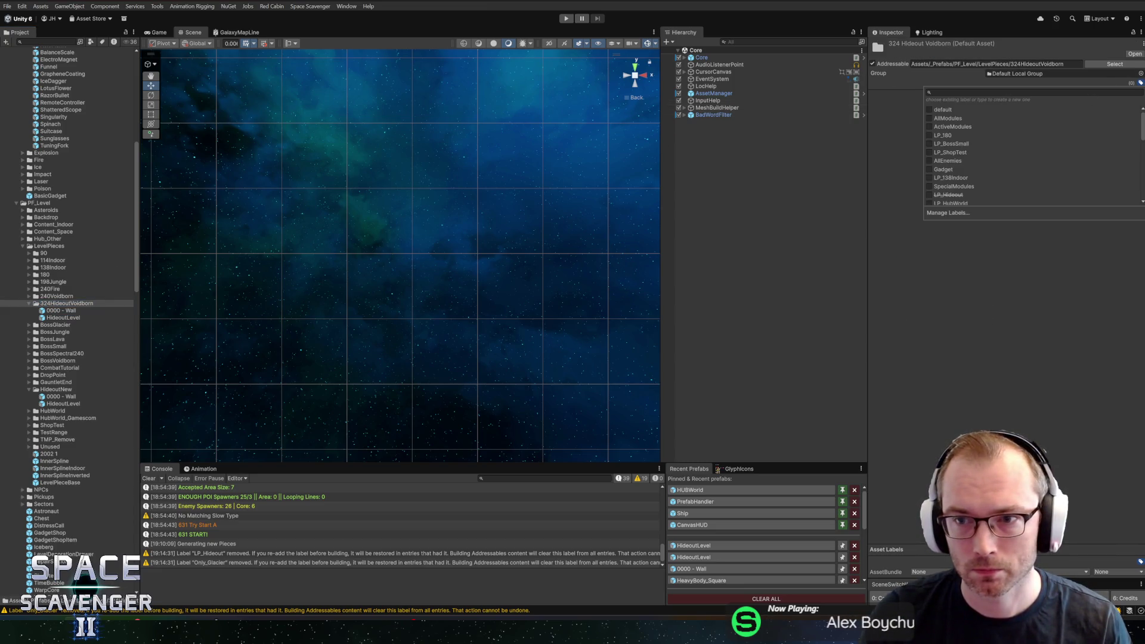
pyautogui.click(950, 212)
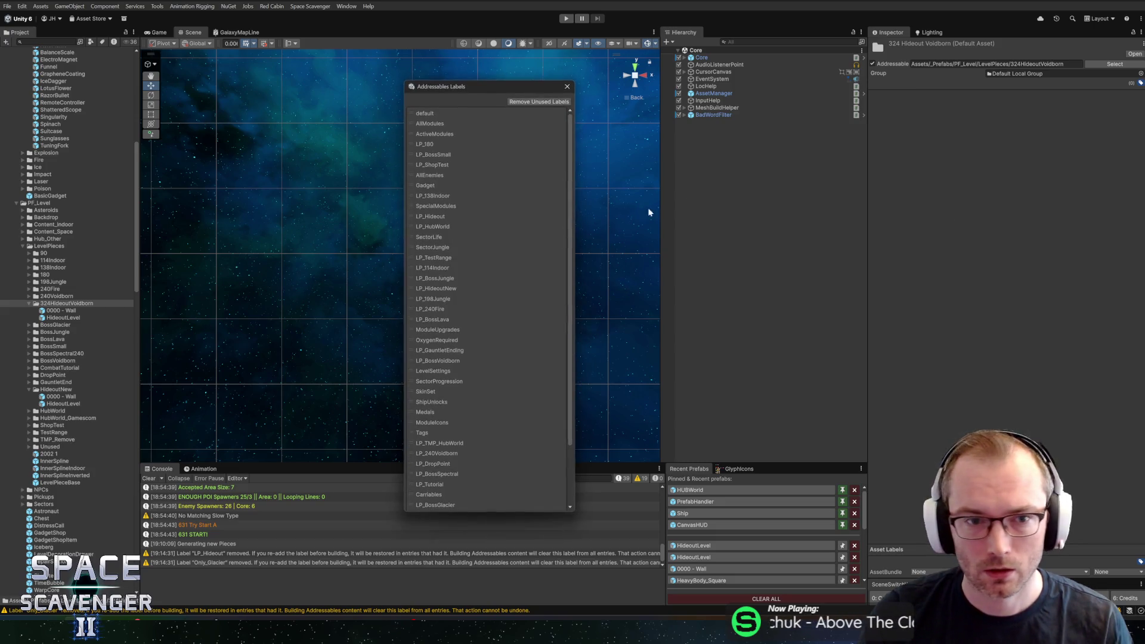
pyautogui.click(429, 218)
pyautogui.click(421, 218)
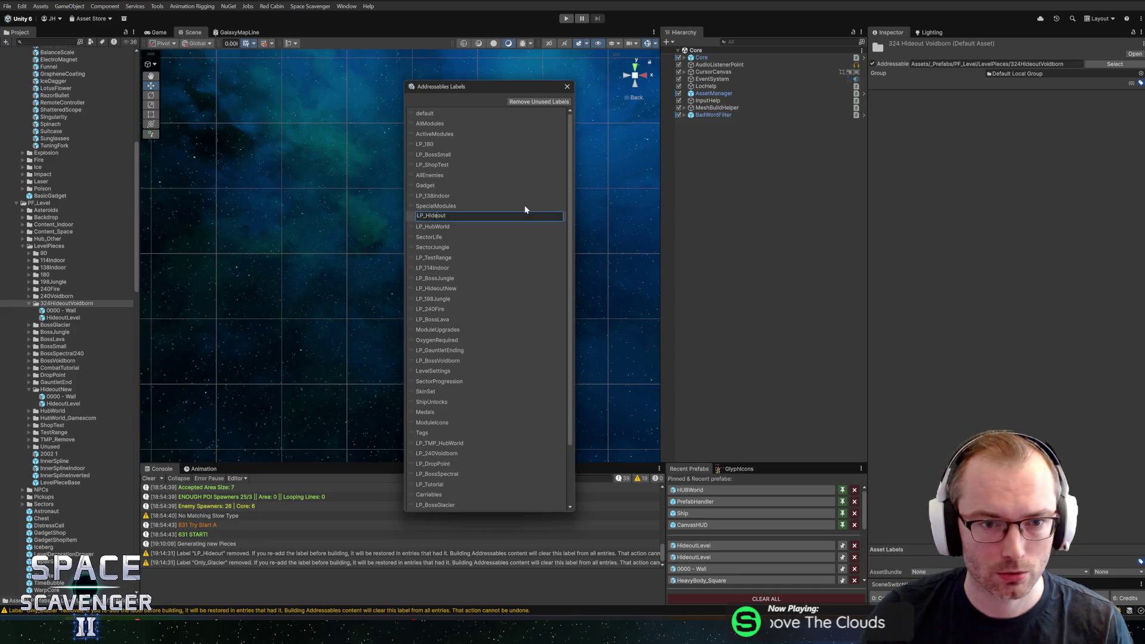
pyautogui.hotkey('shift', 'End')
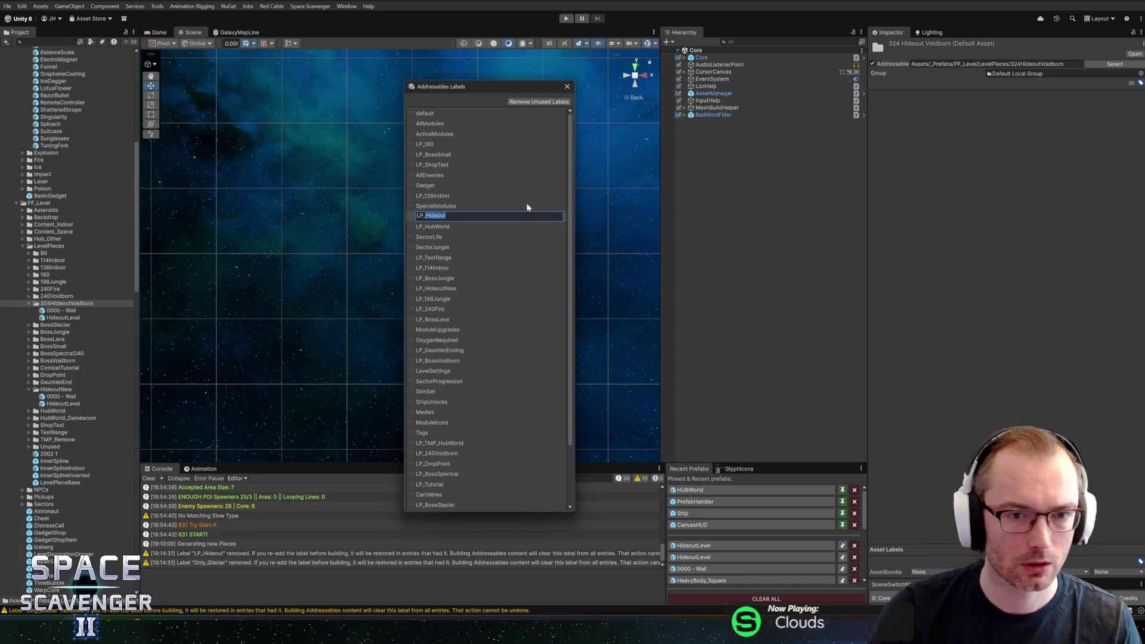
pyautogui.write('H')
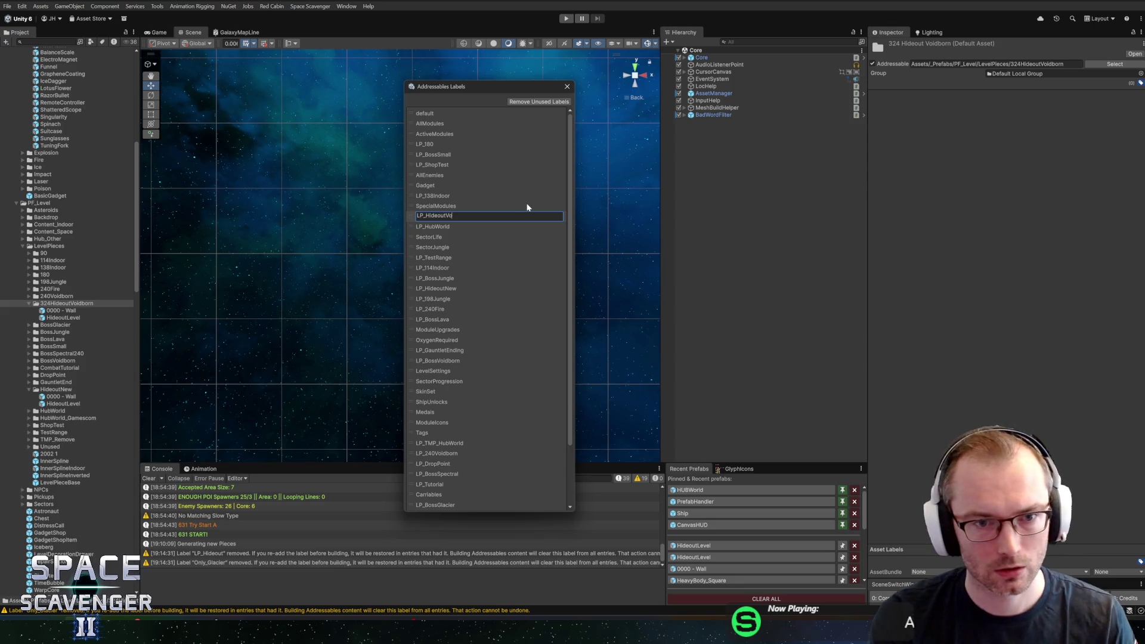
pyautogui.write('rn')
pyautogui.press('Return')
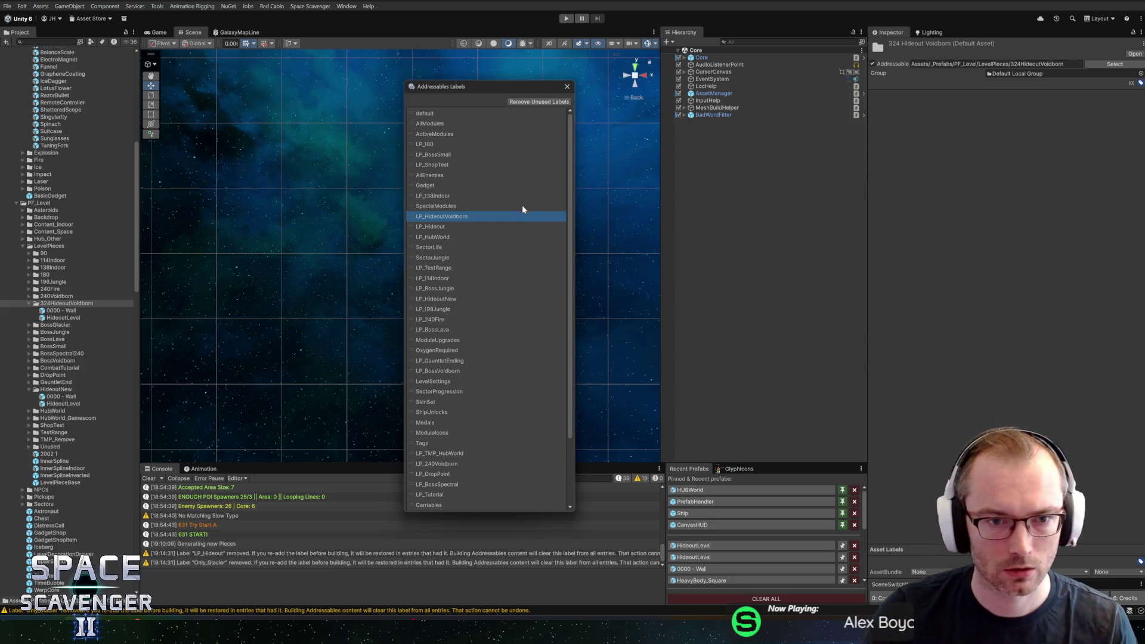
pyautogui.click(566, 88)
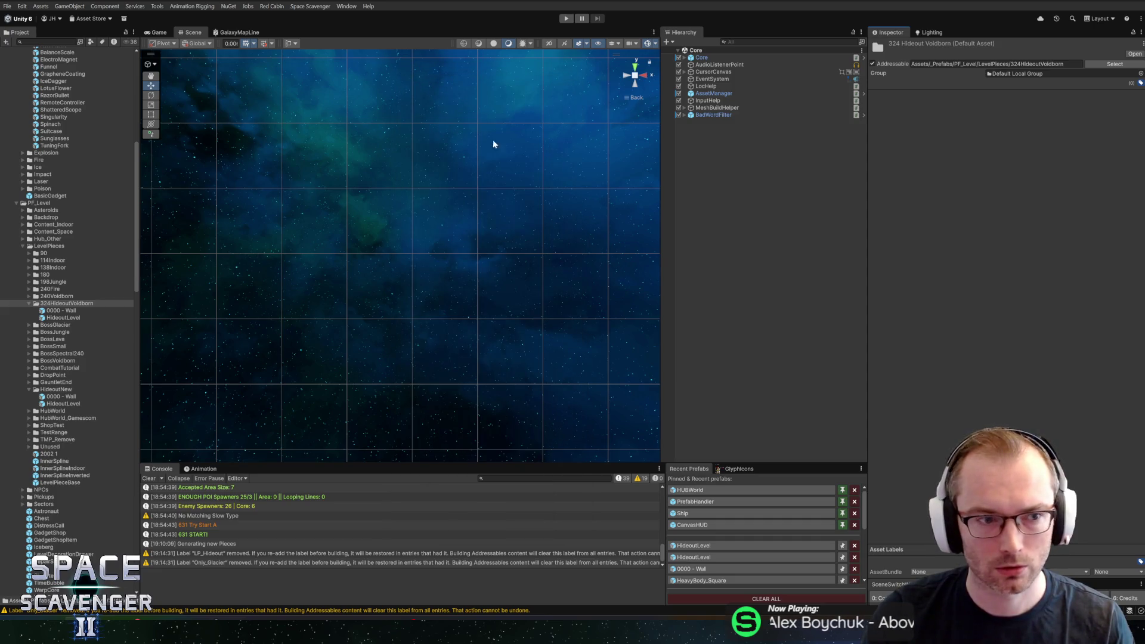
# - Tag the 324HideoutVoidborn folder with LP_HideoutVoidborn
pyautogui.click(1139, 83)
pyautogui.click(957, 195)
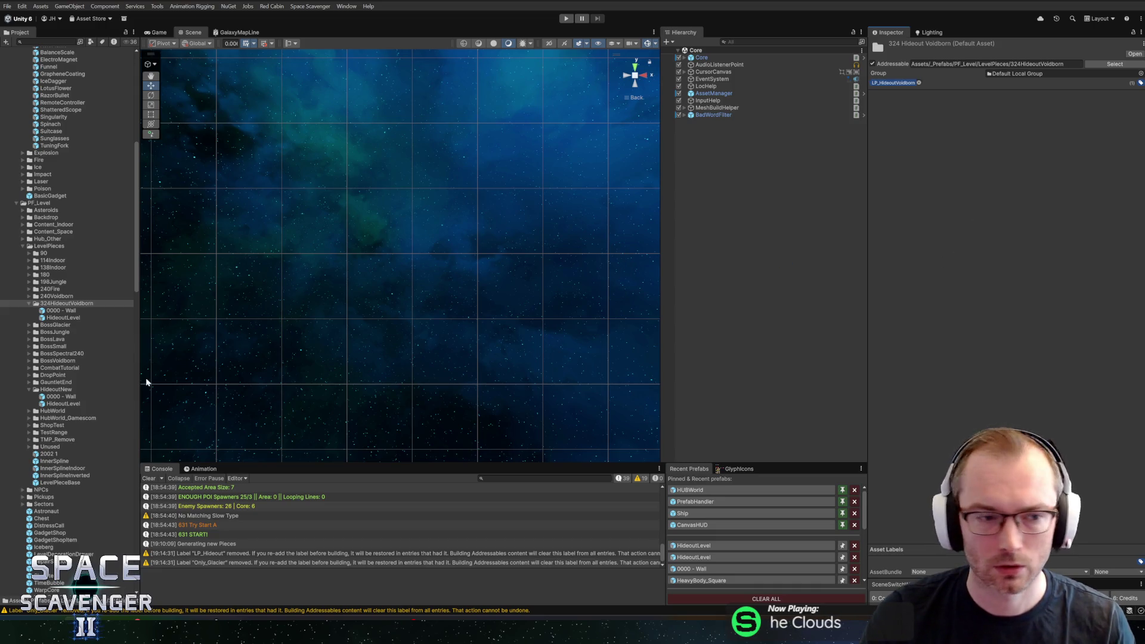
pyautogui.click(77, 318)
# - Compare the Voidborn and HideoutNew 0000 - Wall and HideoutLevel prefabs
pyautogui.click(74, 311)
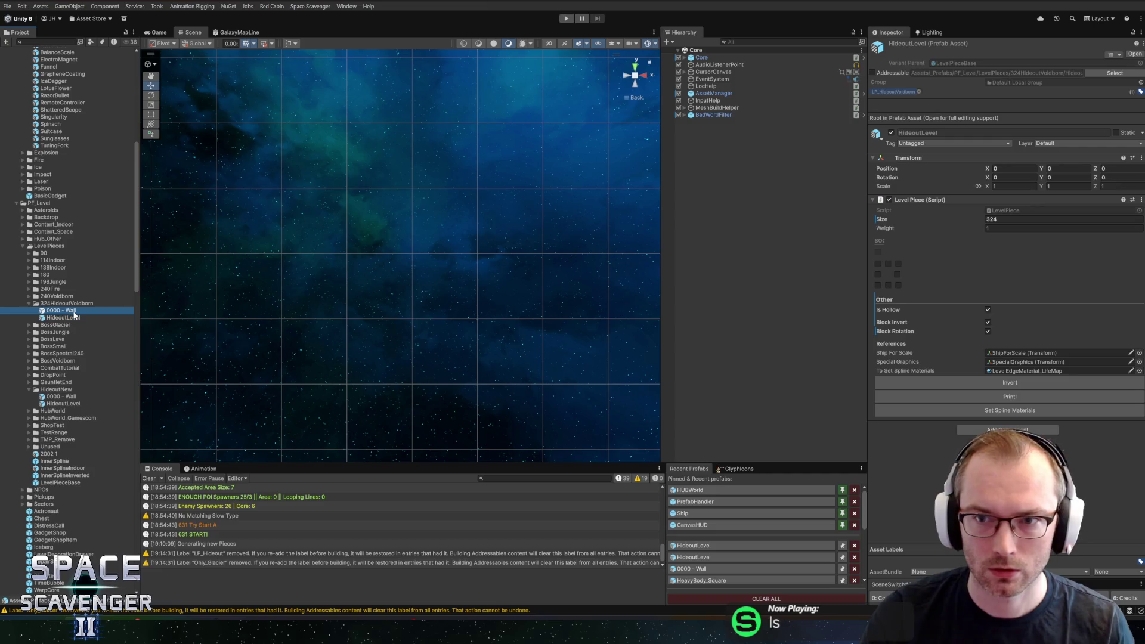
pyautogui.click(61, 396)
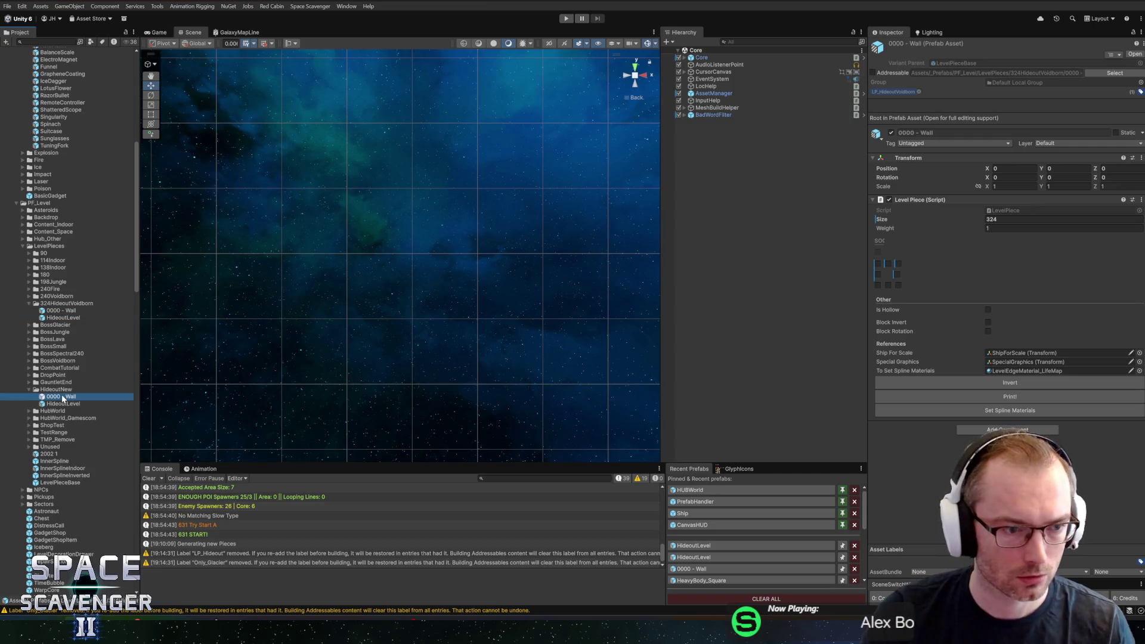
pyautogui.click(58, 403)
pyautogui.click(60, 396)
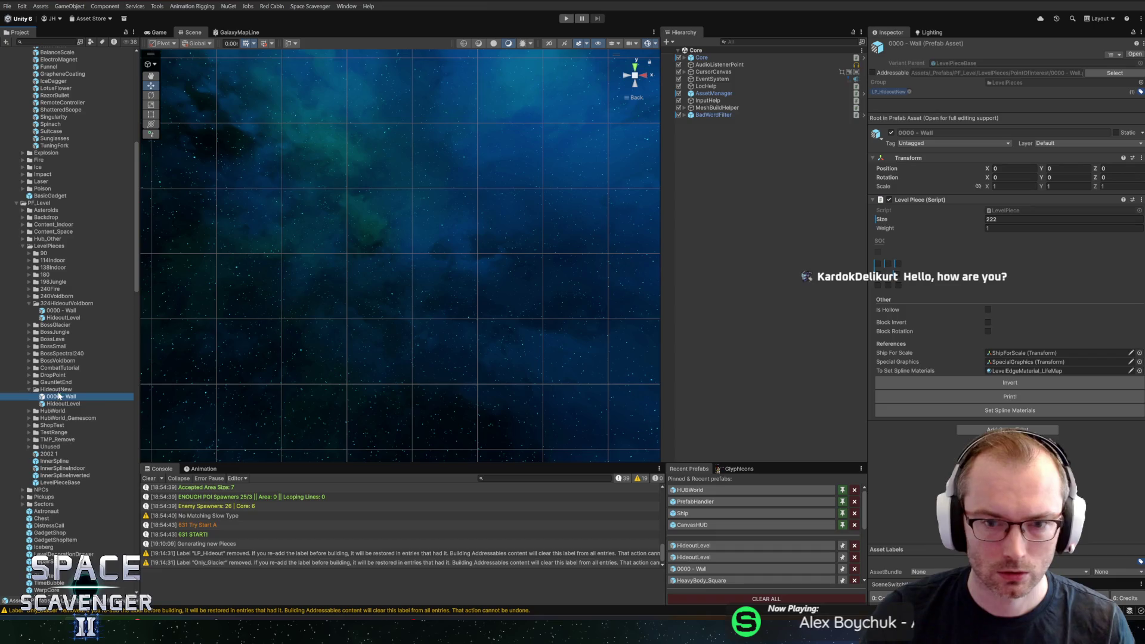
pyautogui.click(67, 311)
pyautogui.click(70, 318)
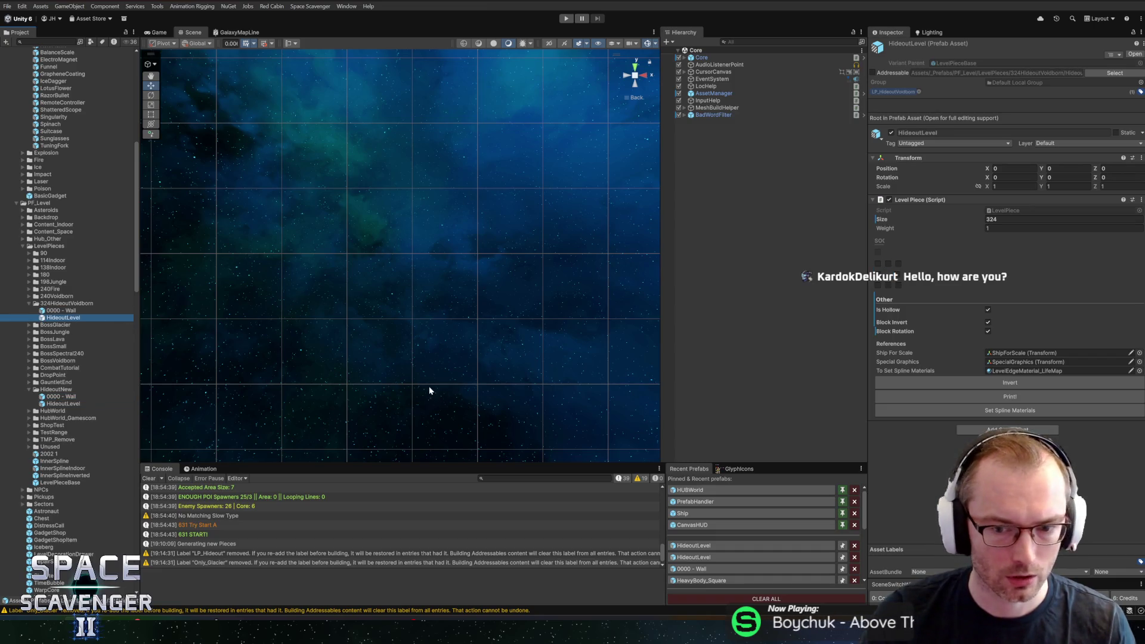
# - Search the project for 'hideout' and open the Level_Hideout_Voidborn level settings
pyautogui.click(47, 42)
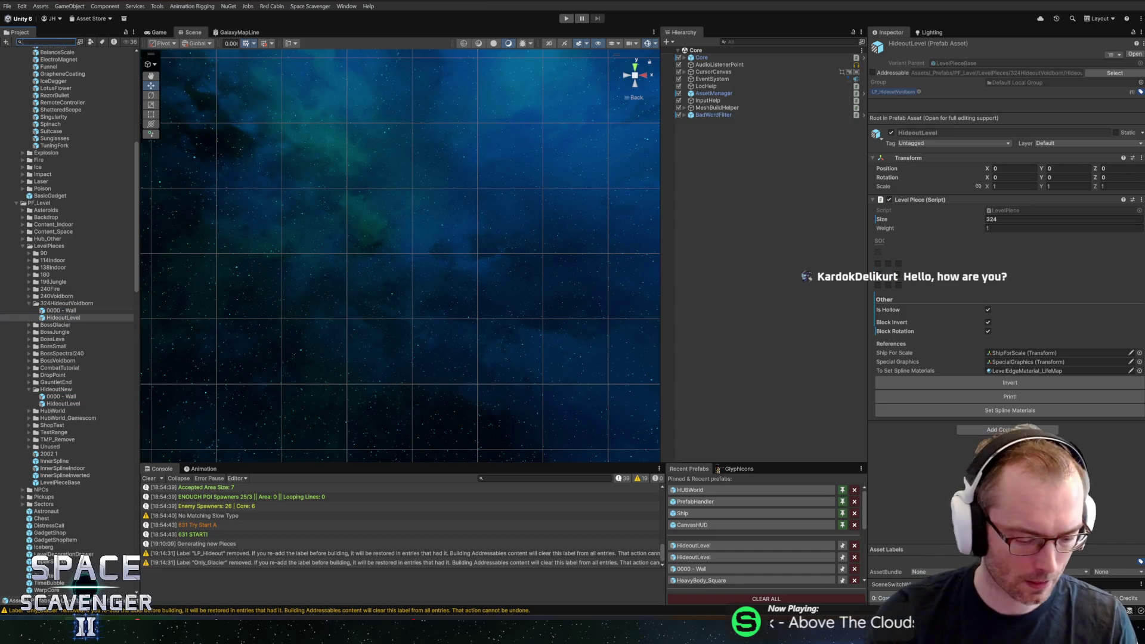
pyautogui.write('hideout')
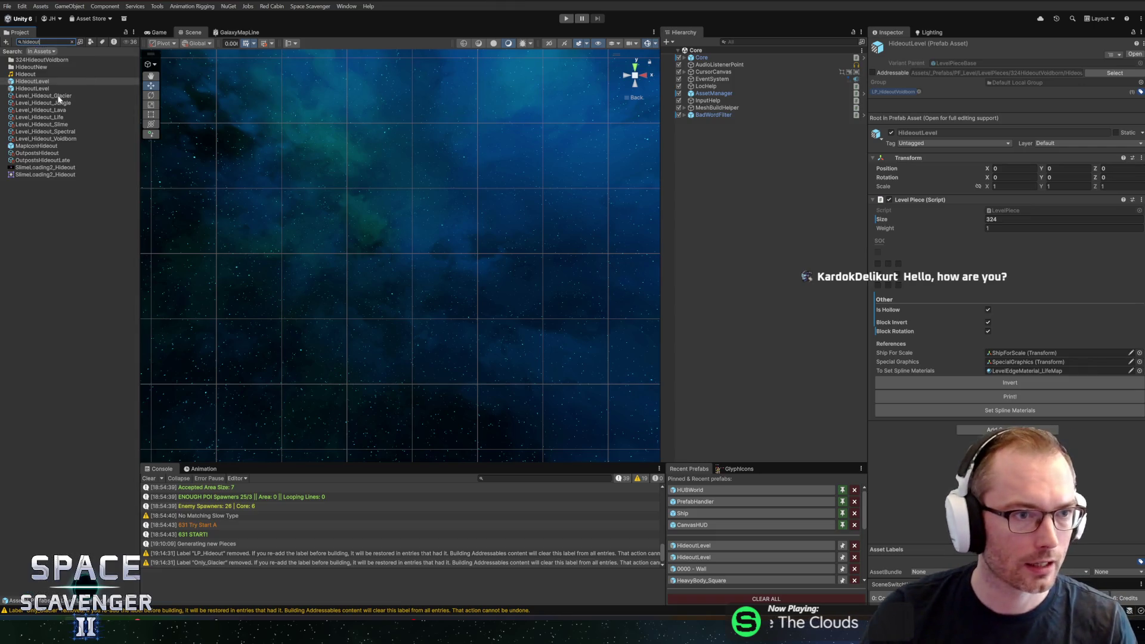
pyautogui.click(47, 139)
# - Give Level_Hideout_Voidborn the LP_HideoutVoidborn asset label and a Piece Size of 324
pyautogui.click(72, 42)
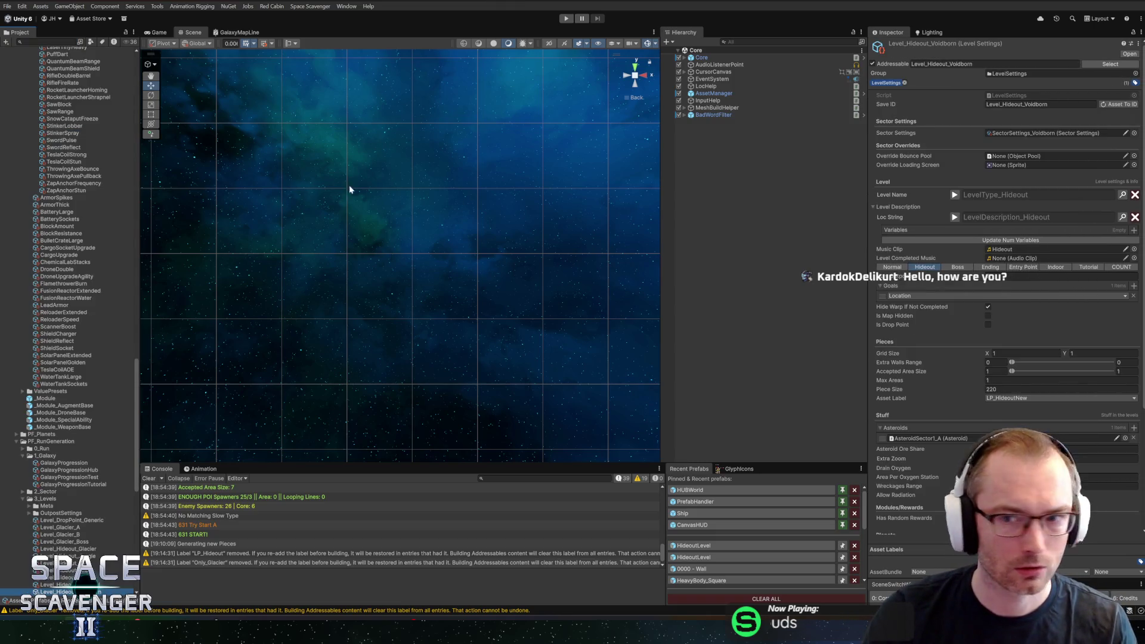
pyautogui.scroll(-3, 65, 436)
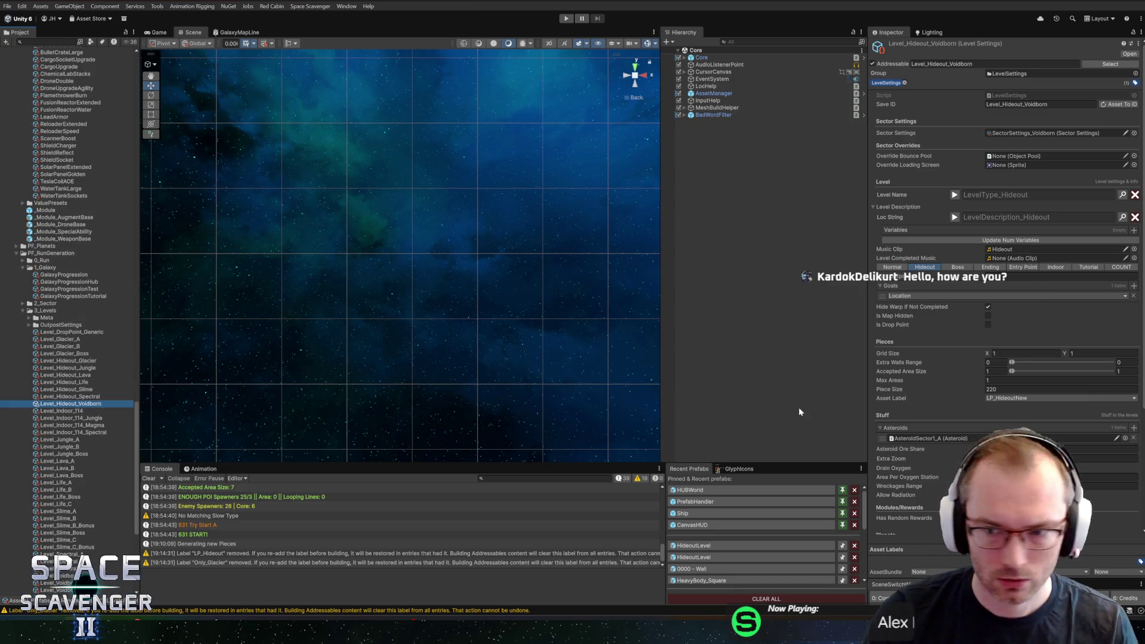
pyautogui.click(1010, 398)
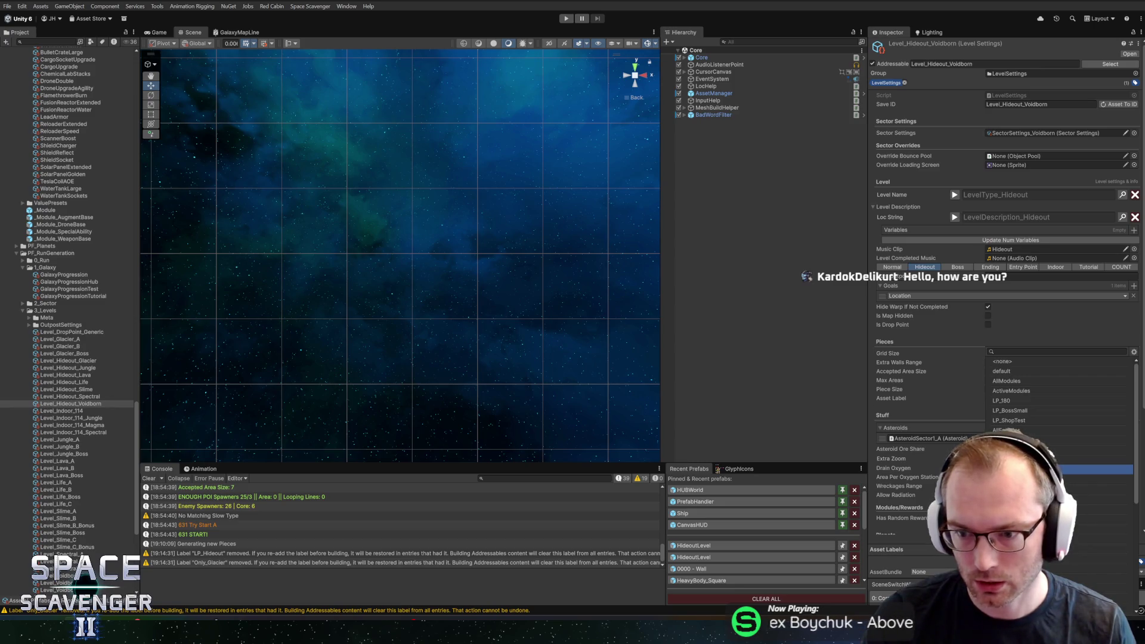
pyautogui.click(940, 389)
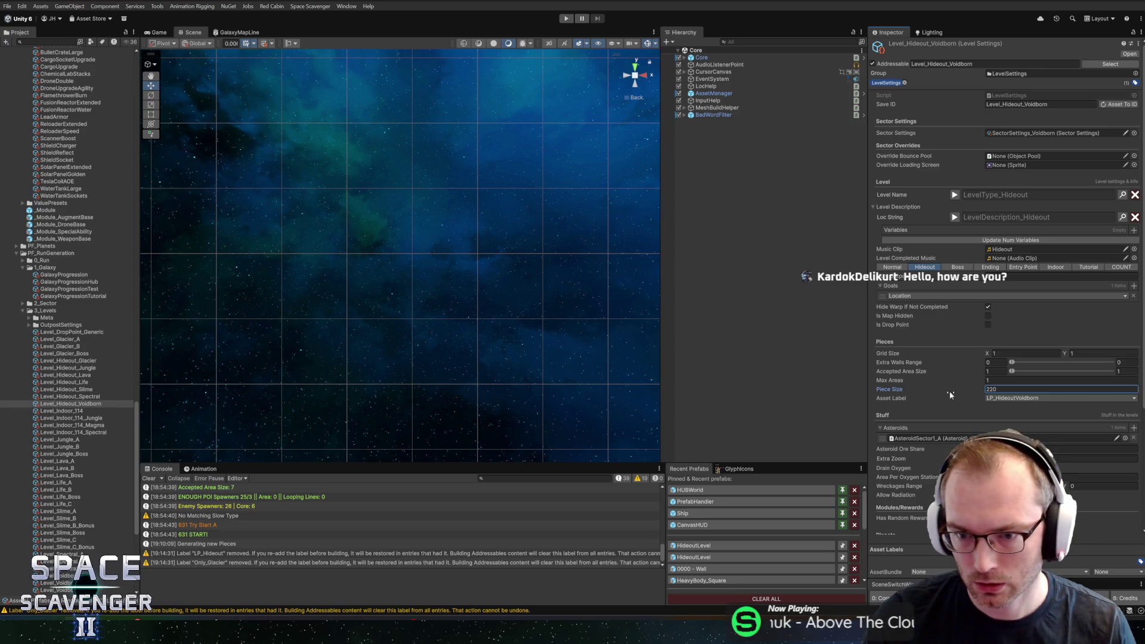
pyautogui.write('324')
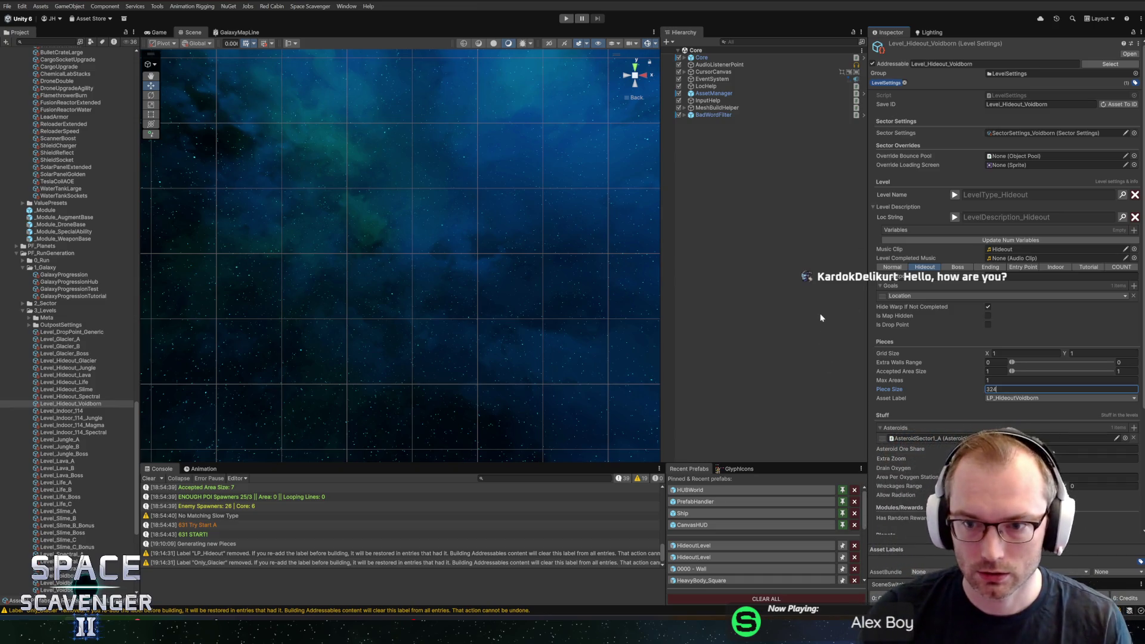
# - Enlarge the Console panel and expand the 2_Sector folder
pyautogui.scroll(-5, 943, 370)
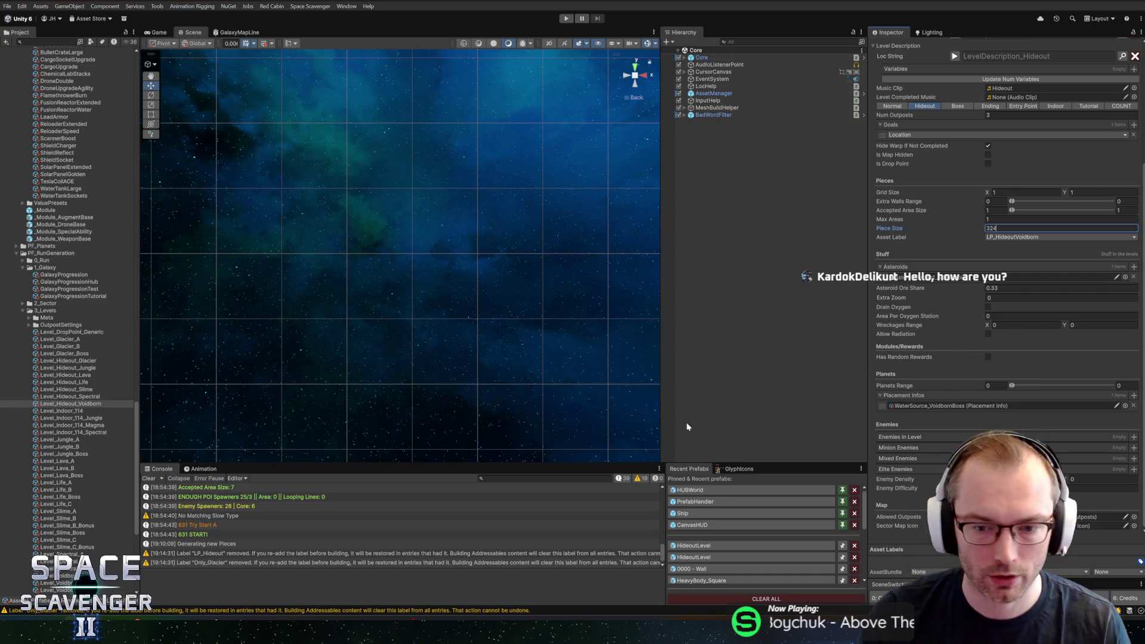
pyautogui.moveTo(586, 464); pyautogui.dragTo(584, 414)
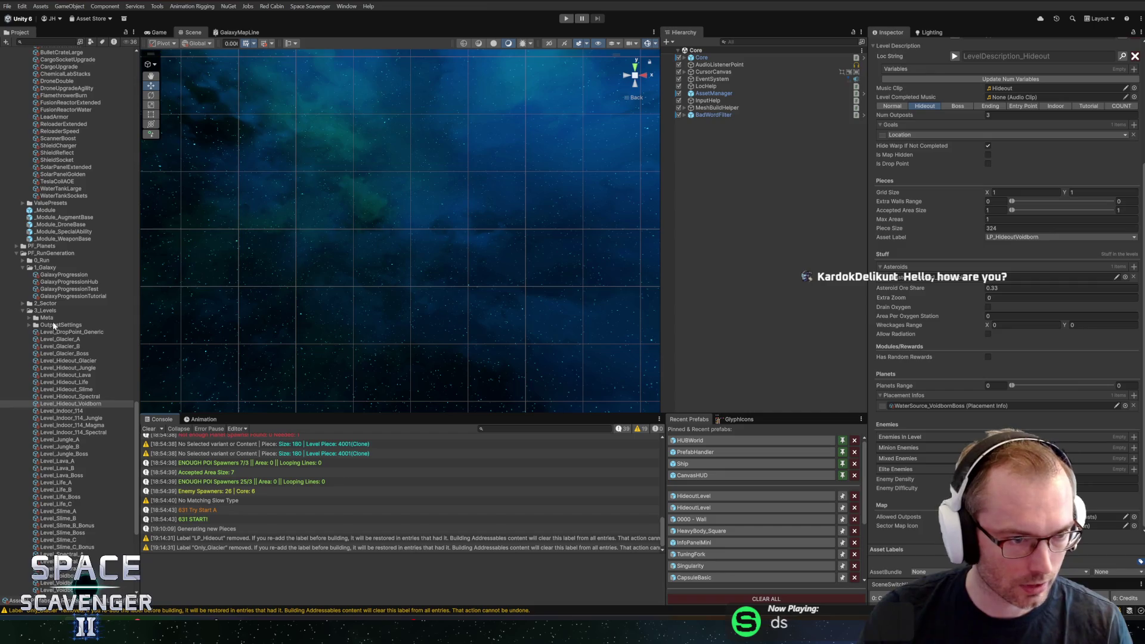
pyautogui.click(22, 303)
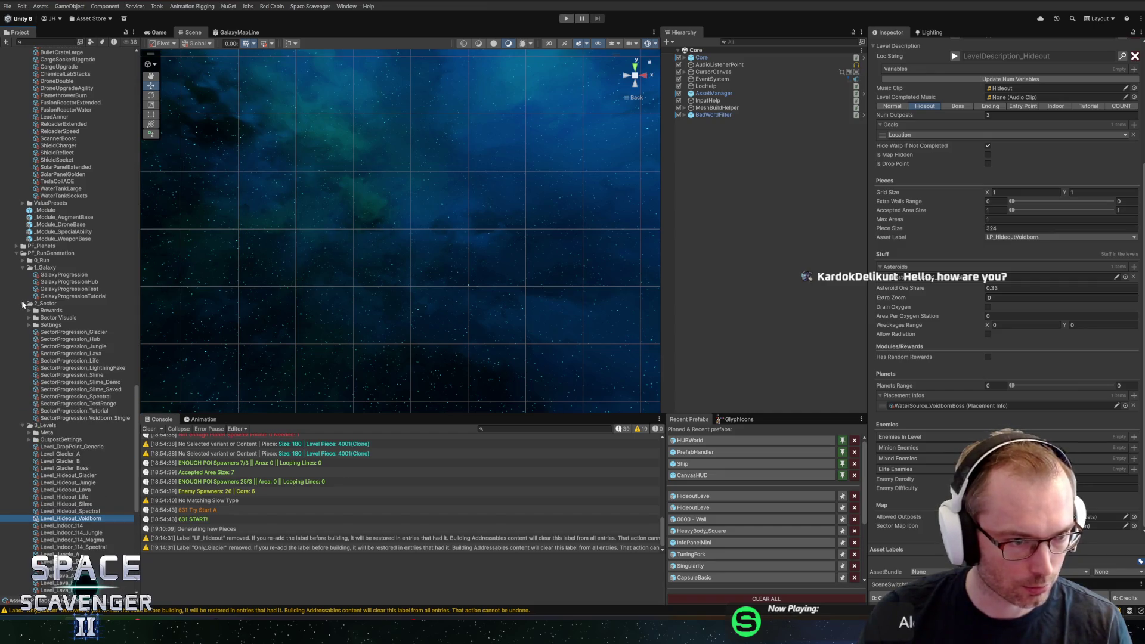
pyautogui.click(77, 417)
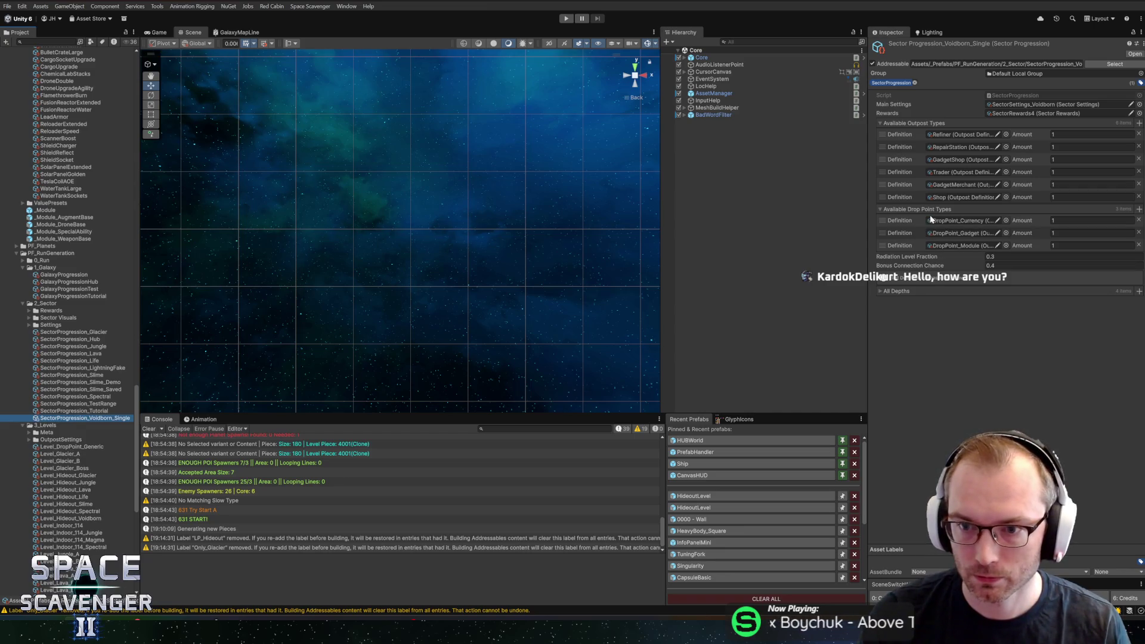
pyautogui.click(895, 292)
pyautogui.scroll(-1, 930, 367)
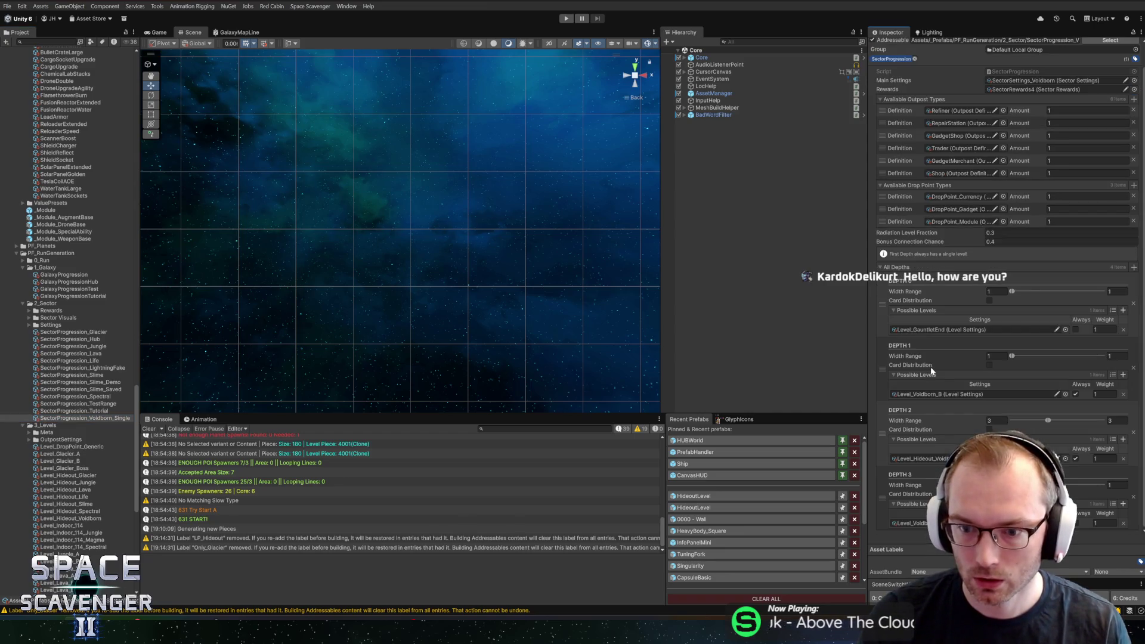
pyautogui.click(918, 462)
pyautogui.doubleClick(919, 462)
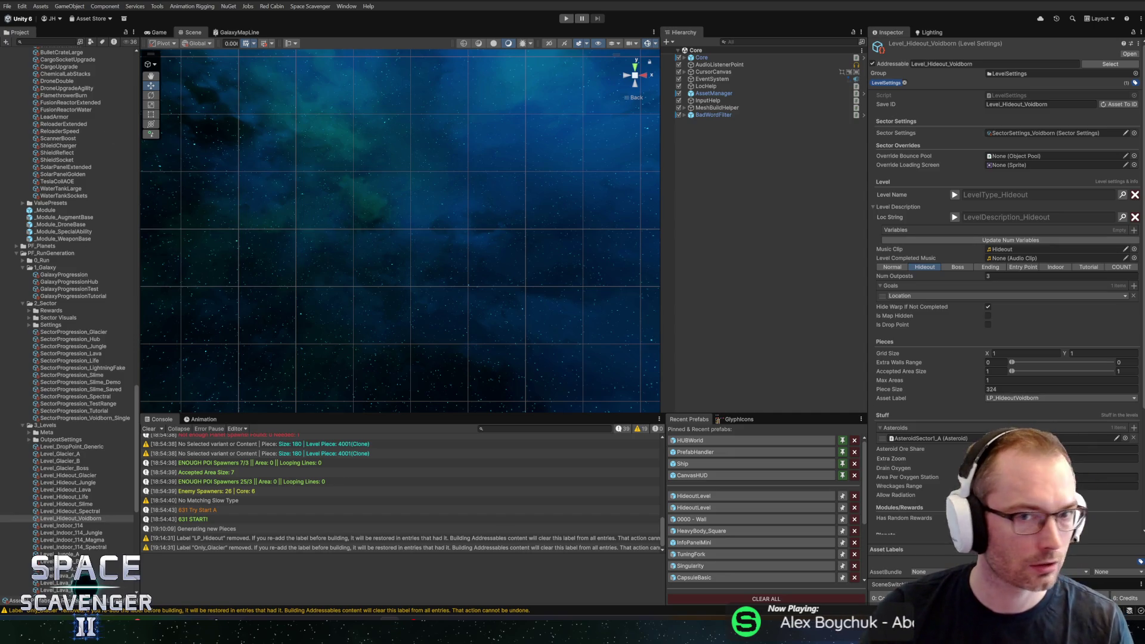
pyautogui.click(566, 18)
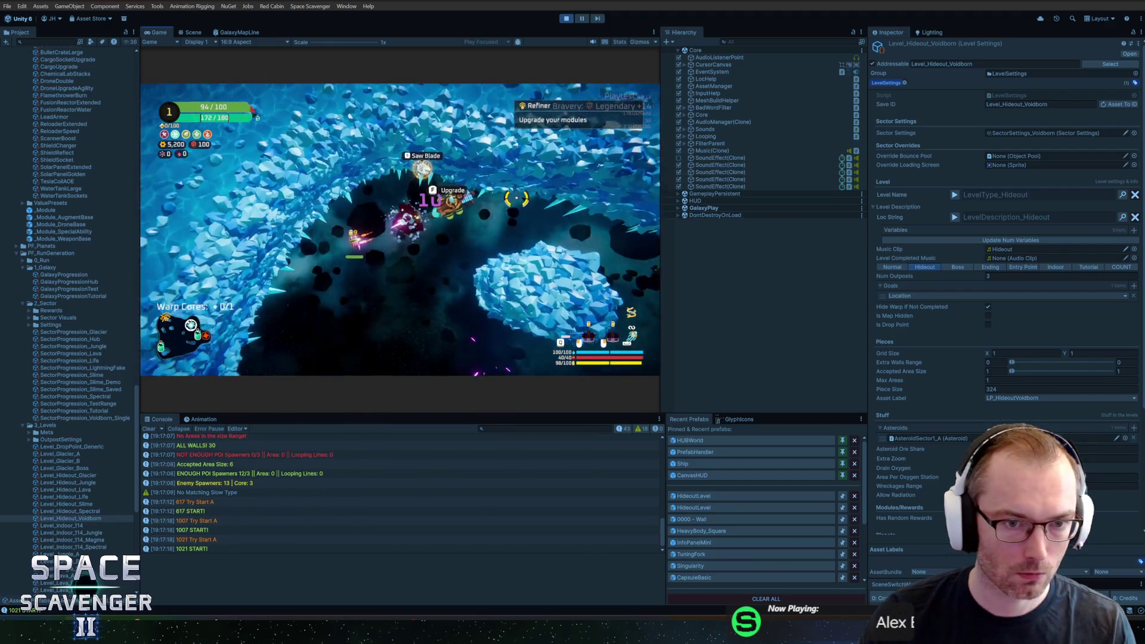
# - Clear the level with the 'level' command in the in-game debug console
pyautogui.press('`')
pyautogui.write('level')
pyautogui.press('Return')
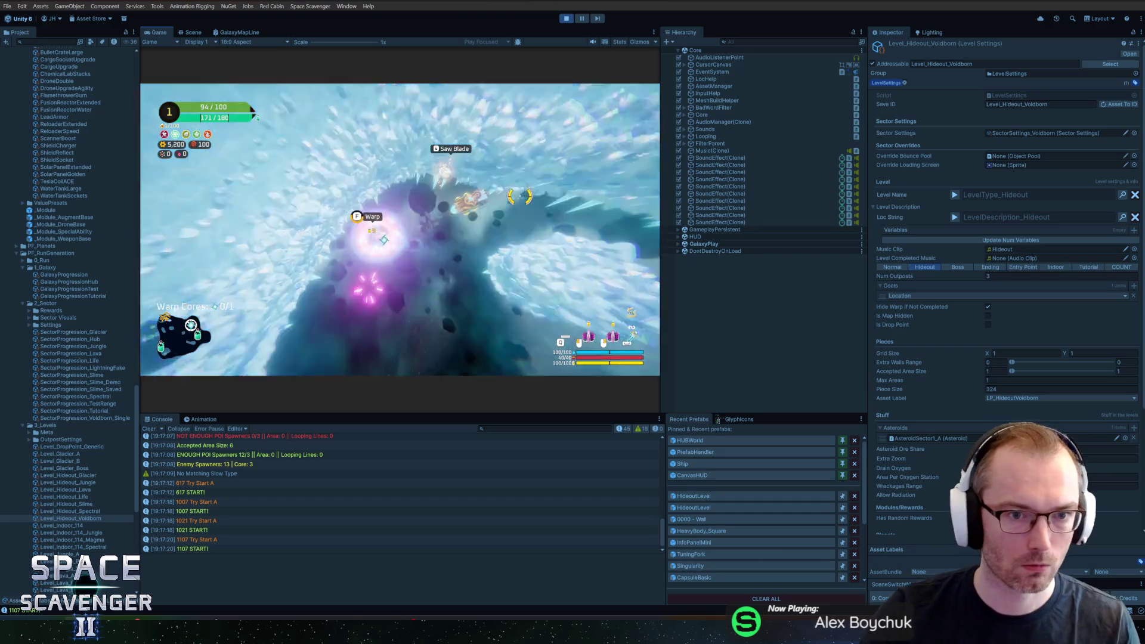
# - Complete the sector with debug completeSector, warp to Voidborn, then stop Play mode
pyautogui.press('`')
pyautogui.press('`')
pyautogui.write('debug completeSector')
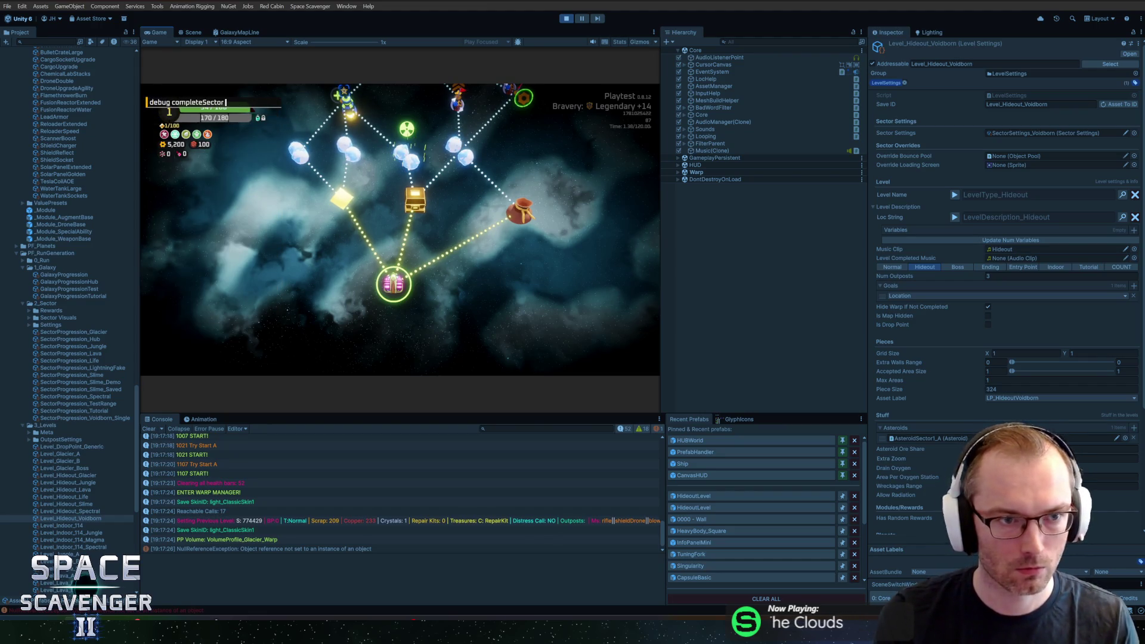
pyautogui.press('Return')
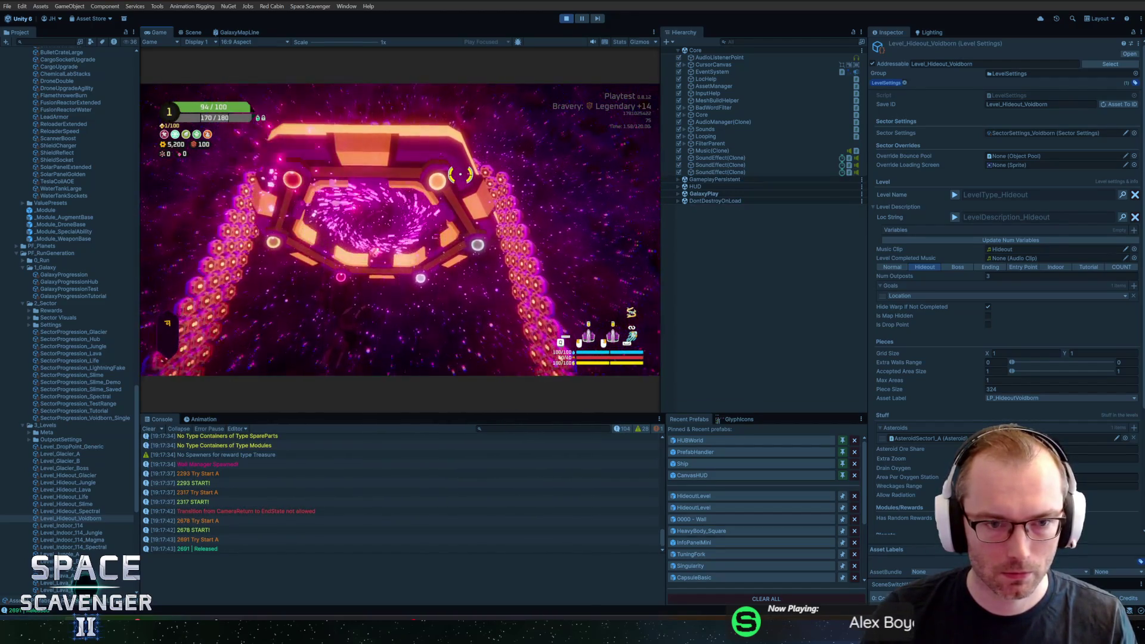
pyautogui.press('f')
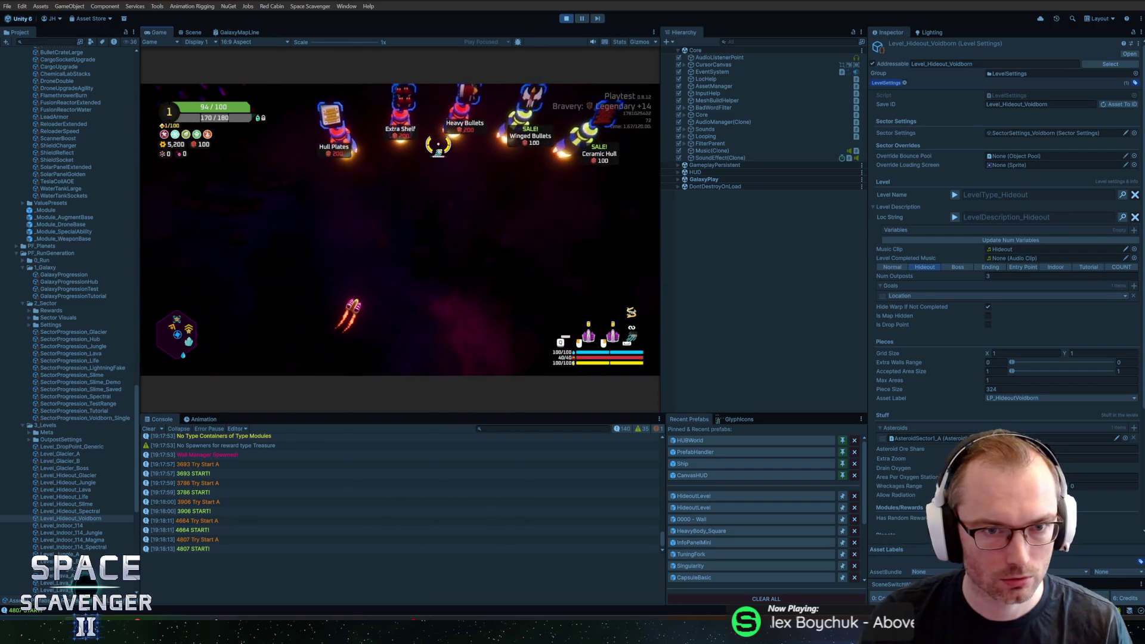
pyautogui.hotkey('ctrl', 'p')
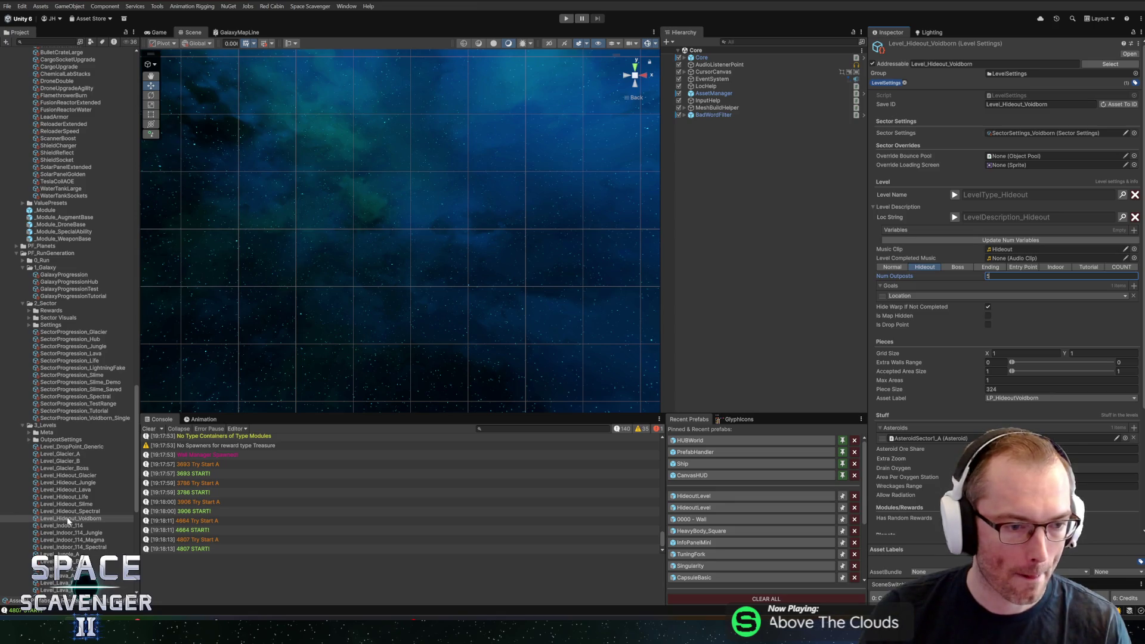
# - Set SectorProgression_Voidborn_Single's Depth 2 Width Range to 1 and start a new playtest
pyautogui.click(84, 417)
pyautogui.scroll(-1, 955, 448)
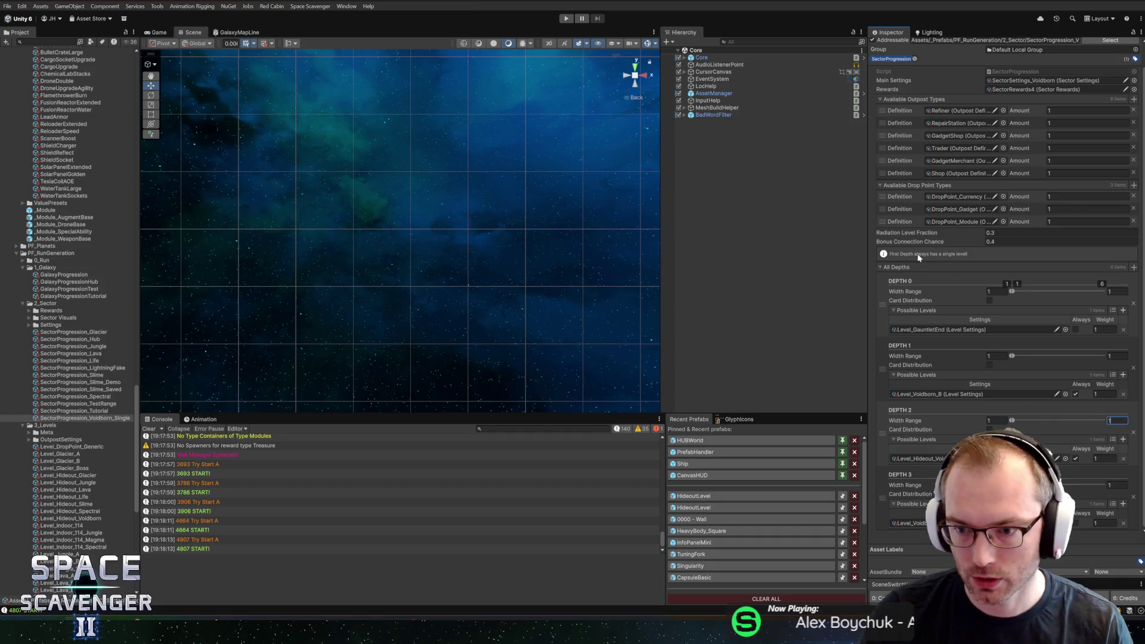
pyautogui.click(566, 18)
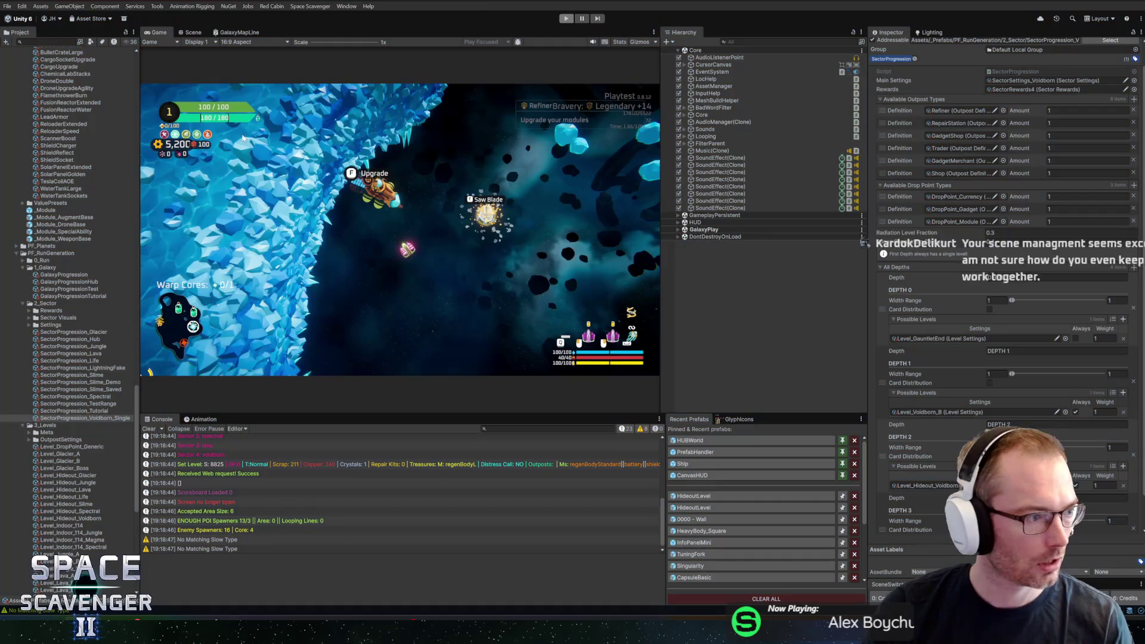
# - Exit Play mode and select Core in the Hierarchy to show its settings
pyautogui.click(567, 19)
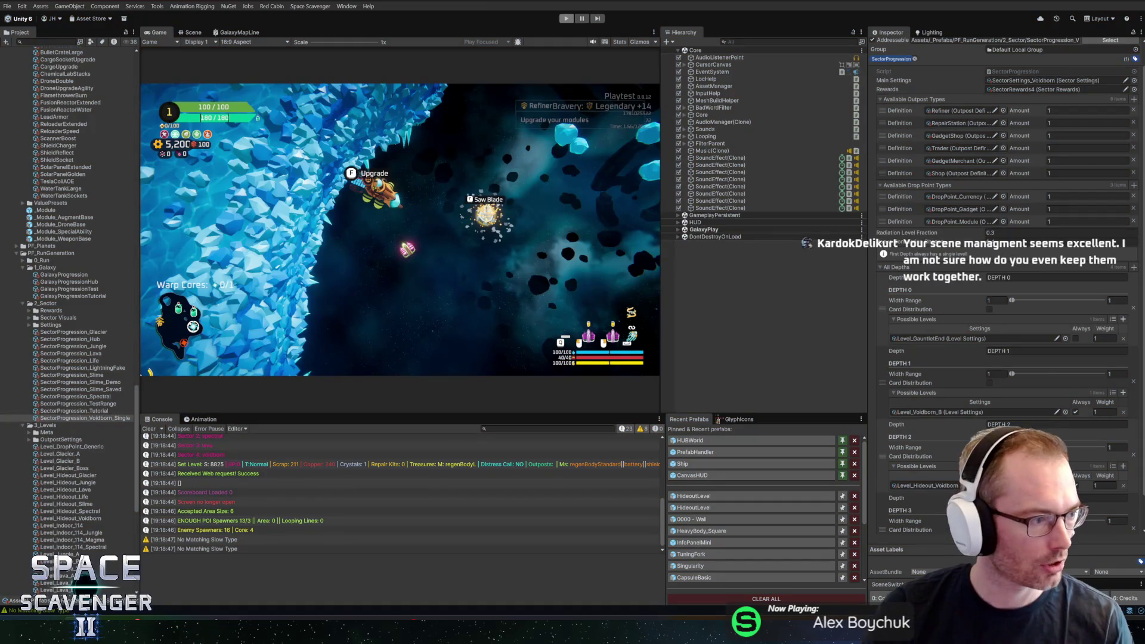
pyautogui.click(711, 58)
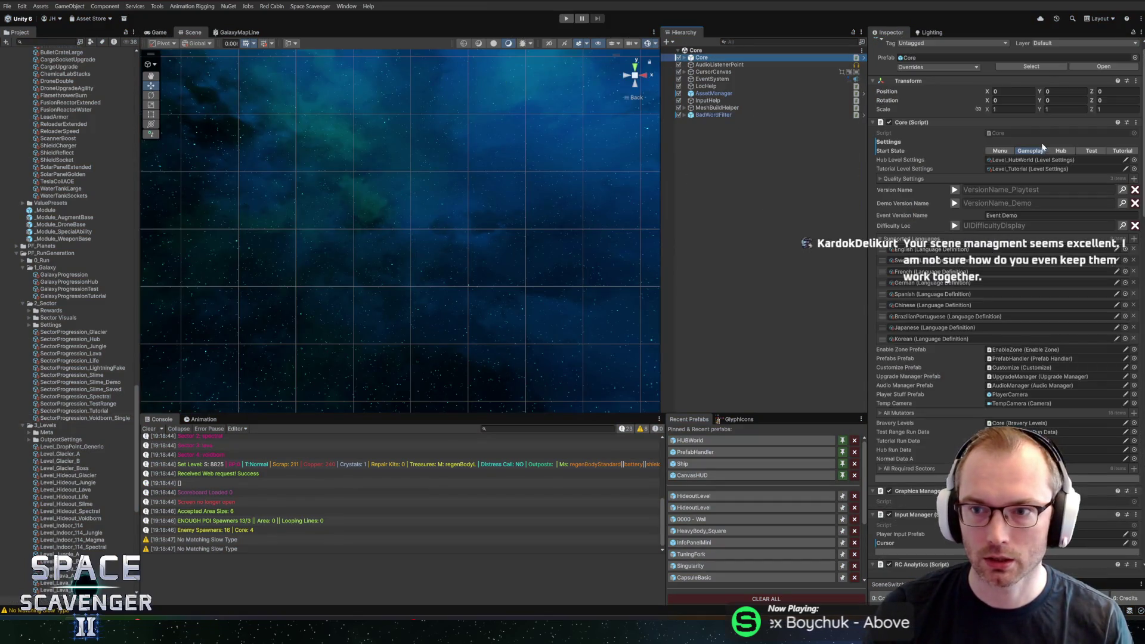
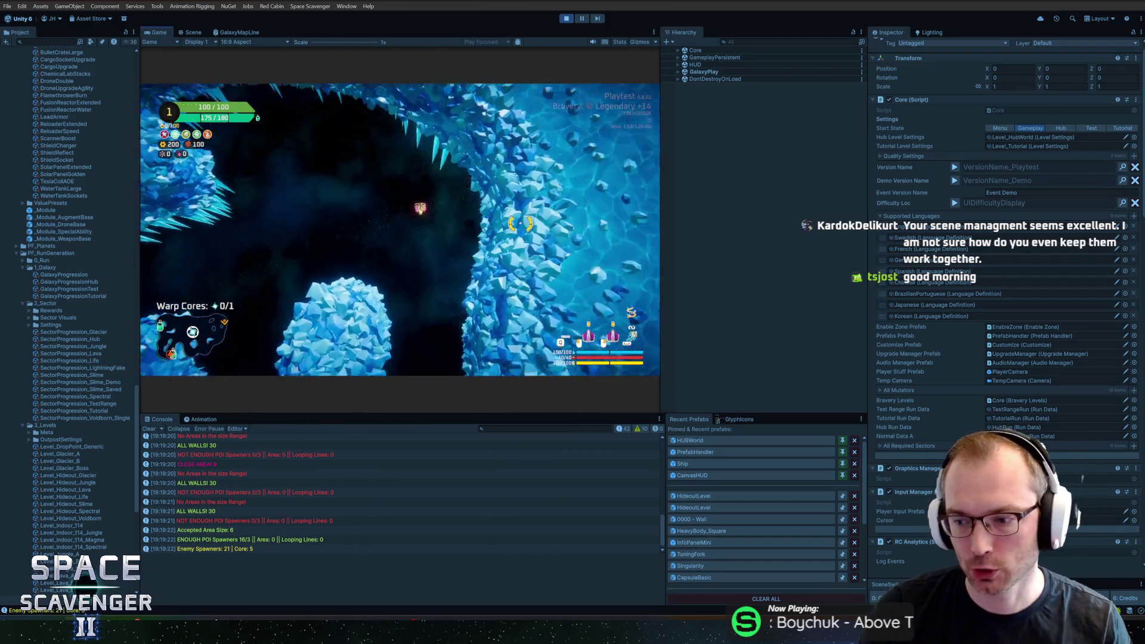
# - Toggle the maximized Game view, then open and close the in-game debug console twice
pyautogui.hotkey('shift', 'space')
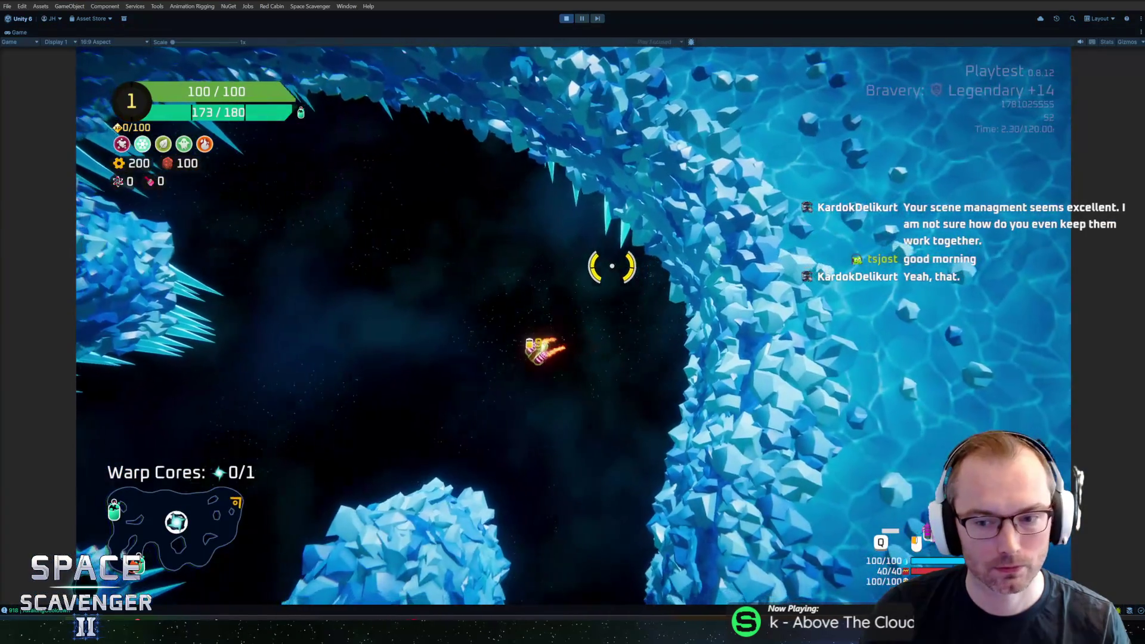
pyautogui.hotkey('shift', 'space')
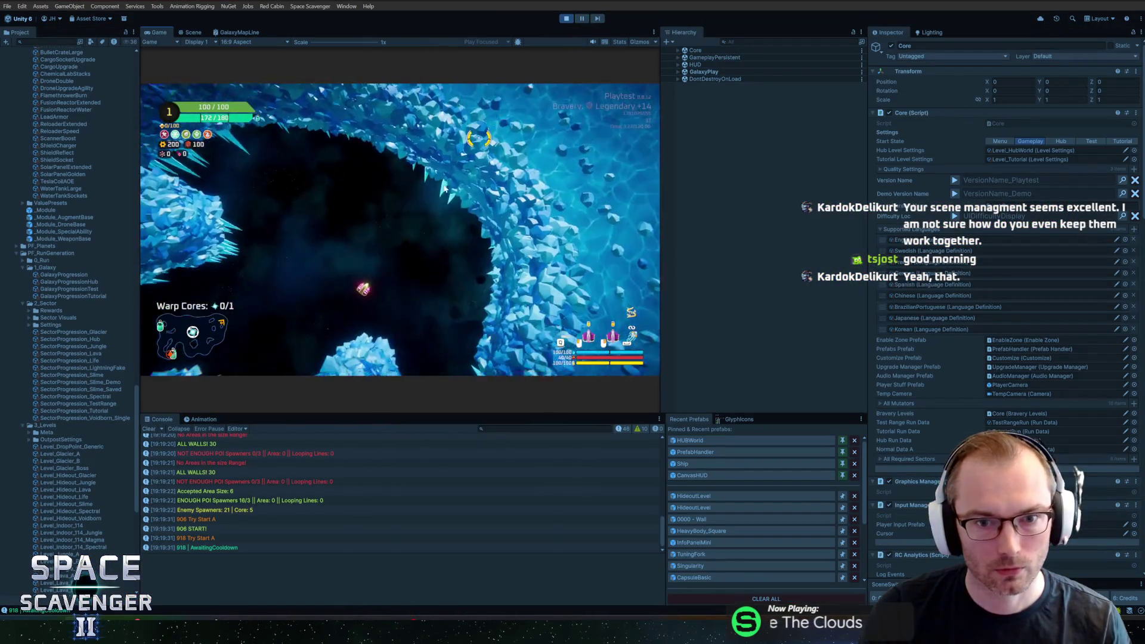
pyautogui.press('`')
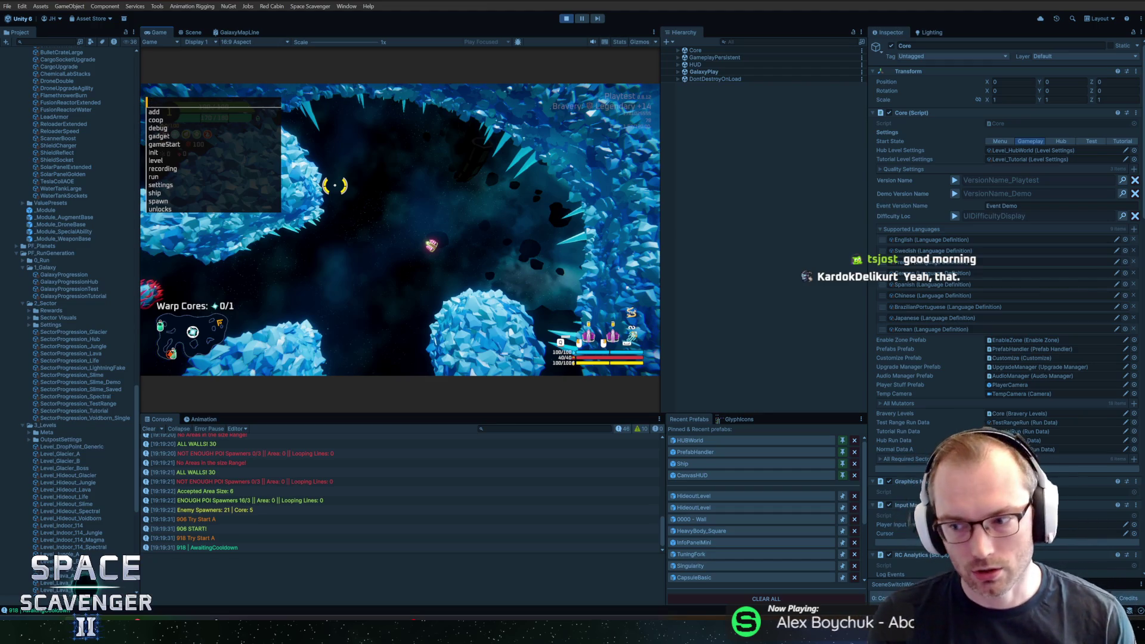
pyautogui.press('Escape')
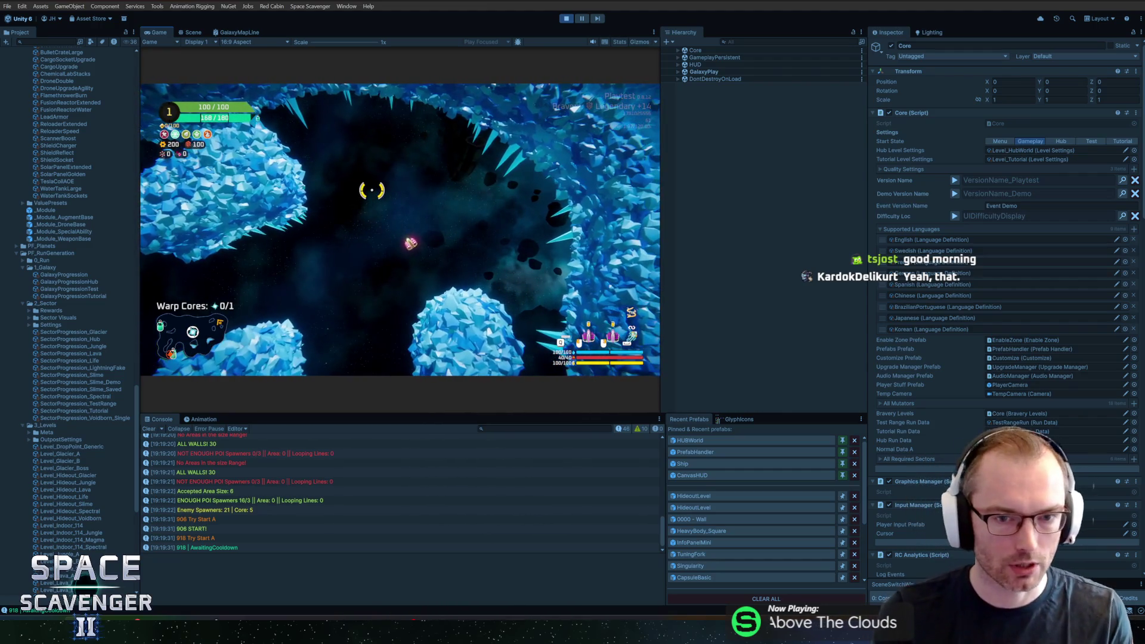
pyautogui.press('`')
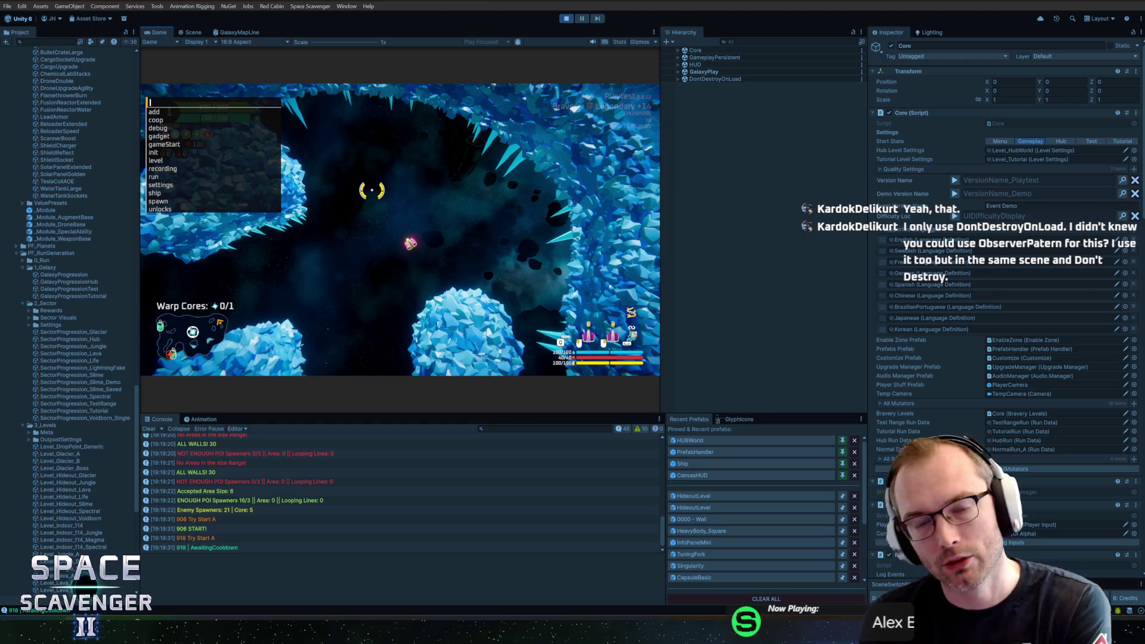
pyautogui.press('Escape')
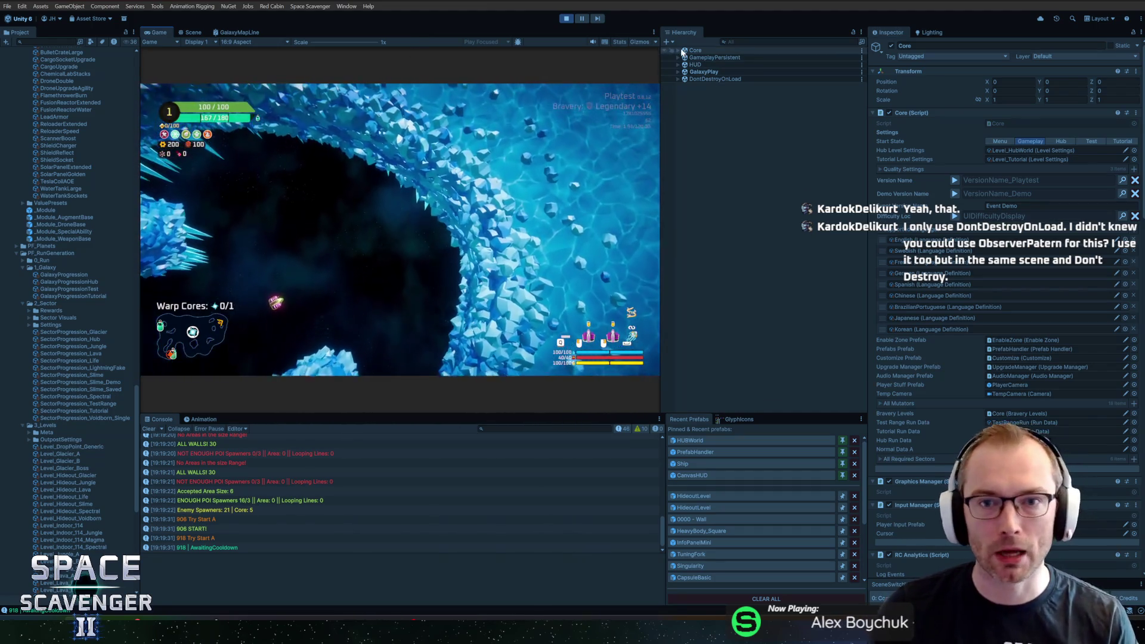
# - Inspect the ResourceManagerCallbacks and DelayedActionManager objects under DontDestroyOnLoad
pyautogui.click(680, 80)
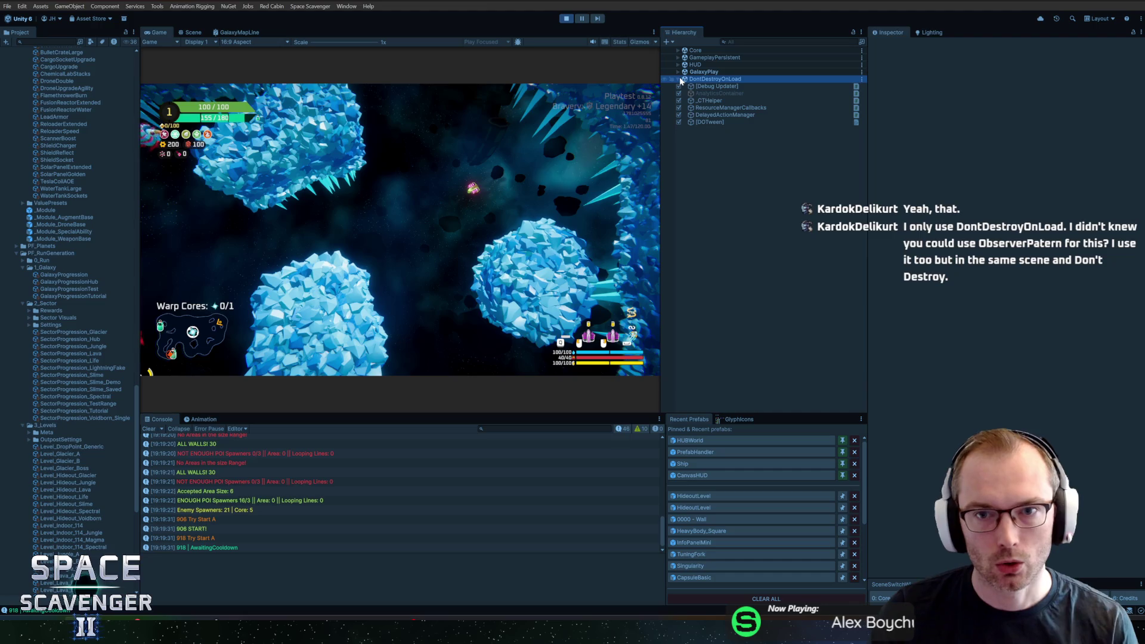
pyautogui.click(708, 107)
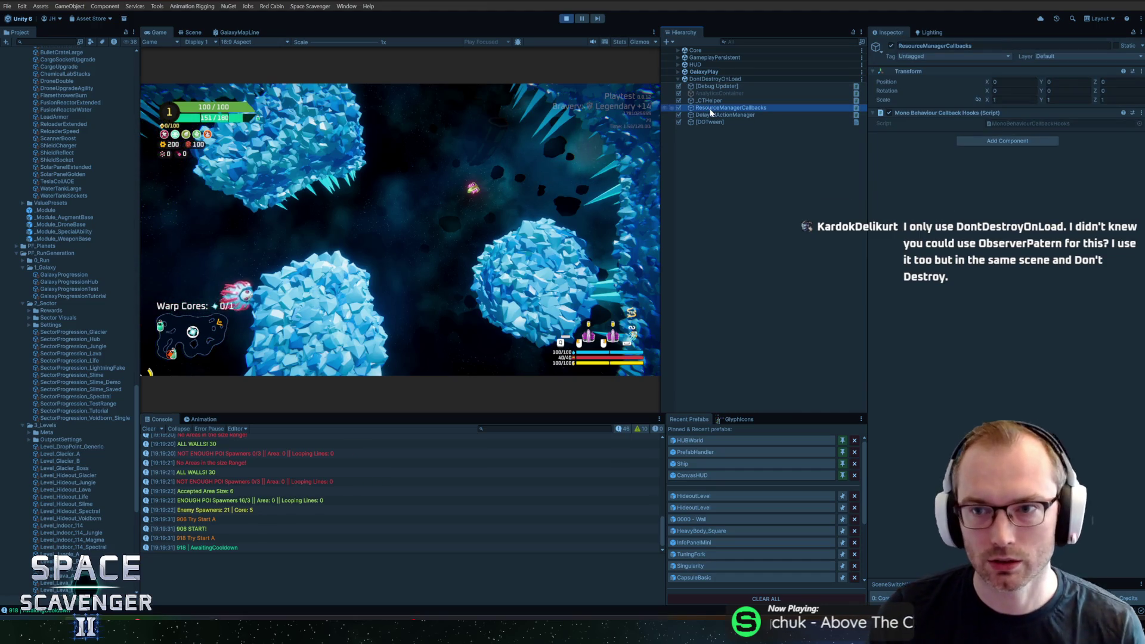
pyautogui.click(721, 115)
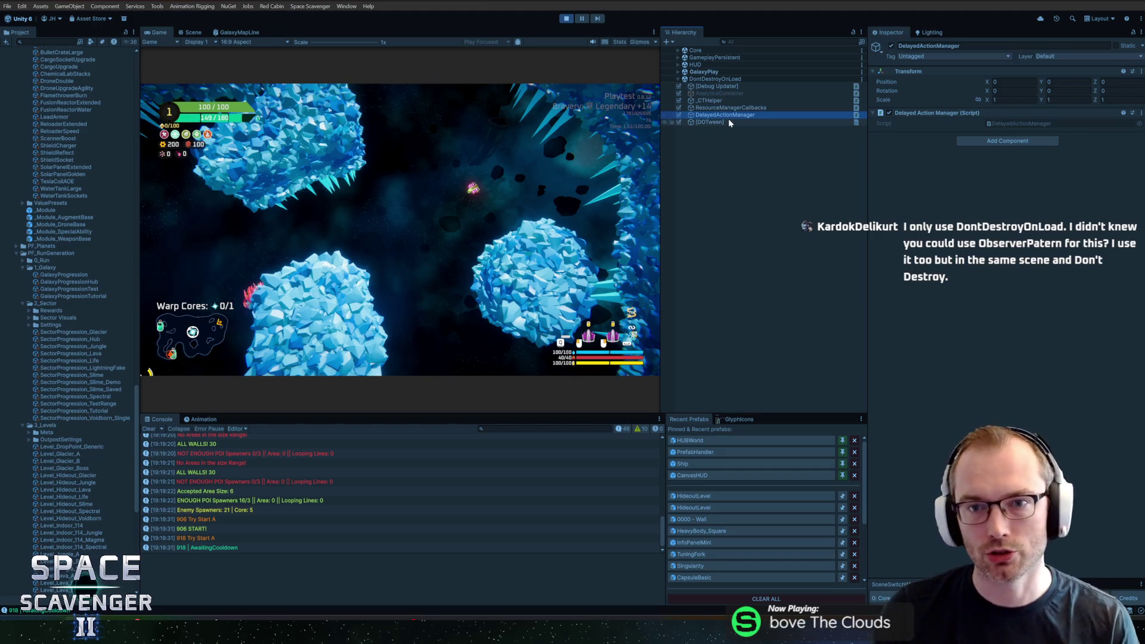
pyautogui.click(731, 107)
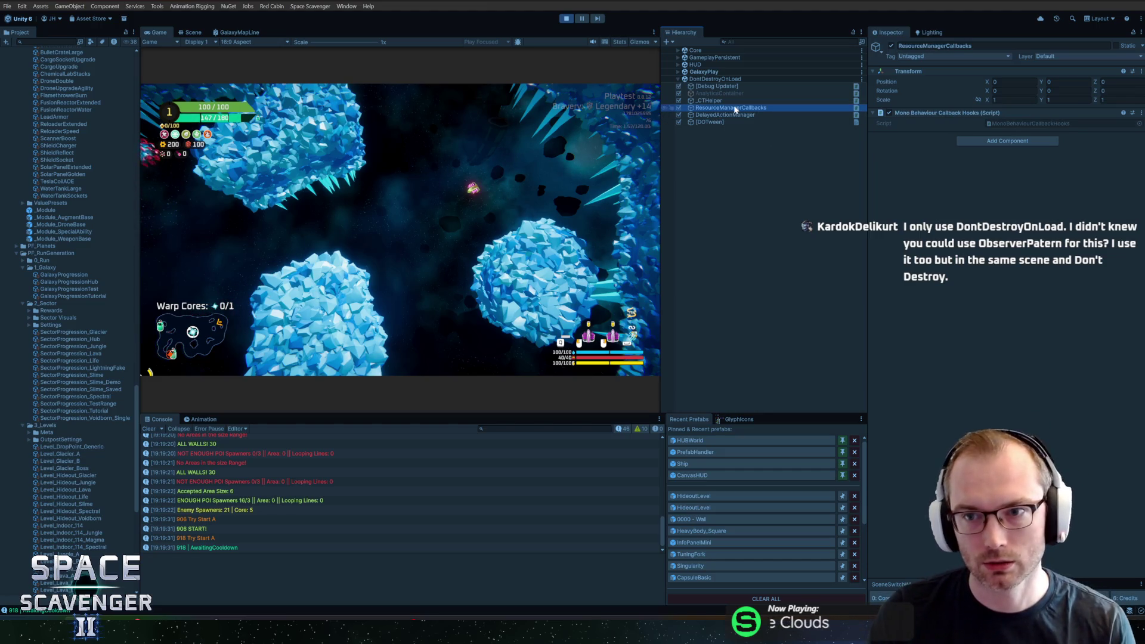
pyautogui.click(678, 79)
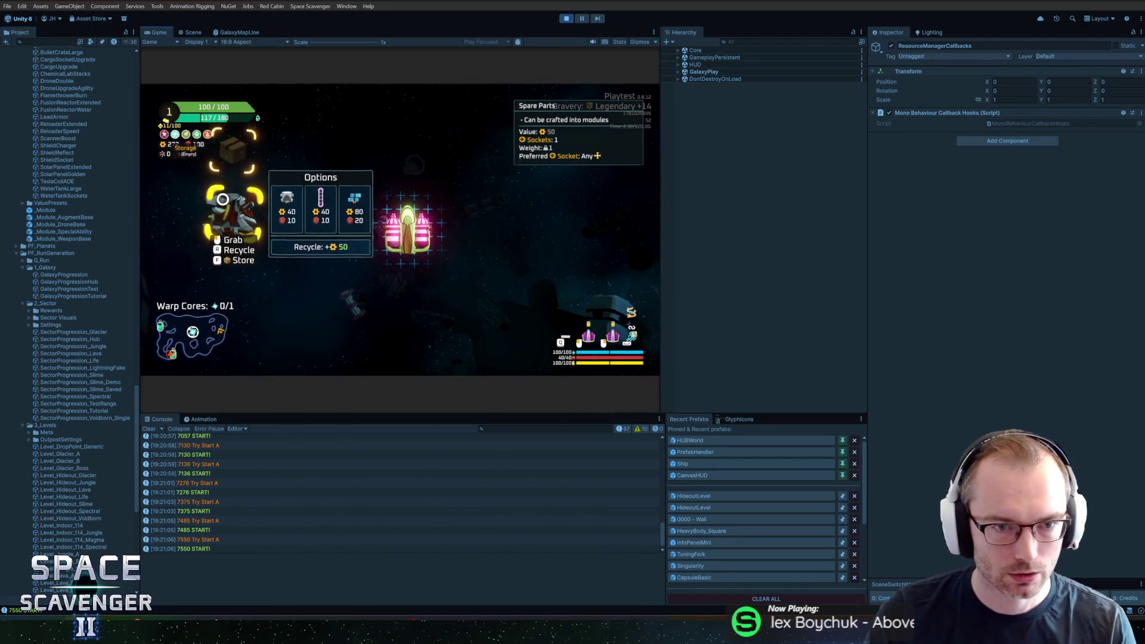
# - Leave the level with the level console command, then run debug complete sector
pyautogui.press('Escape')
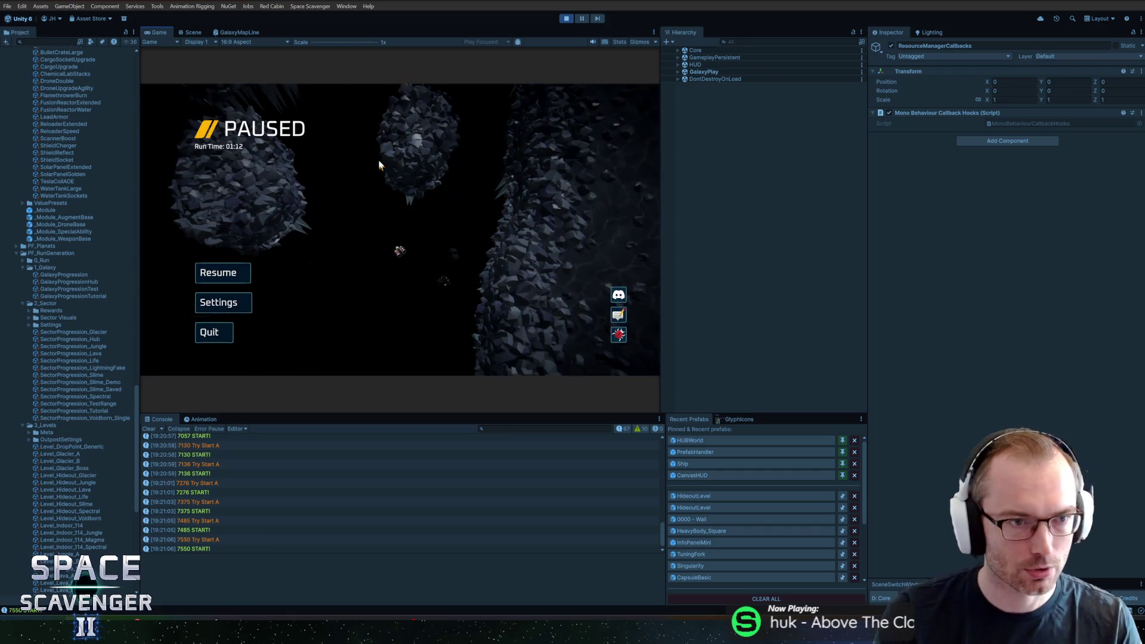
pyautogui.press('Escape')
pyautogui.press('`')
pyautogui.write('llear')
pyautogui.press('Return')
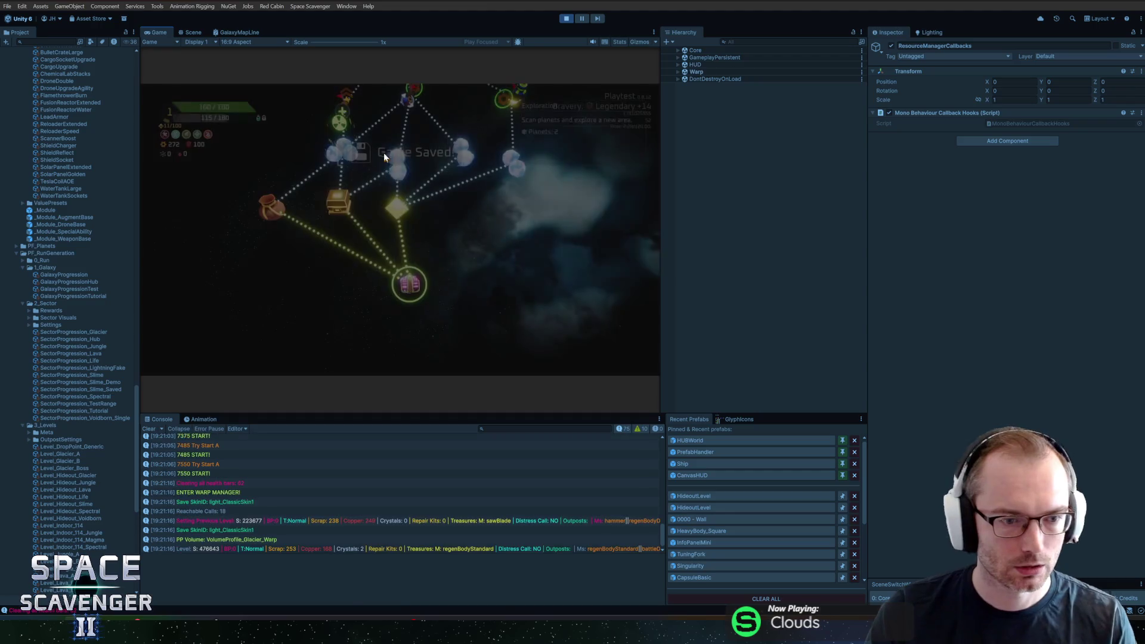
pyautogui.press('`')
pyautogui.write('debug compl')
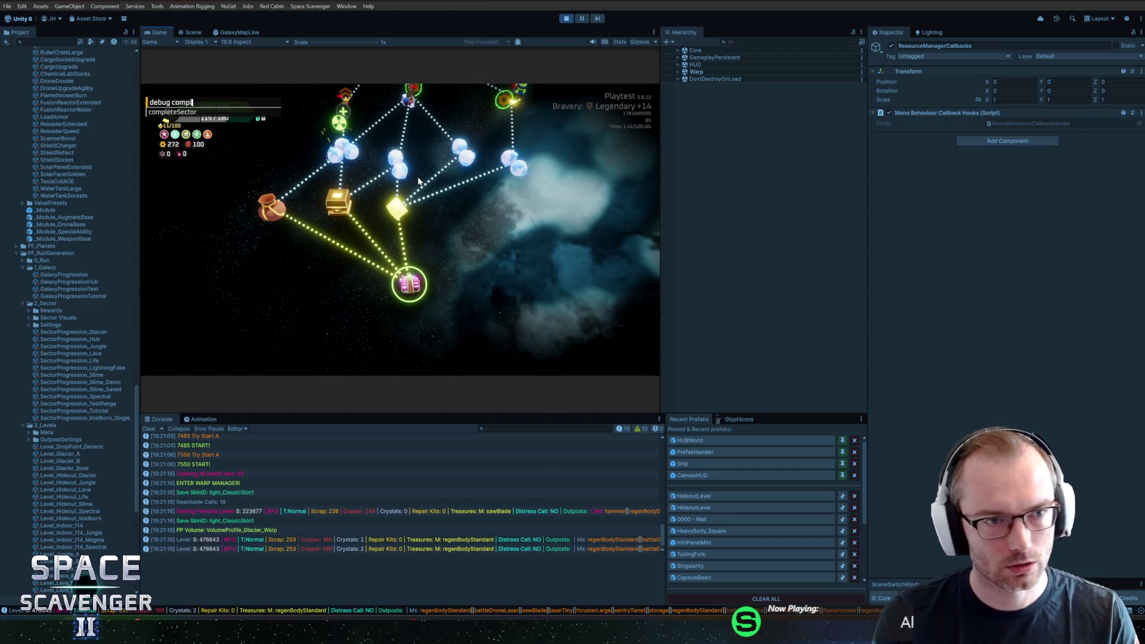
pyautogui.press('Return')
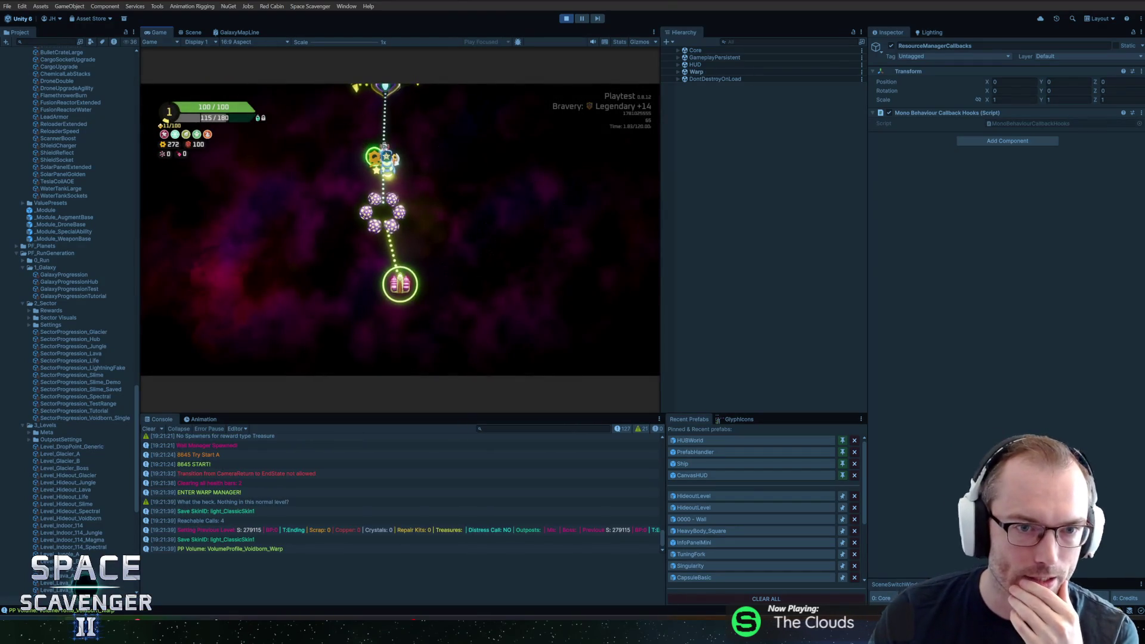
# - Check the Hideout node in the enlarged Game view, then stop play mode
pyautogui.press('super')
pyautogui.press('super')
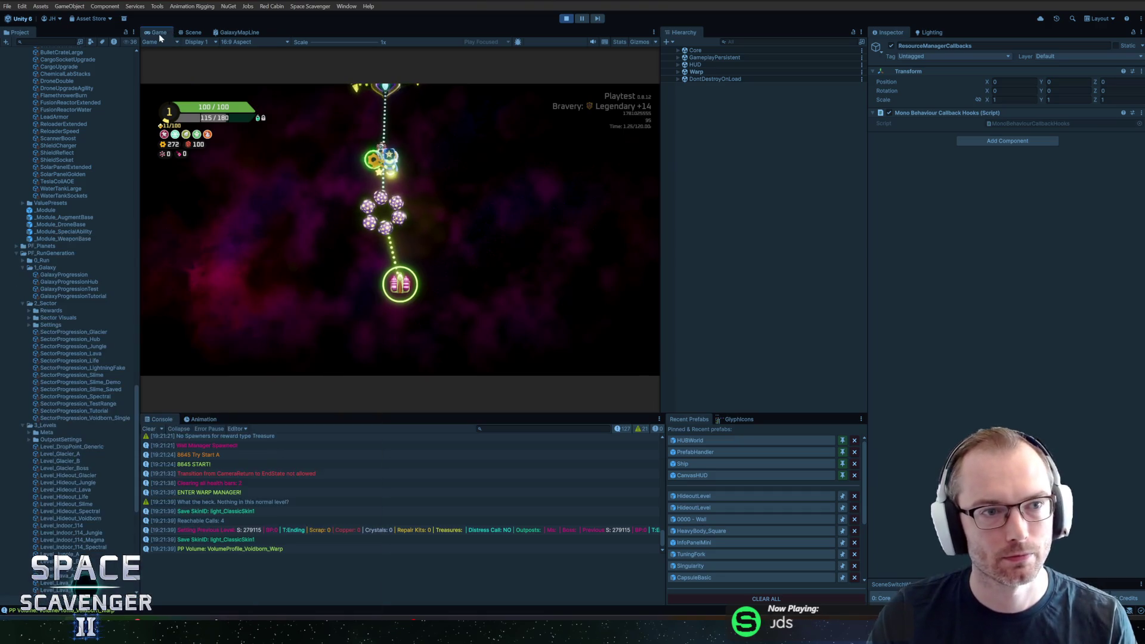
pyautogui.hotkey('shift', 'space')
pyautogui.moveTo(525, 310)
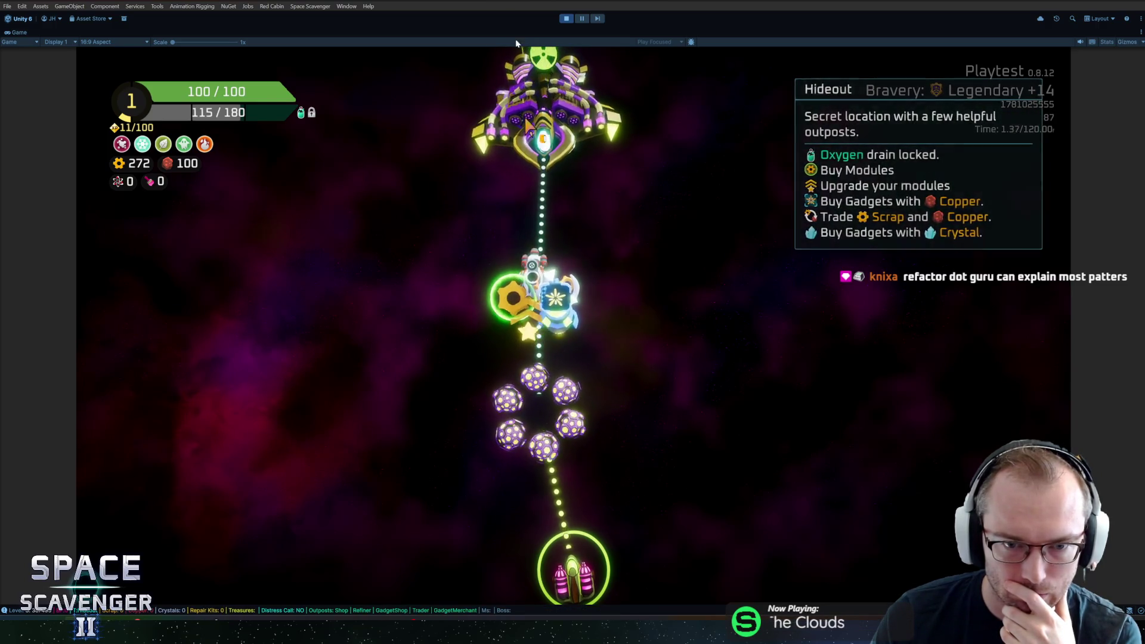
pyautogui.click(566, 19)
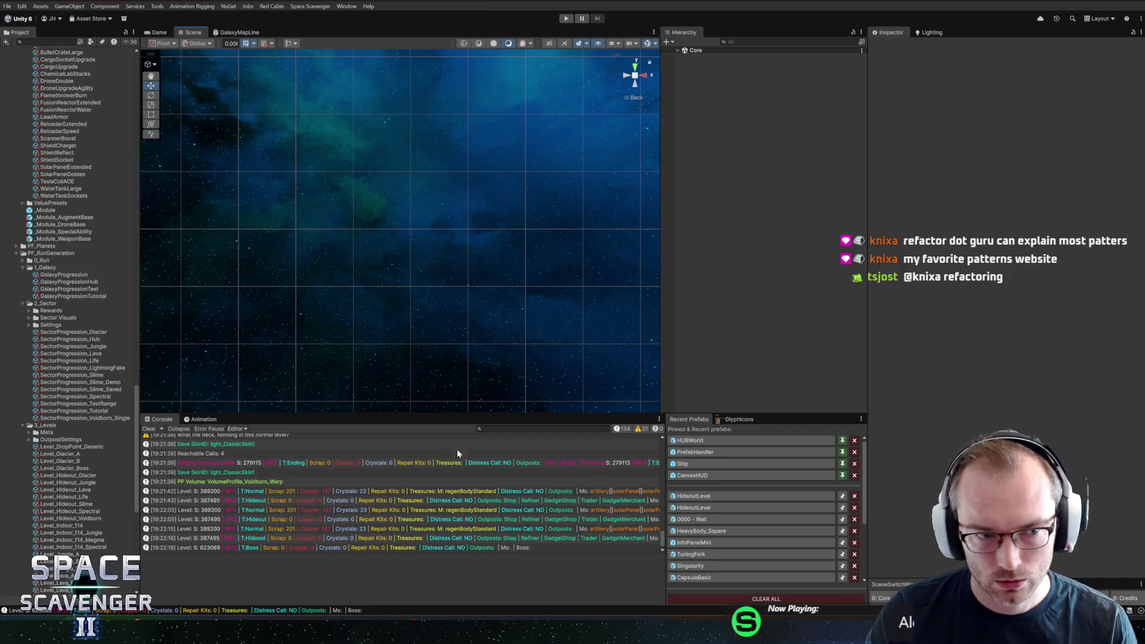
# - Show the Level_Hideout_Voidborn level settings and start a new playtest
pyautogui.scroll(-3, 68, 517)
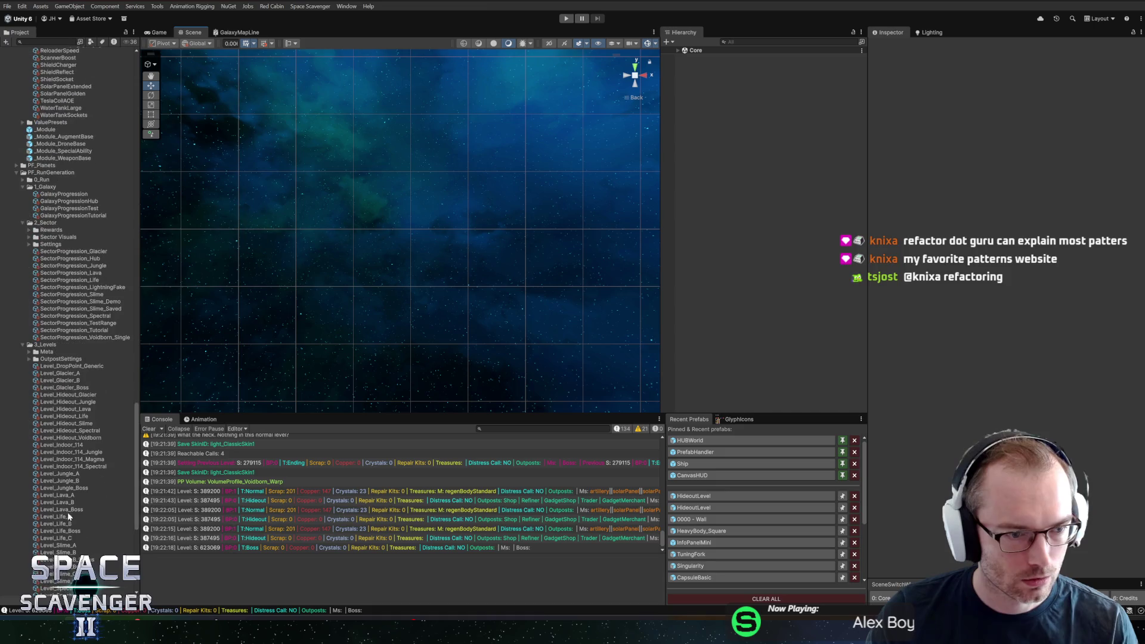
pyautogui.click(70, 437)
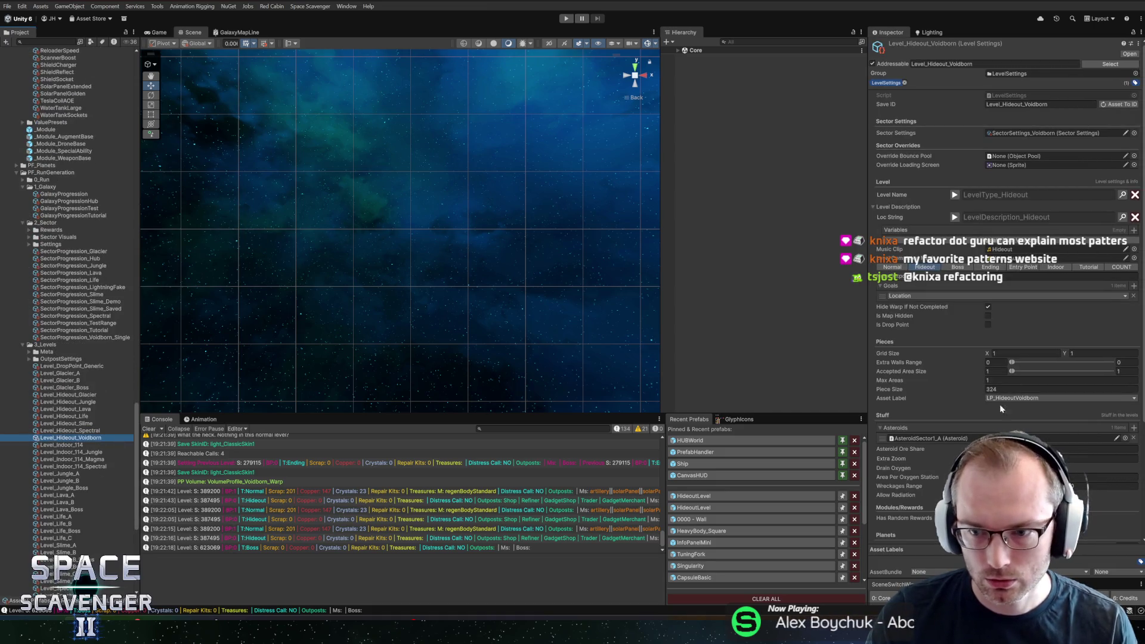
pyautogui.click(1061, 277)
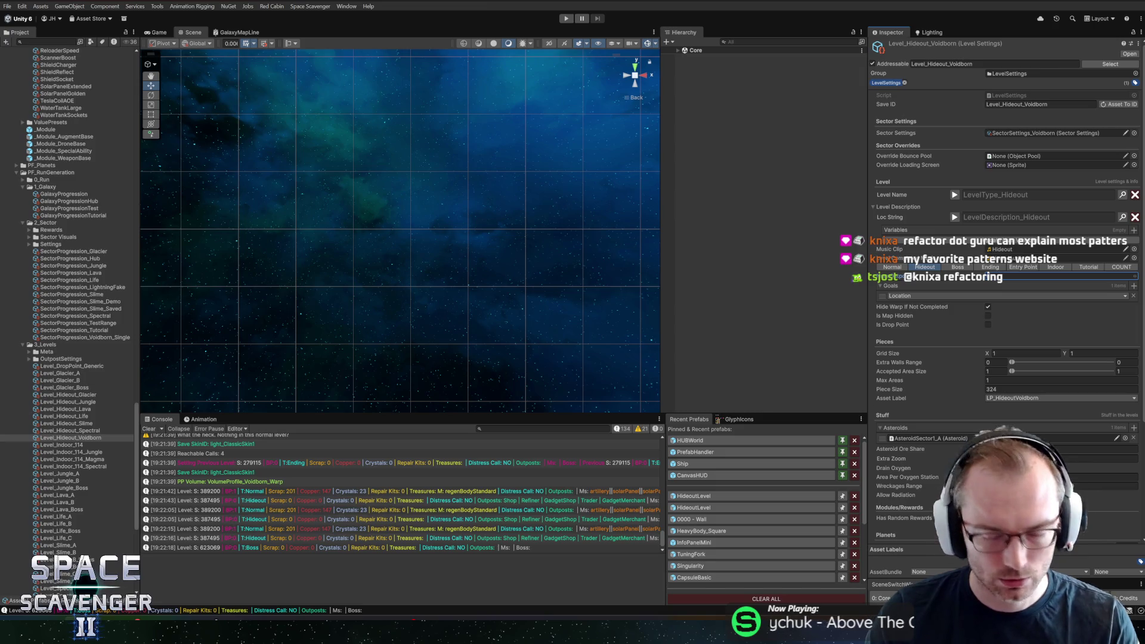
pyautogui.click(565, 19)
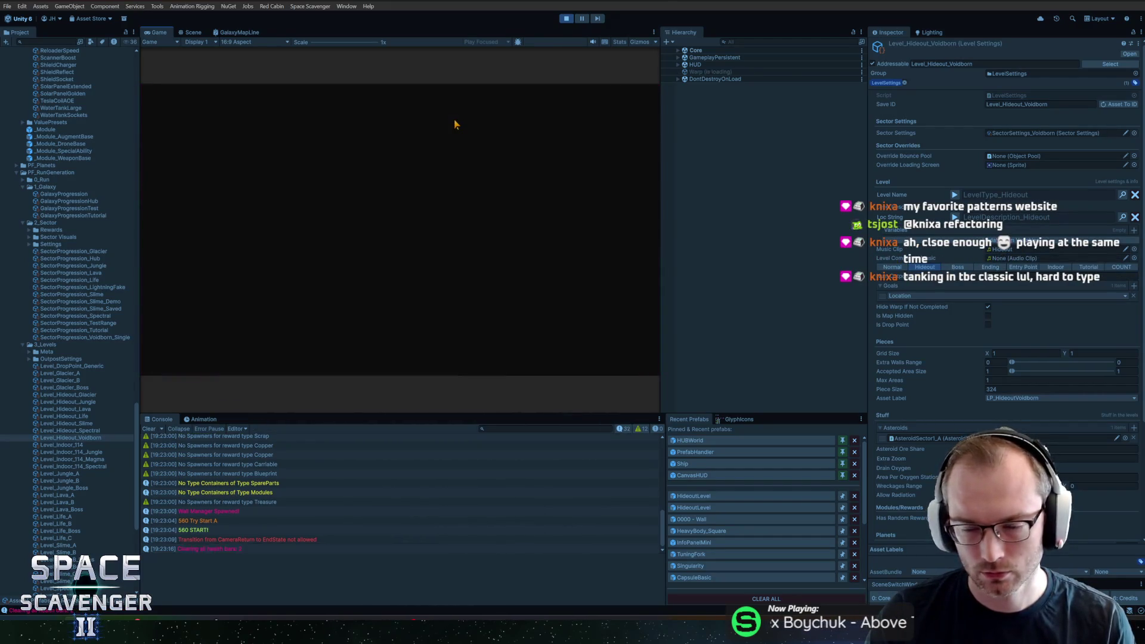
# - Maximize the Game view to check the Hideout node, then stop the playtest
pyautogui.press('super')
pyautogui.click(146, 29)
pyautogui.doubleClick(146, 30)
pyautogui.moveTo(576, 289)
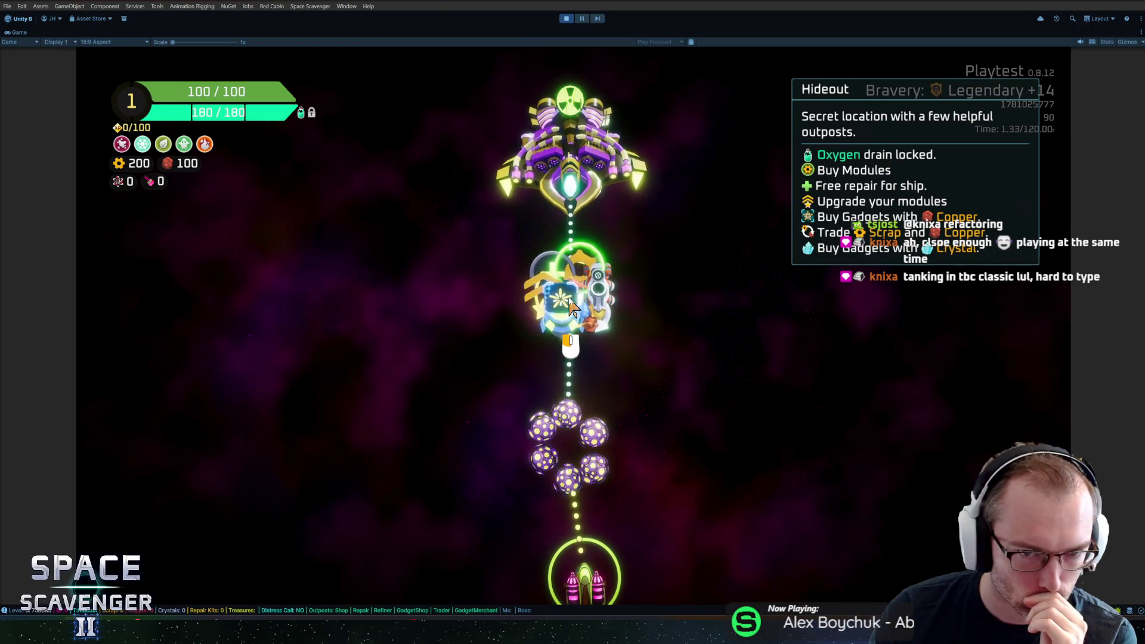
pyautogui.hotkey('ctrl', 'p')
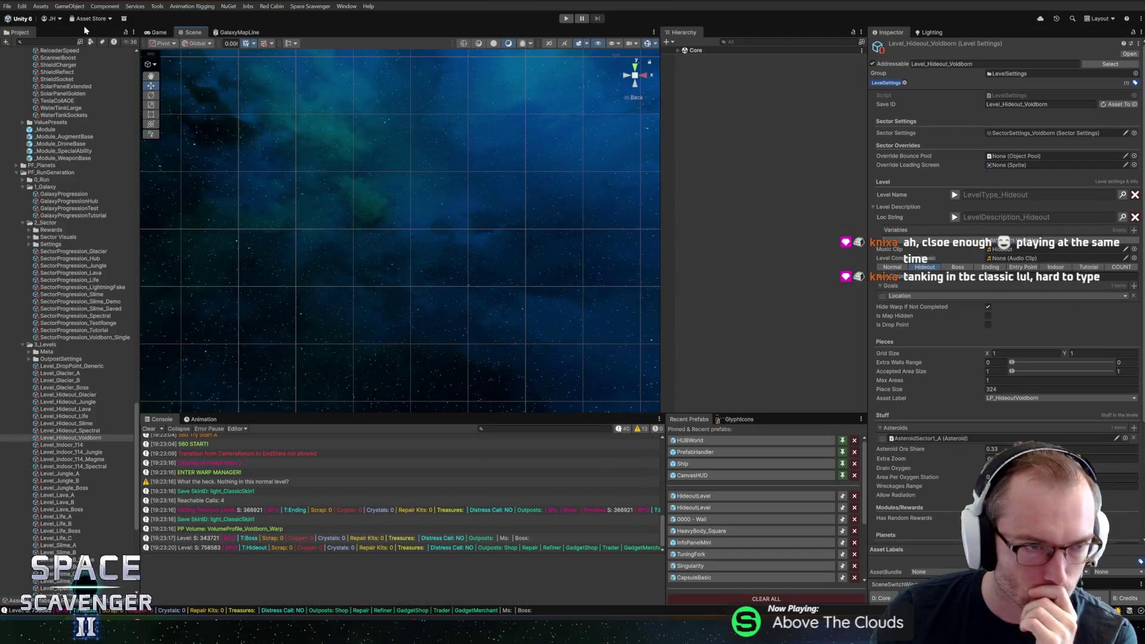
# - Search the Project for node, inspect MapNode_Content_Large, and open SectorNode3D in Prefab Mode
pyautogui.click(48, 42)
pyautogui.write('node')
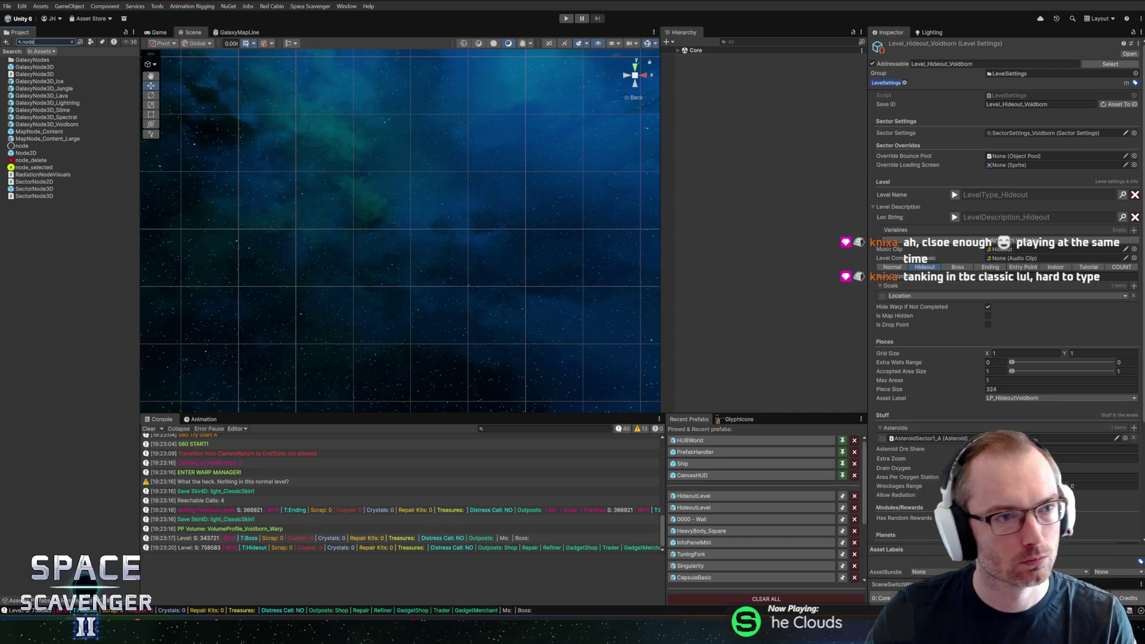
pyautogui.click(33, 138)
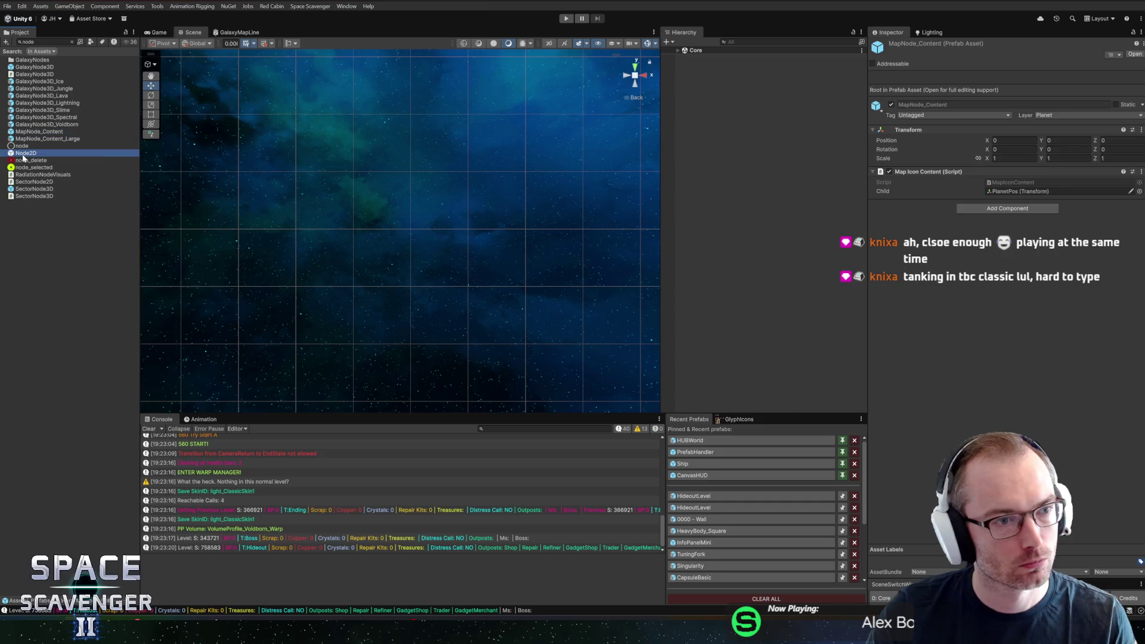
pyautogui.click(32, 189)
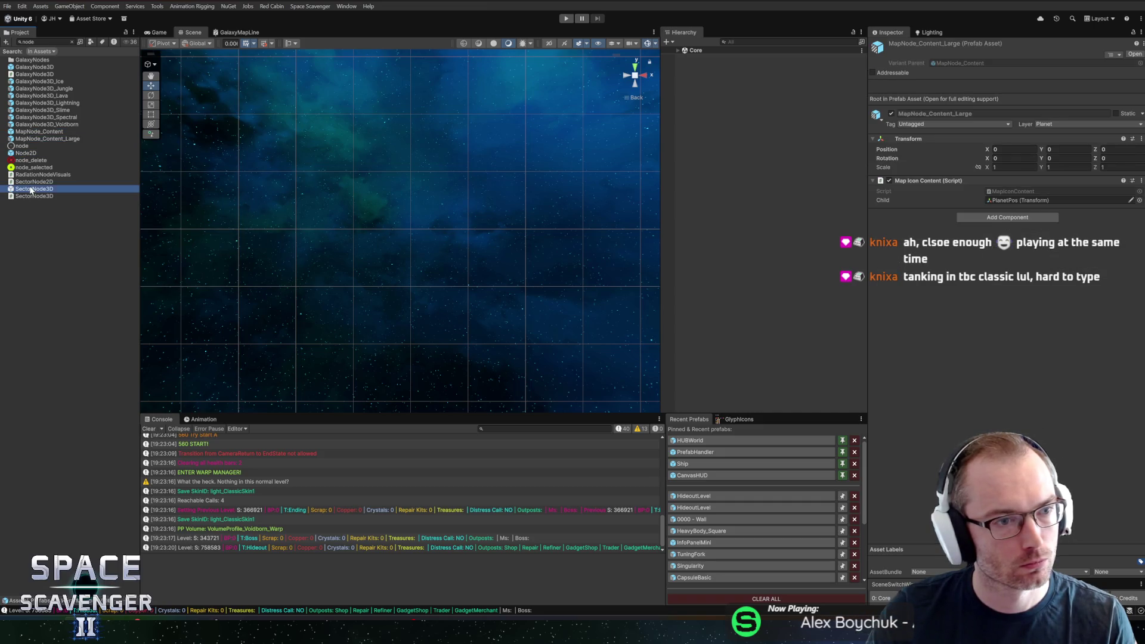
pyautogui.scroll(-5, 119, 262)
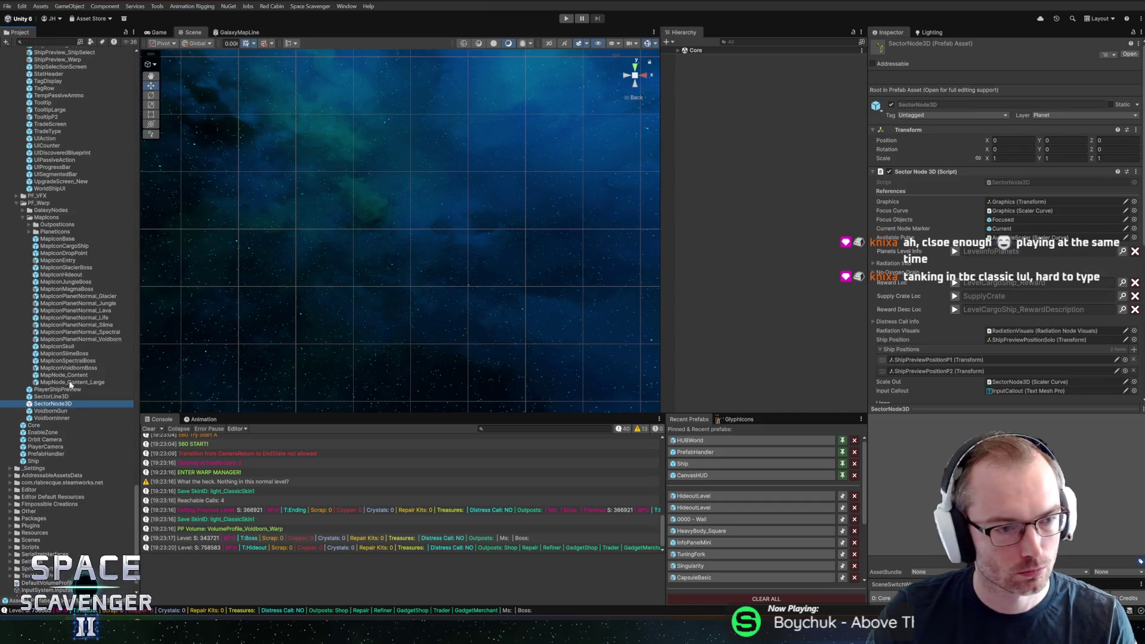
pyautogui.doubleClick(37, 405)
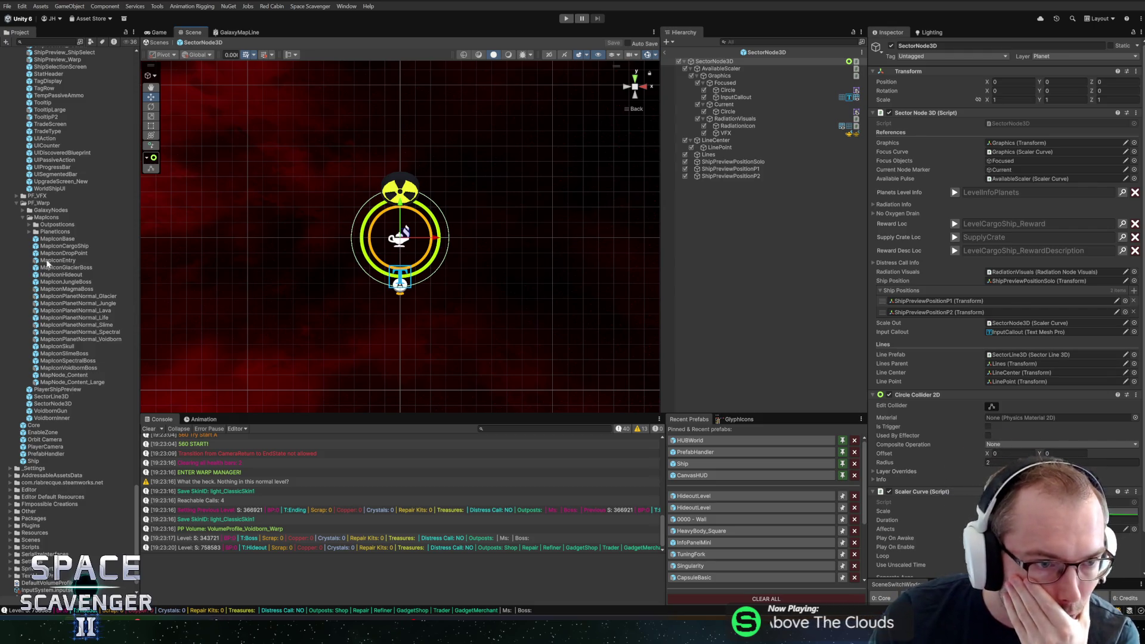
# - Open the MapIconHideout prefab and set its gizmo points to 6
pyautogui.click(59, 275)
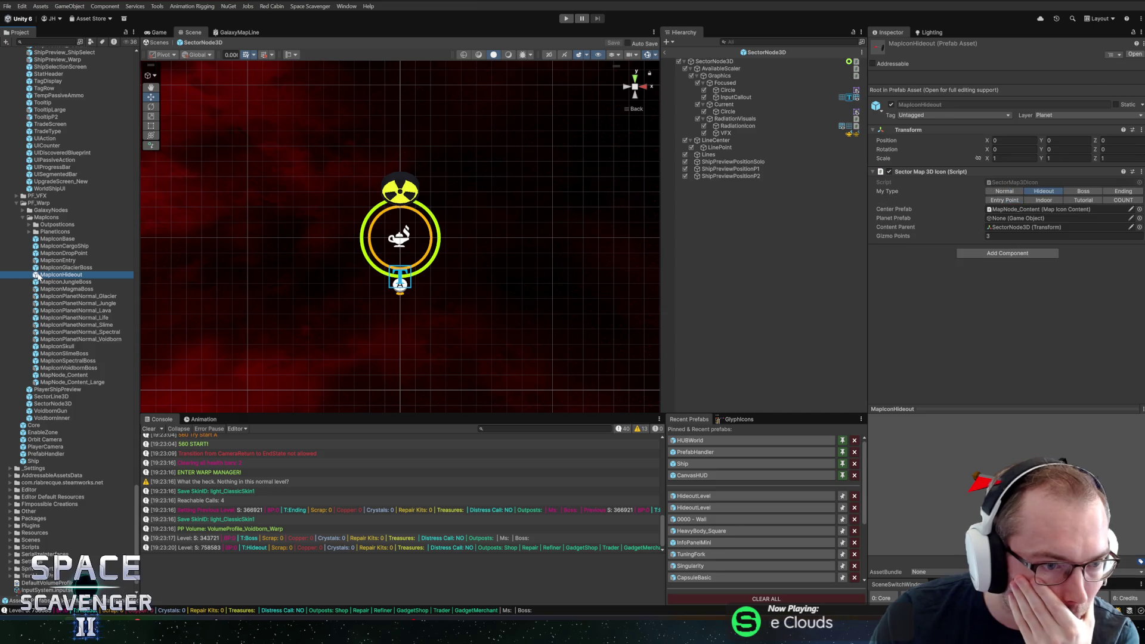
pyautogui.doubleClick(38, 276)
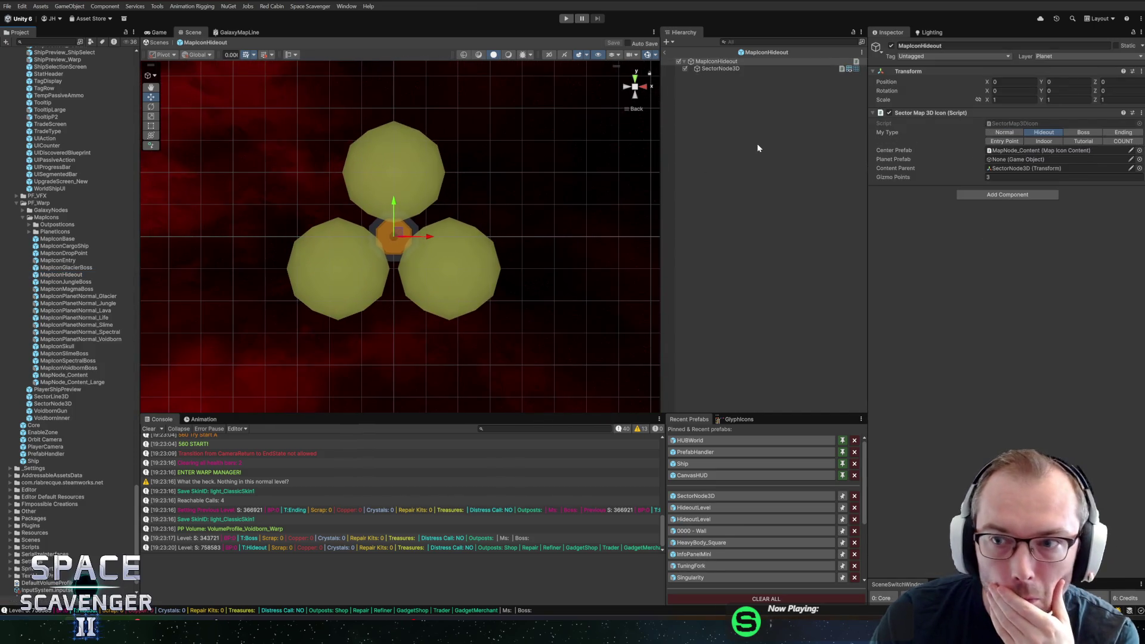
pyautogui.click(1014, 177)
pyautogui.write('6')
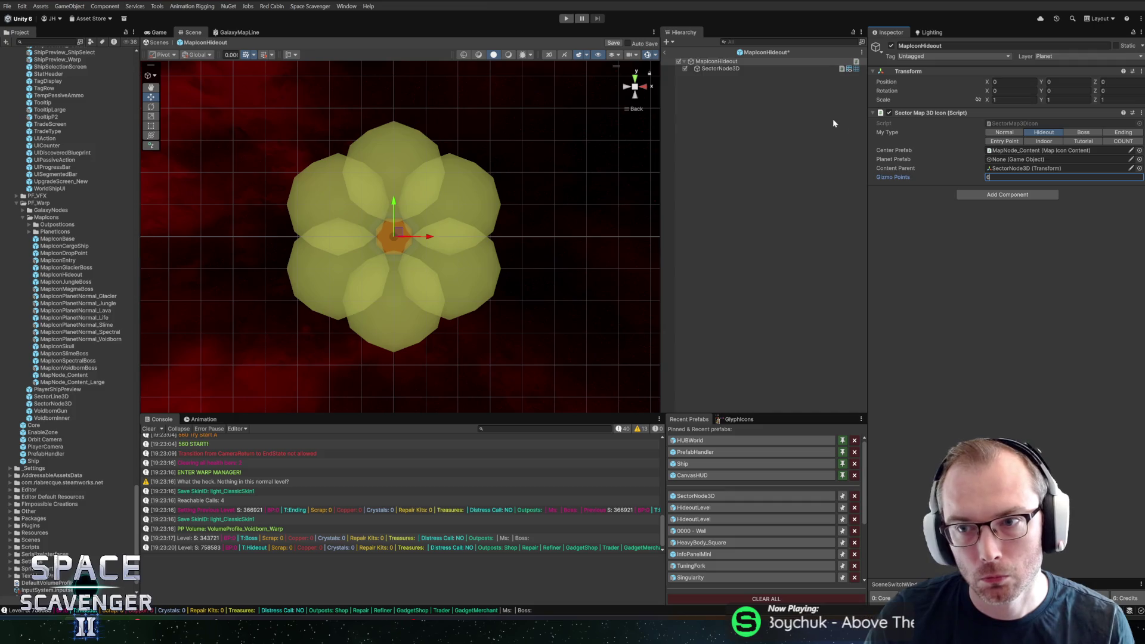
# - Open the MapNode_Content prefab from the center content reference, discarding the hideout icon changes
pyautogui.click(1012, 151)
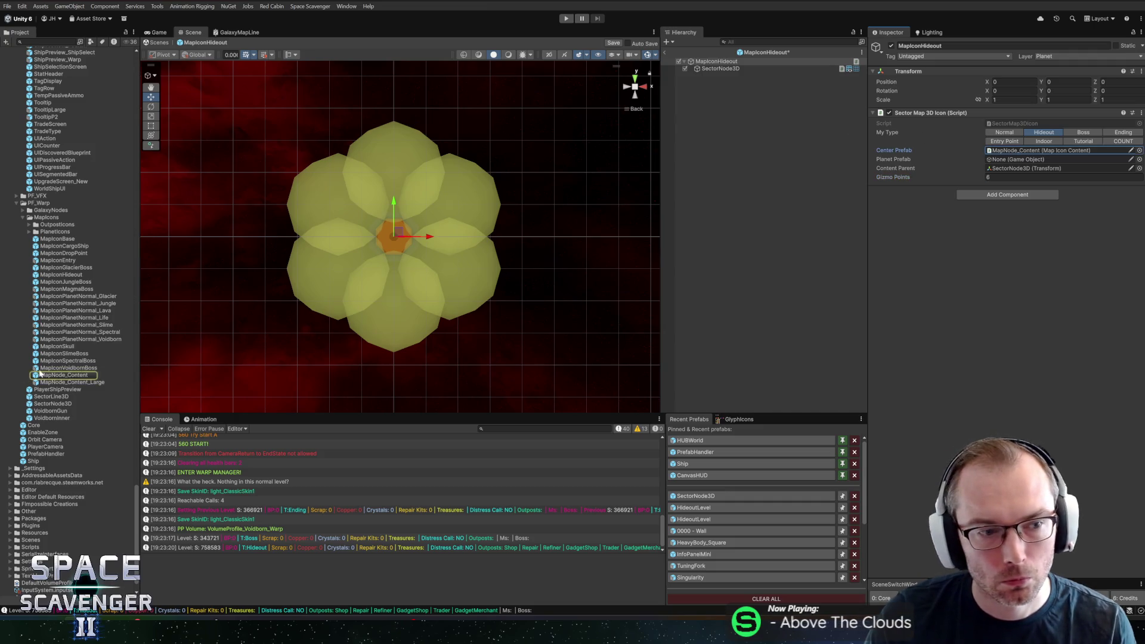
pyautogui.doubleClick(42, 376)
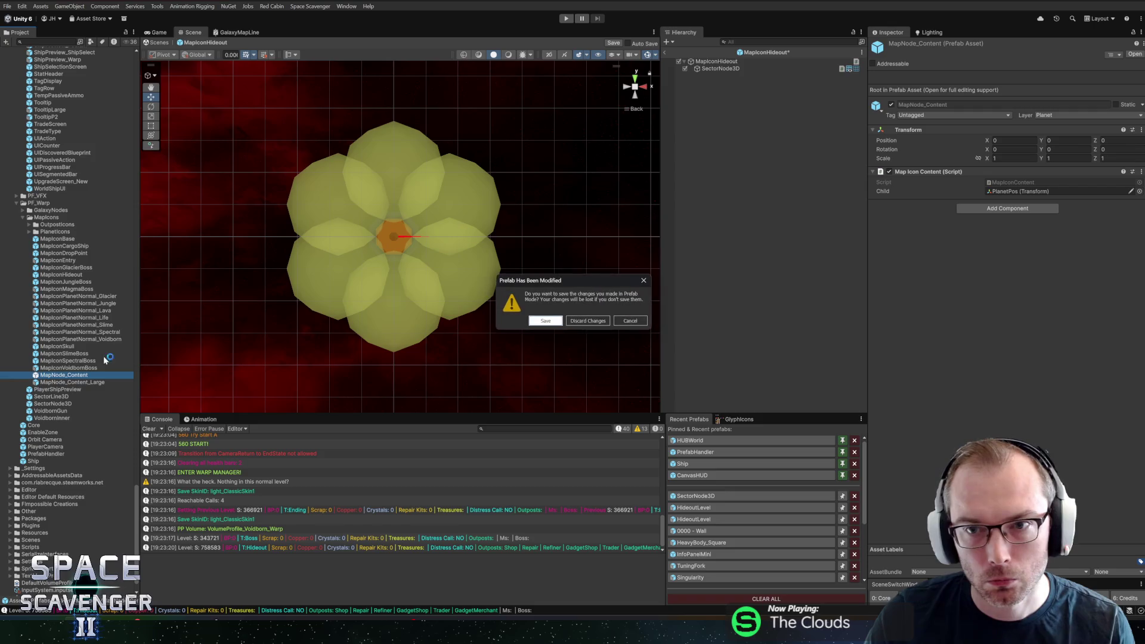
pyautogui.click(579, 322)
pyautogui.click(713, 70)
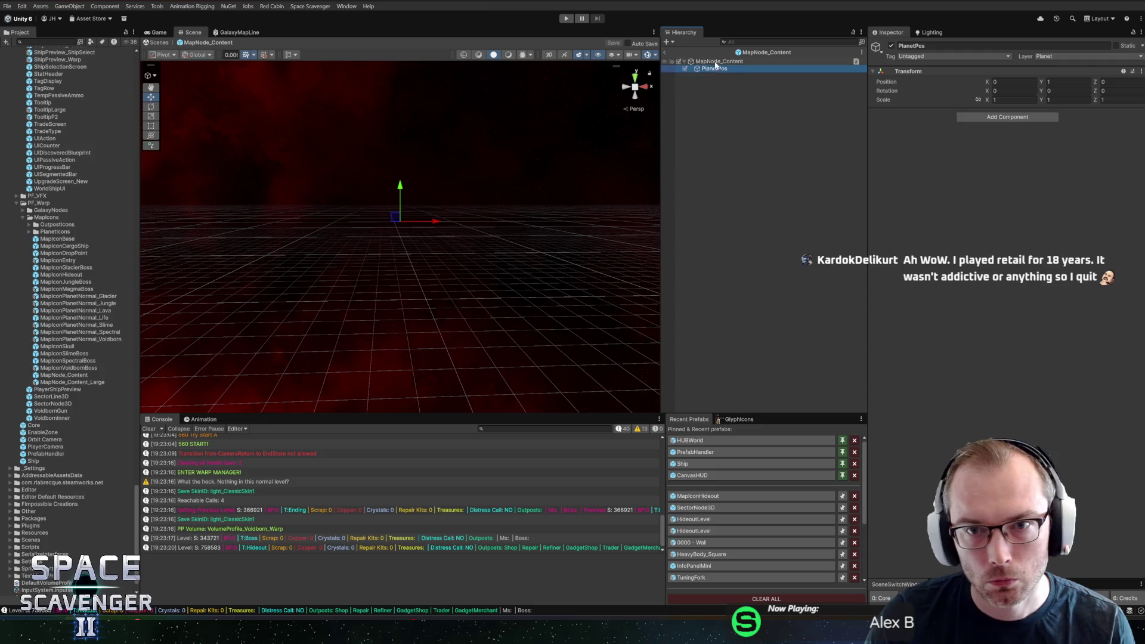
pyautogui.click(716, 61)
# - Check the Child reference and open the Map Icon Content script in the code editor
pyautogui.click(1050, 133)
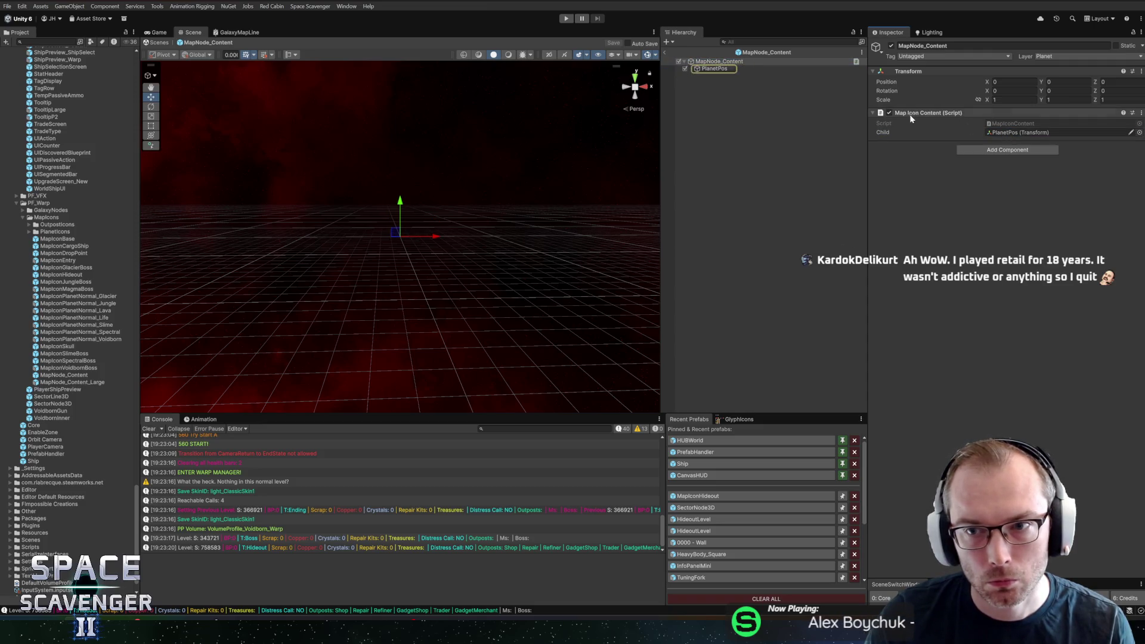
pyautogui.rightClick(919, 115)
pyautogui.click(947, 222)
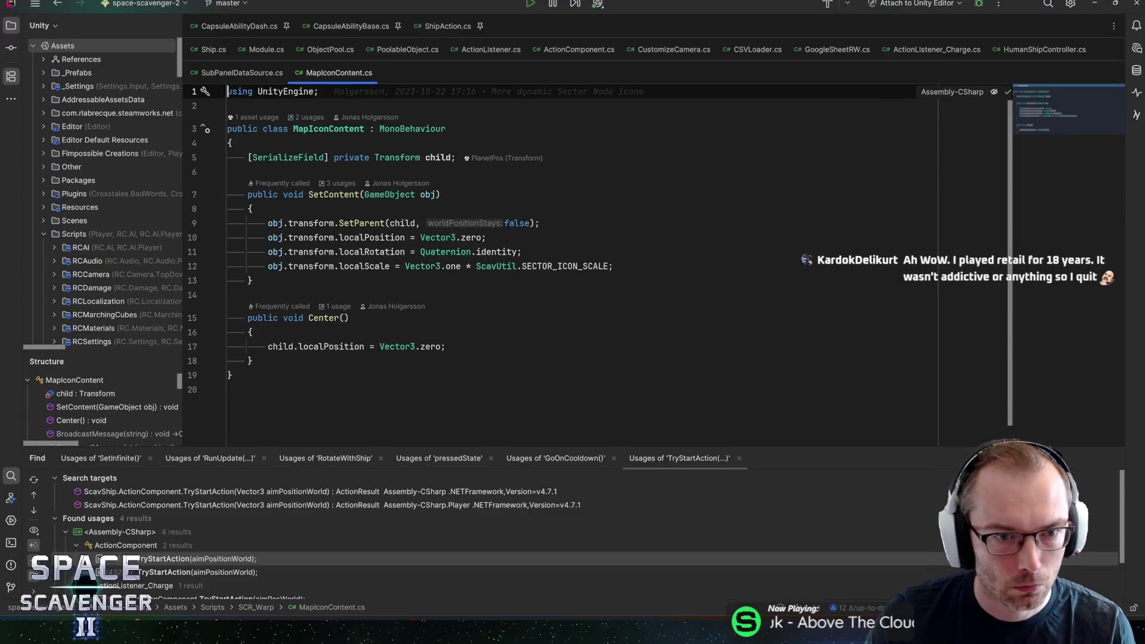
# - Review how SetContent positions objects and the Center method in MapIconContent.cs
pyautogui.click(385, 238)
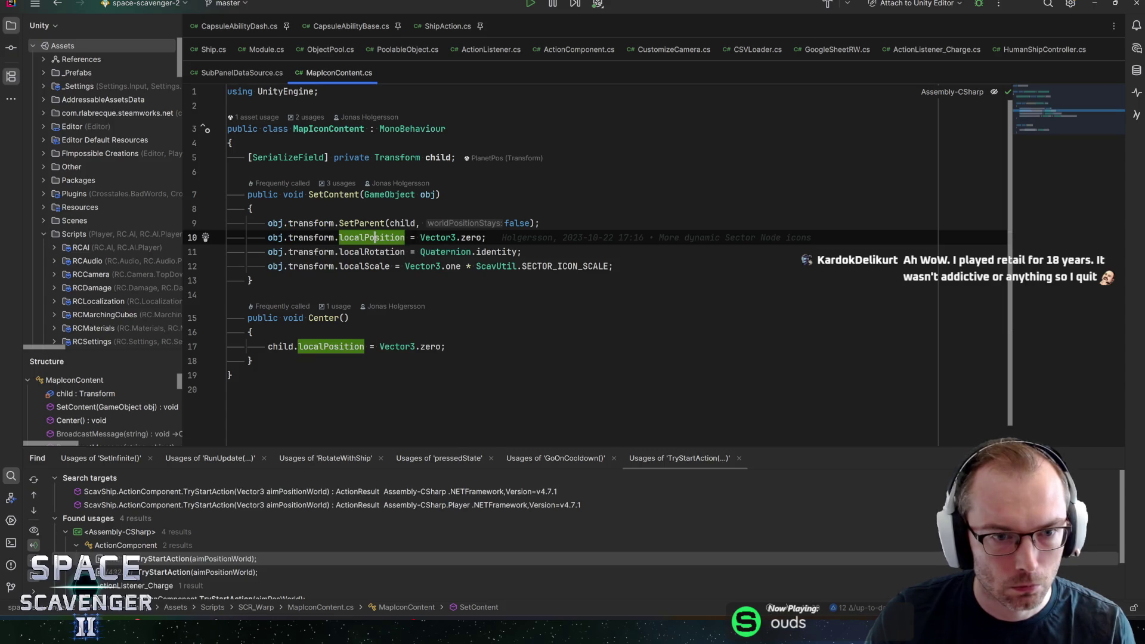
pyautogui.click(369, 252)
pyautogui.click(321, 318)
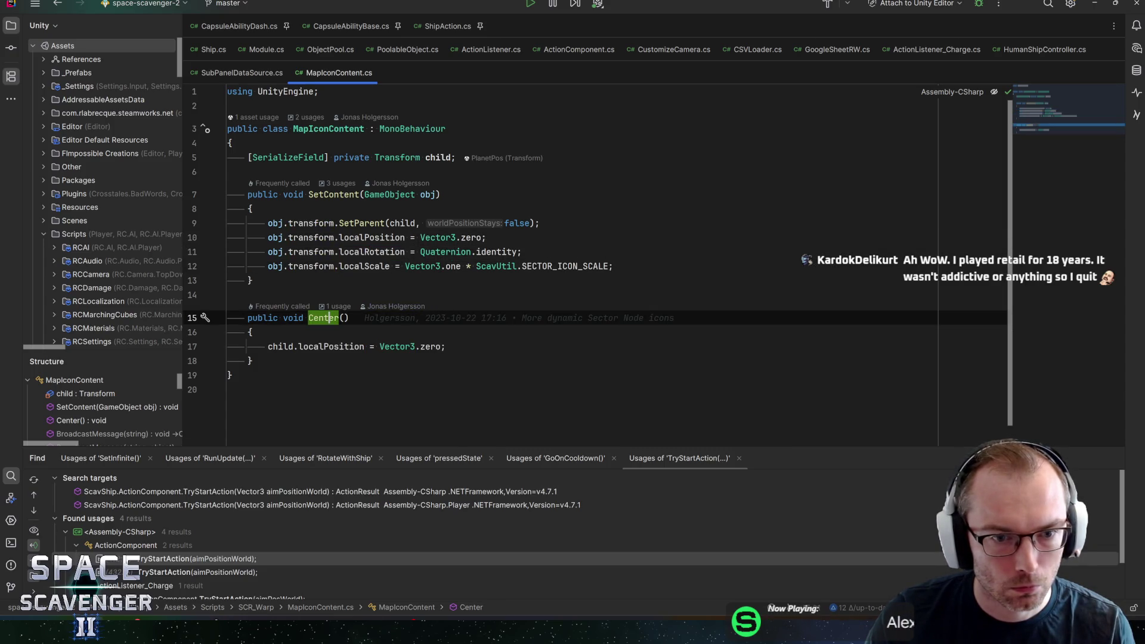
pyautogui.click(446, 346)
# - Start a new public void SetDistance() method below Center
pyautogui.press('Down')
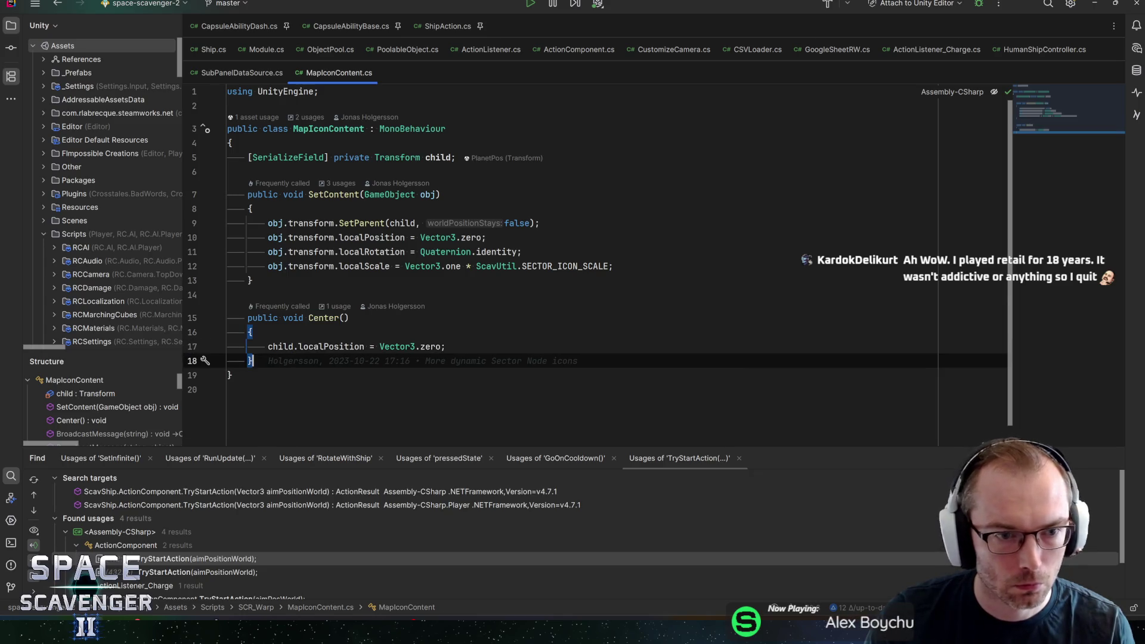
pyautogui.press('Return')
pyautogui.press('Return')
pyautogui.write('publicv')
pyautogui.press('BackSpace')
pyautogui.press('BackSpace')
pyautogui.write('void SetFar')
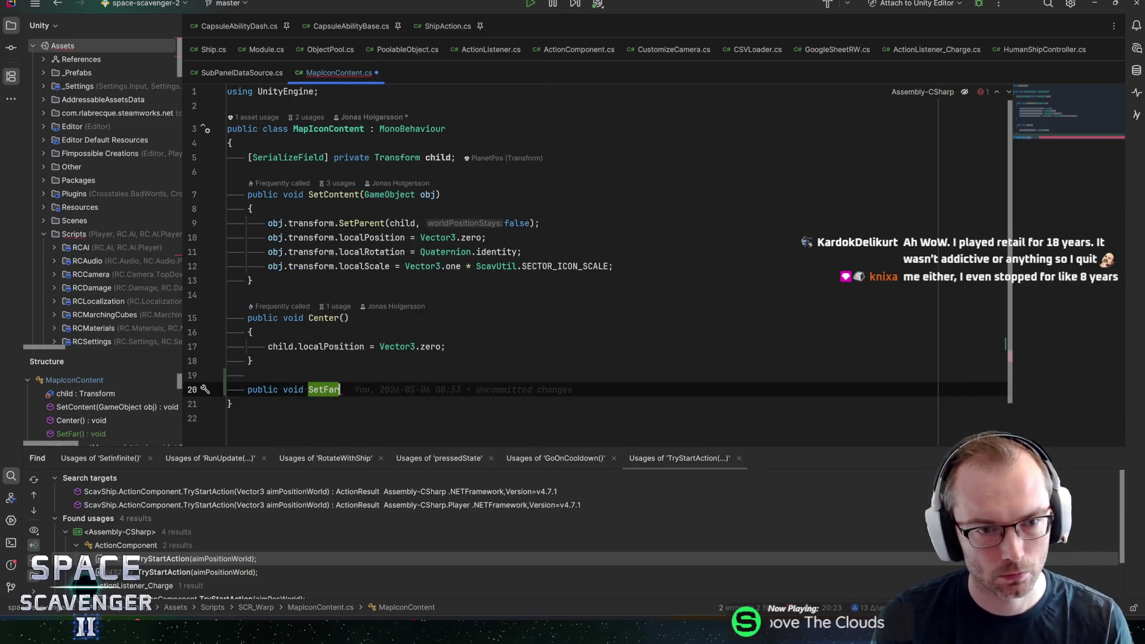
pyautogui.press('BackSpace')
pyautogui.press('BackSpace')
pyautogui.press('BackSpace')
pyautogui.write('Distance(){')
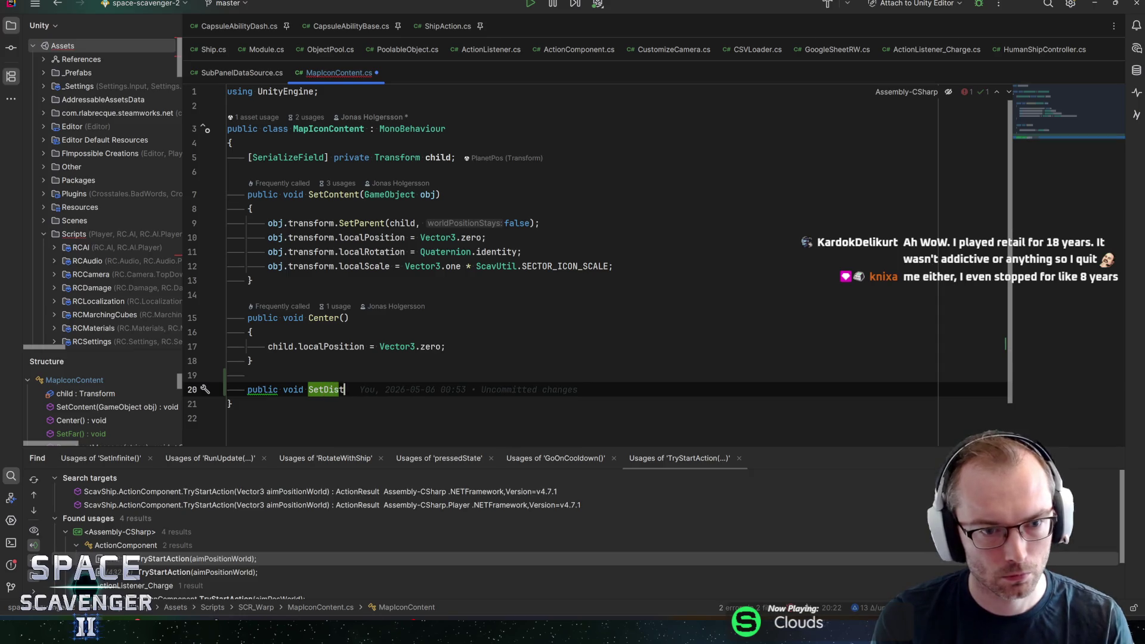
# - Fill SetDistance's body with child.localPosition = Vector3.up *
pyautogui.press('Return')
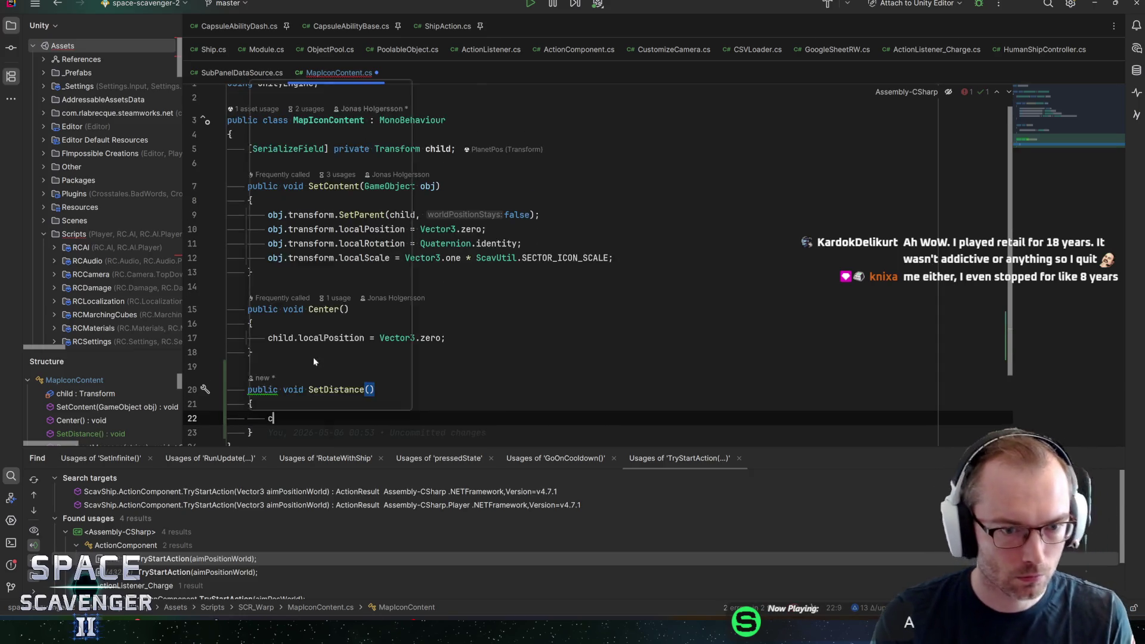
pyautogui.write('child.localPos')
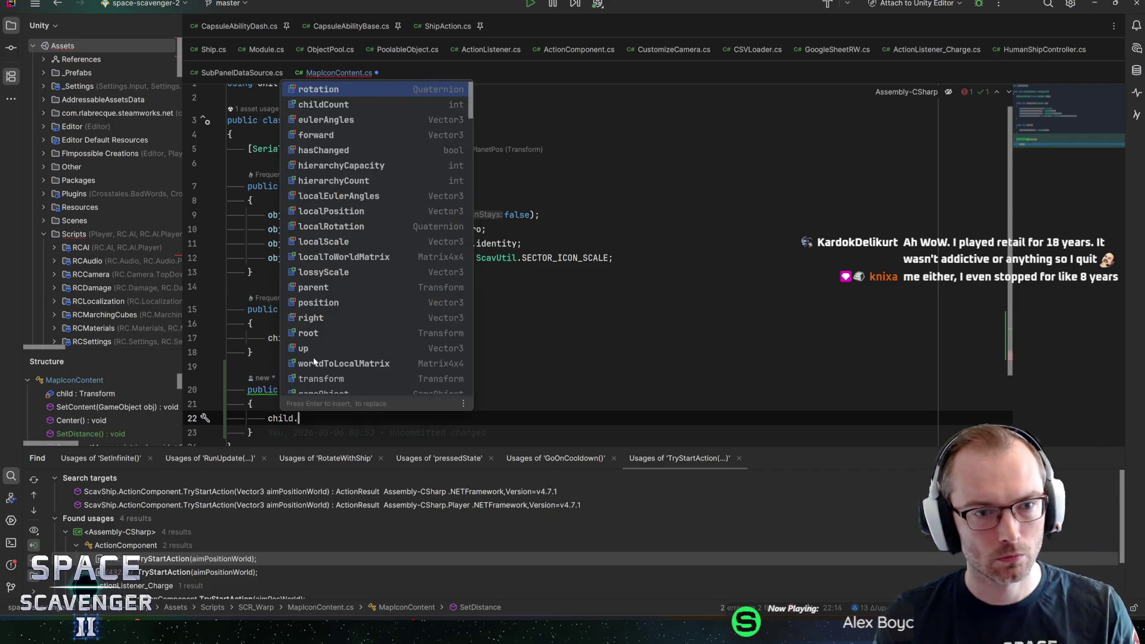
pyautogui.press('Return')
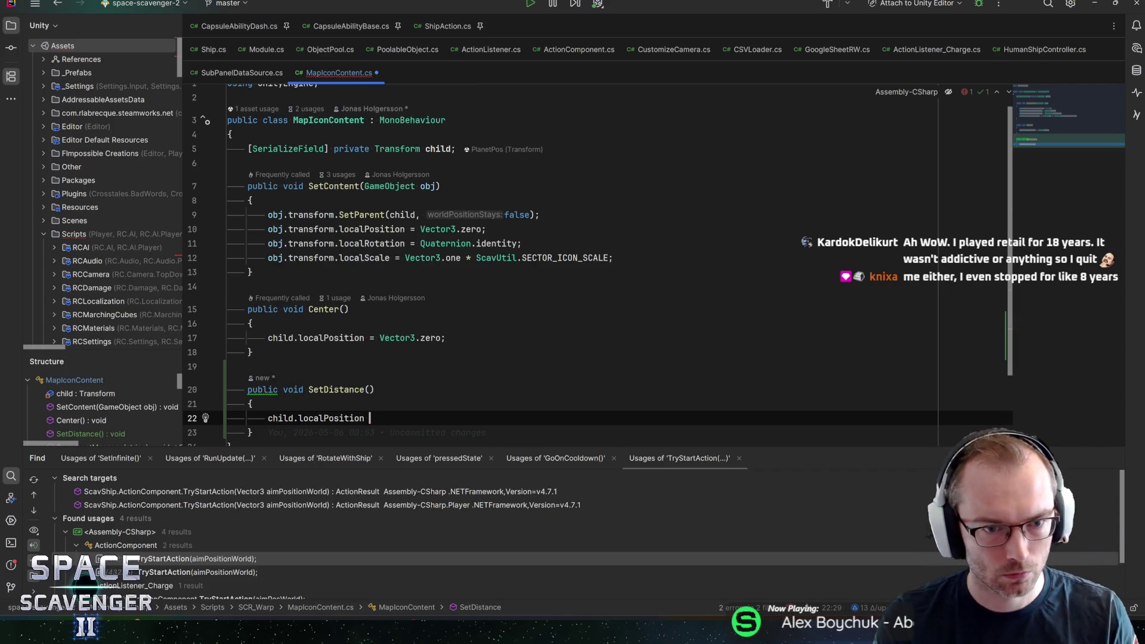
pyautogui.write('= V3')
pyautogui.press('Return')
pyautogui.write('.u')
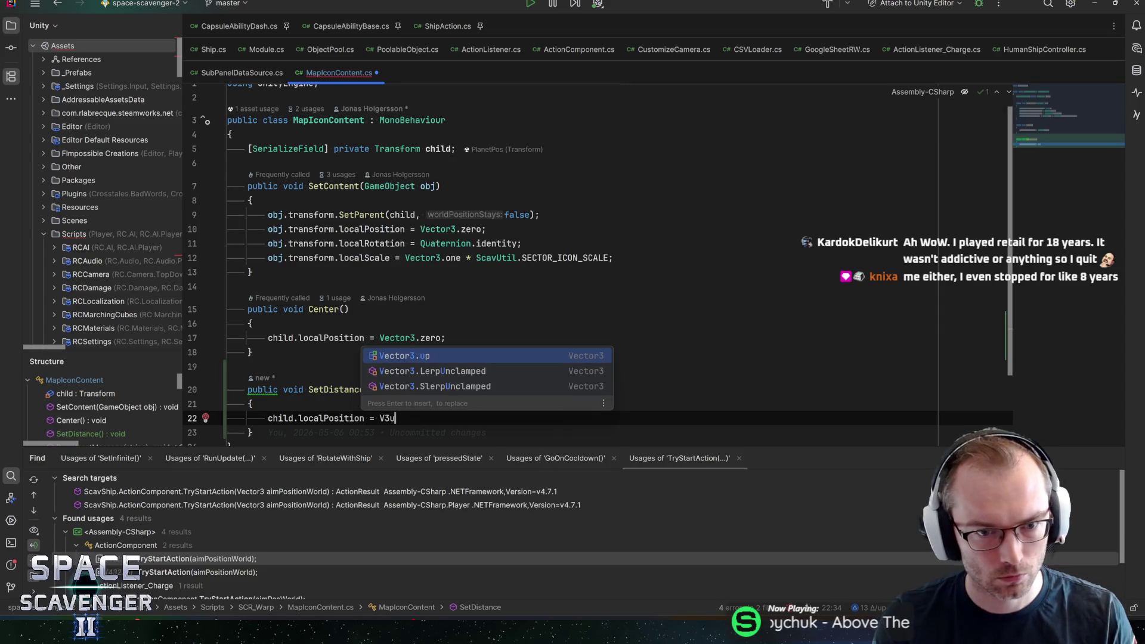
pyautogui.press('Return')
pyautogui.write('*')
# - Give SetDistance a float distance = 1f parameter and multiply Vector3.up by distance
pyautogui.click(371, 389)
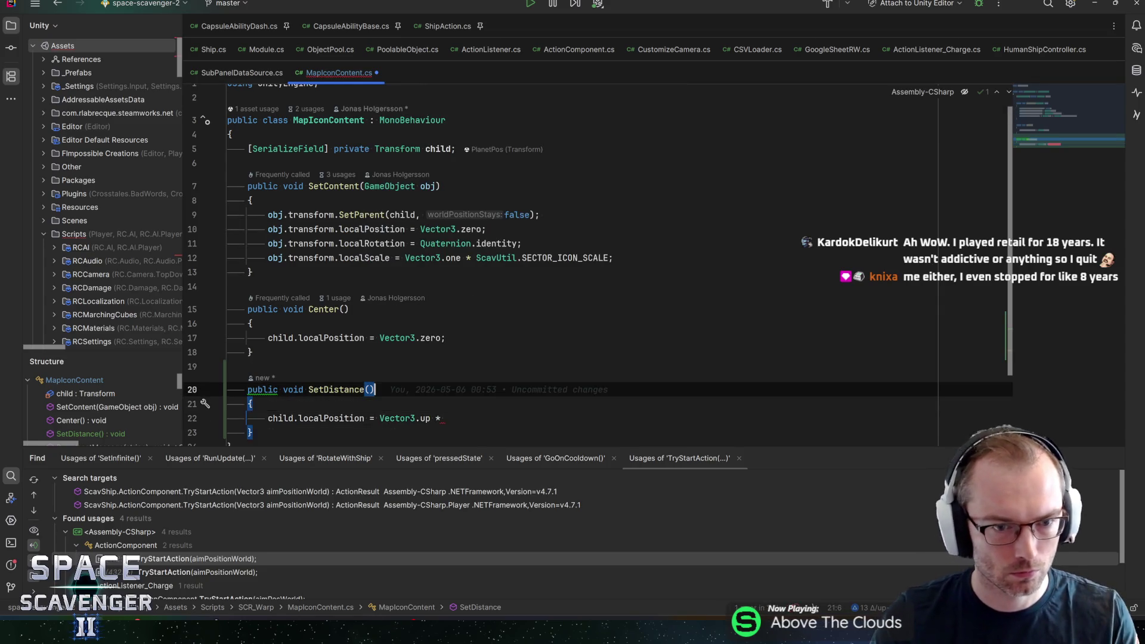
pyautogui.write('float di')
pyautogui.write('stance = 1')
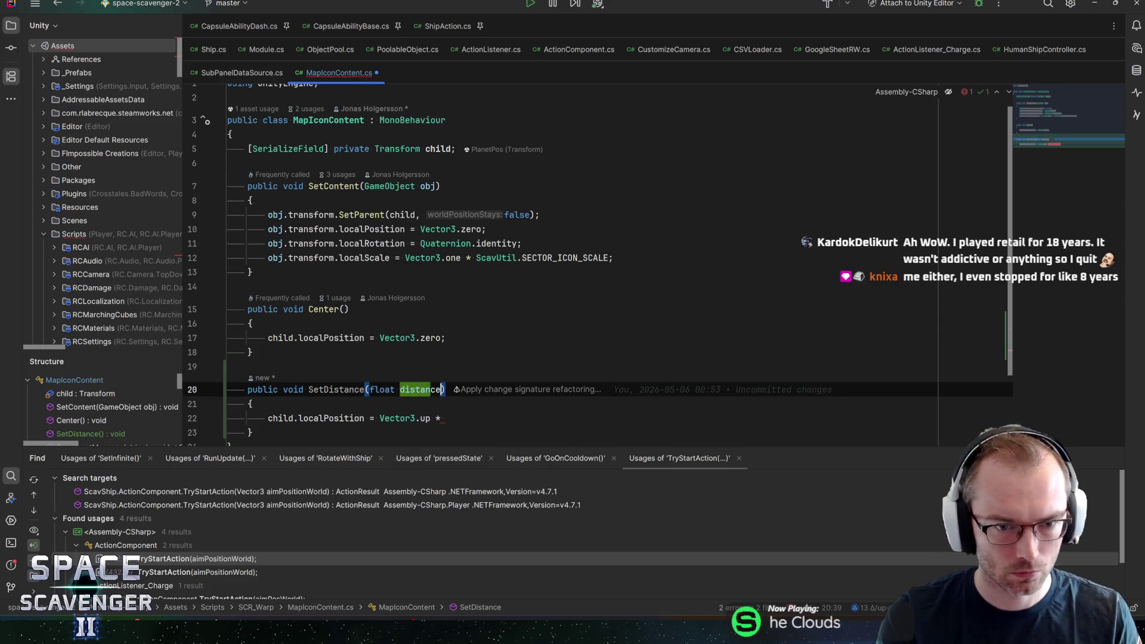
pyautogui.write('f')
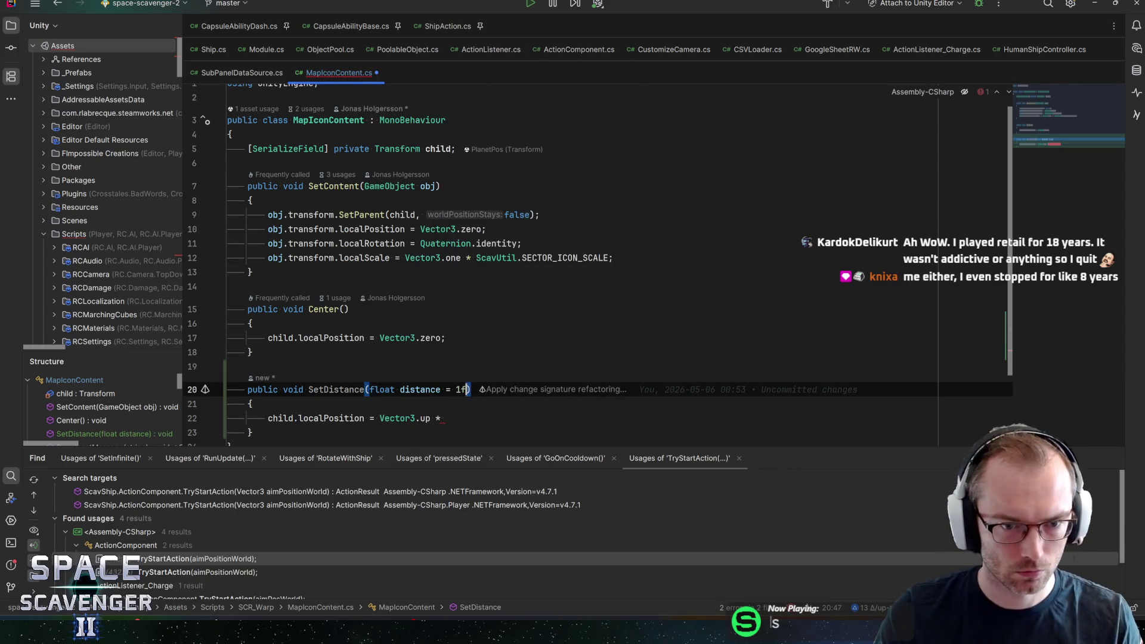
pyautogui.click(445, 418)
pyautogui.write('dist')
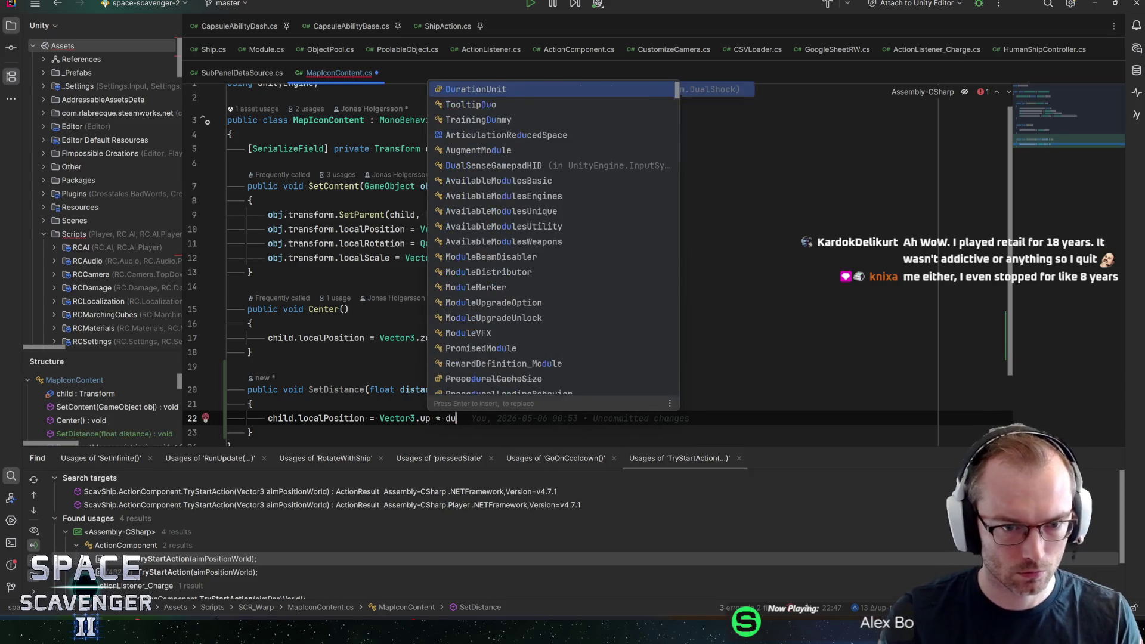
pyautogui.press('Return')
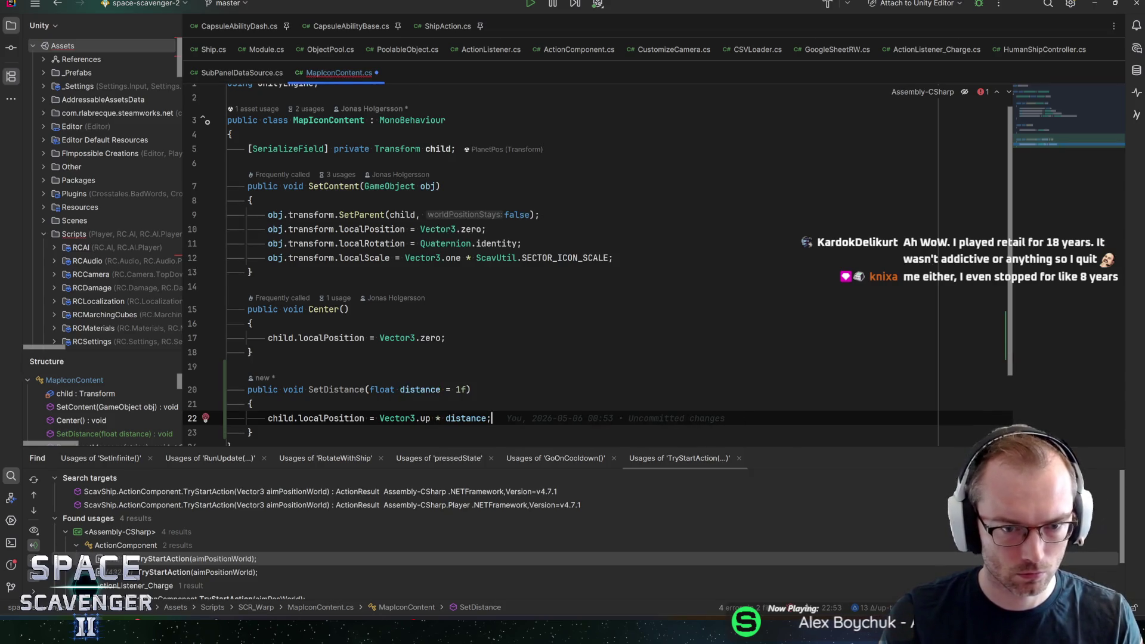
pyautogui.keyDown('ctrl'); pyautogui.click(321, 309); pyautogui.keyUp('ctrl')
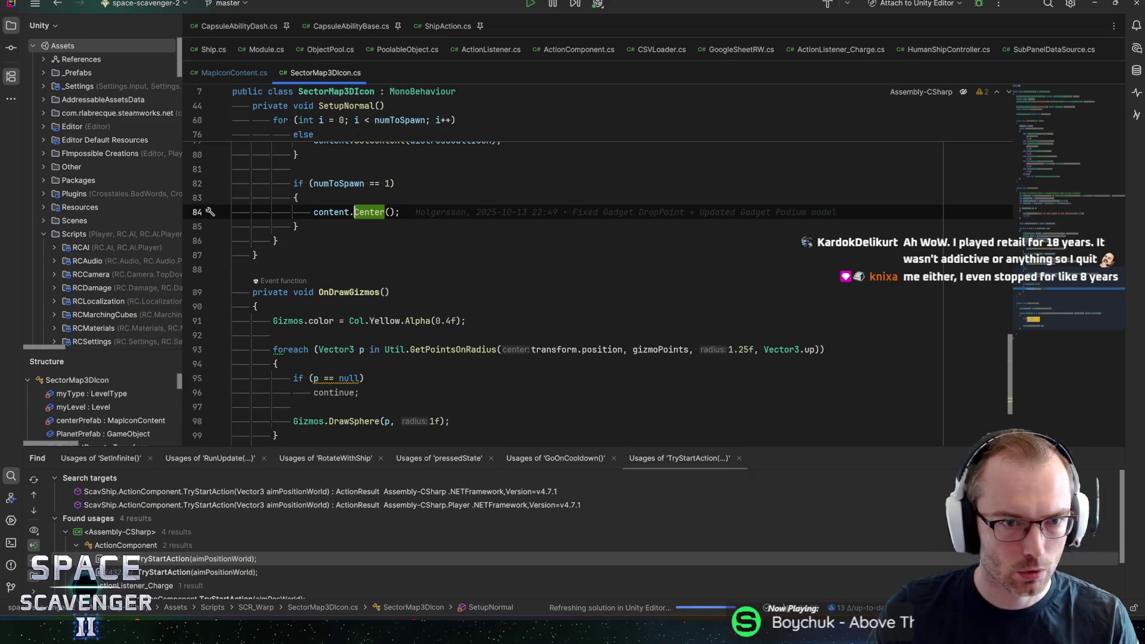
# - Add an else if (numToSpawn > 4) branch after the single-spawn centering block
pyautogui.scroll(3, 334, 268)
pyautogui.click(334, 312)
pyautogui.click(297, 356)
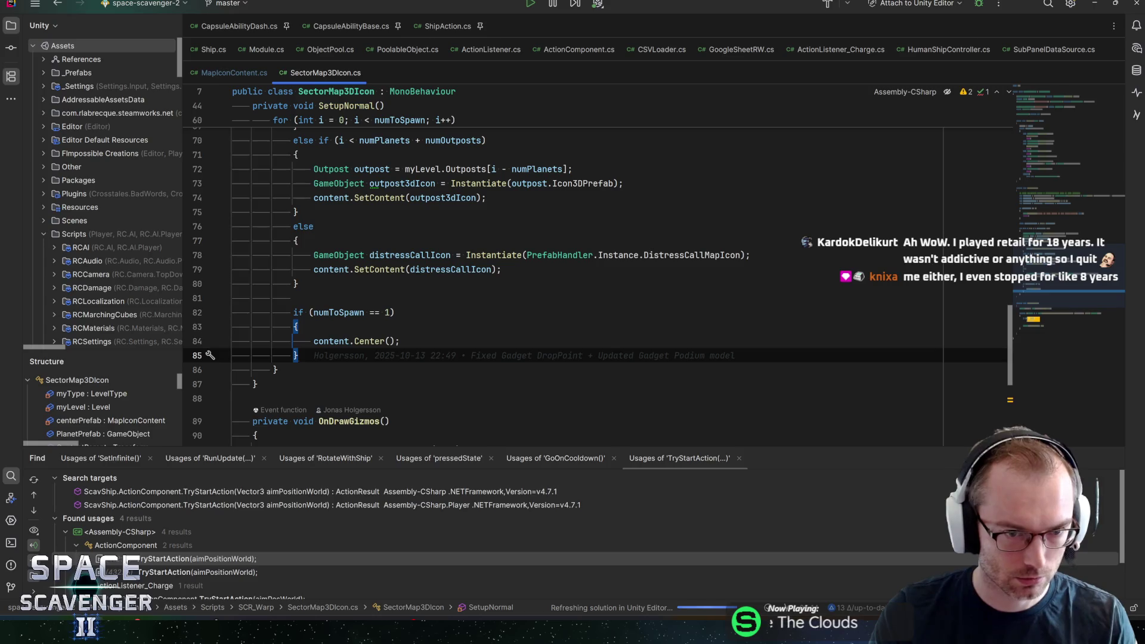
pyautogui.press('Return')
pyautogui.write('else if (n')
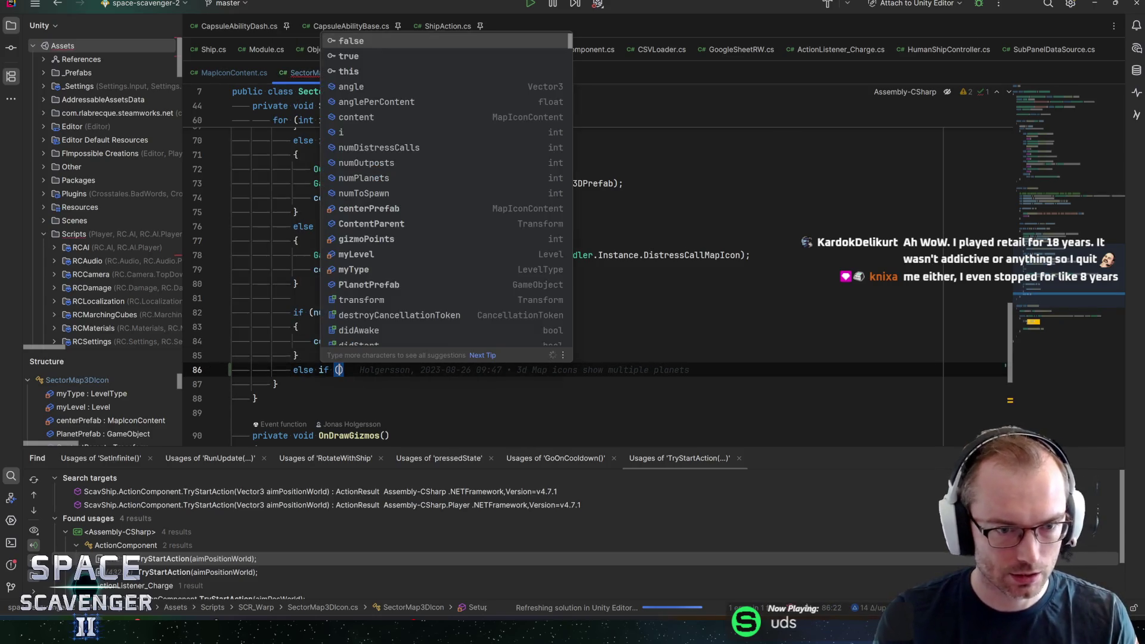
pyautogui.write('umT')
pyautogui.press('Return')
pyautogui.write('> 4')
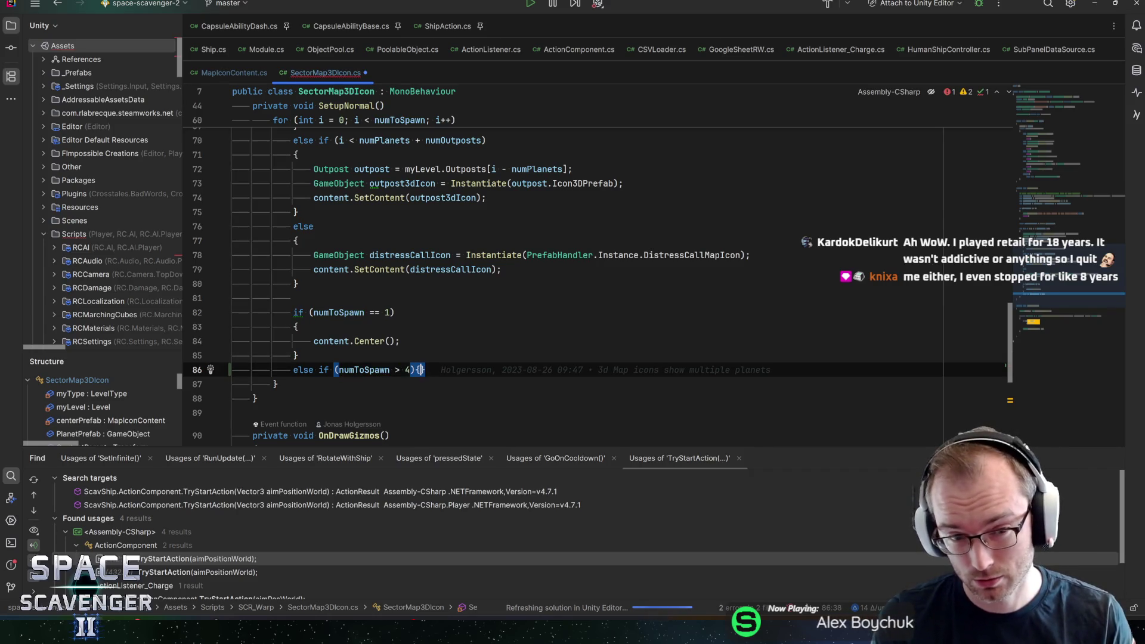
# - Make the new branch call content.SetDistance(2f) and save SectorMap3DIcon.cs
pyautogui.hotkey('ctrl', 'shift', 'Return')
pyautogui.write('content.set')
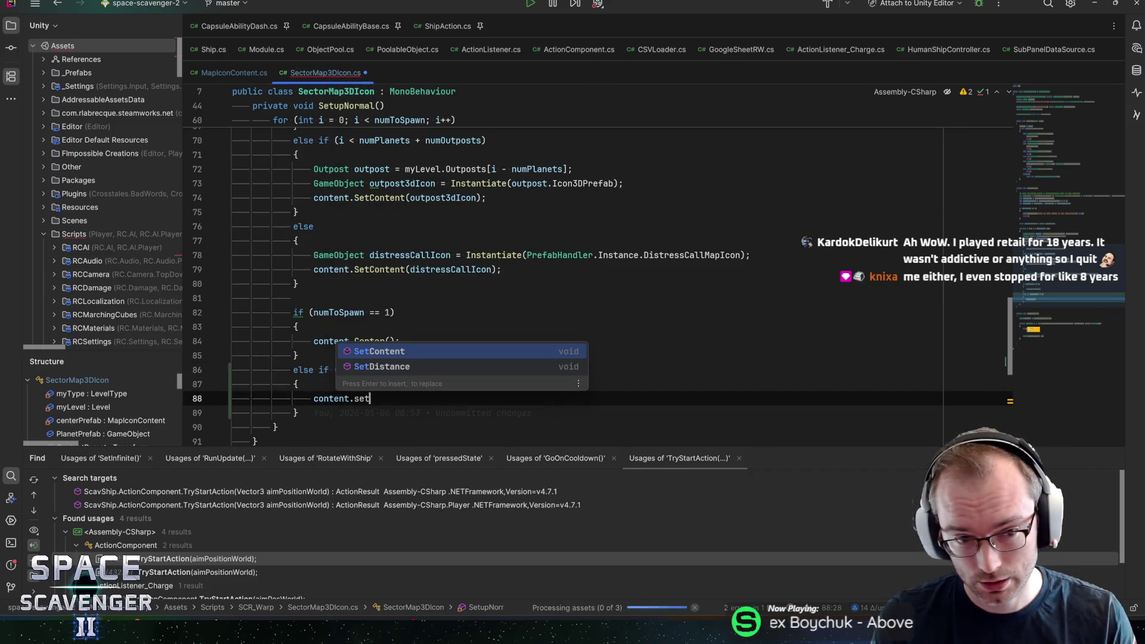
pyautogui.press('Down')
pyautogui.press('Return')
pyautogui.write('2f);')
pyautogui.press('End')
pyautogui.hotkey('ctrl', 's')
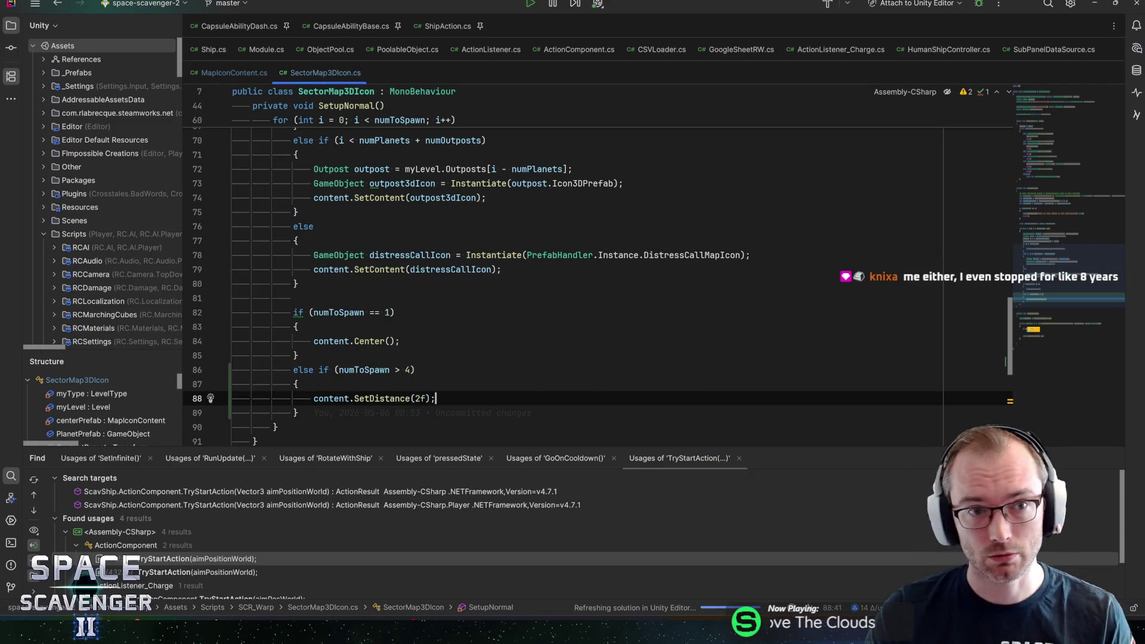
pyautogui.press('Up')
pyautogui.press('Up')
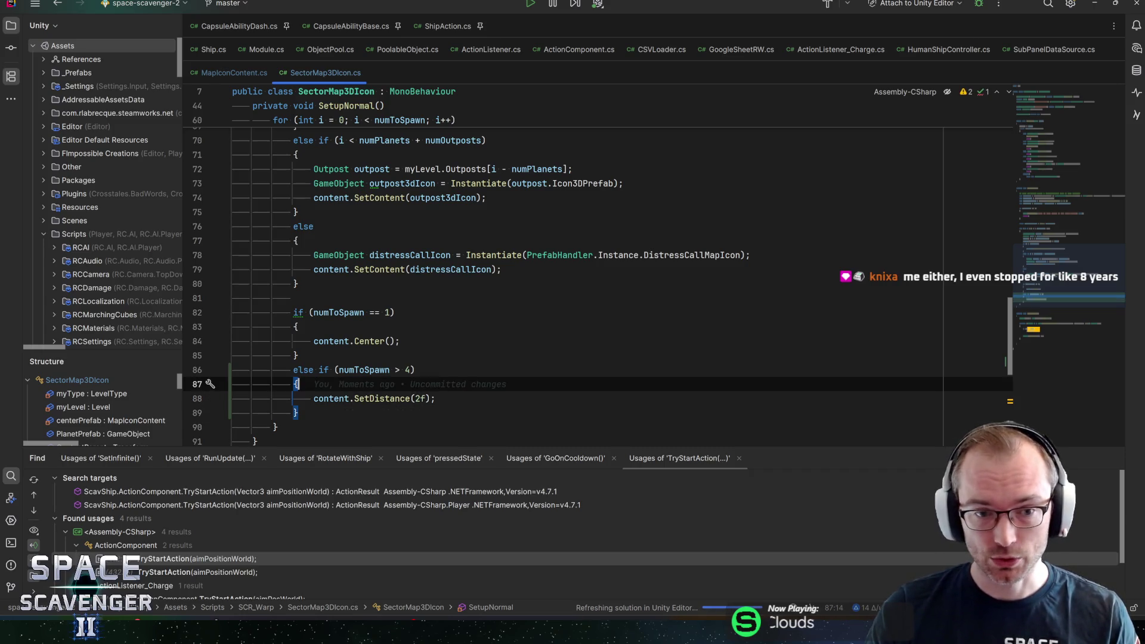
pyautogui.hotkey('alt', 'Tab')
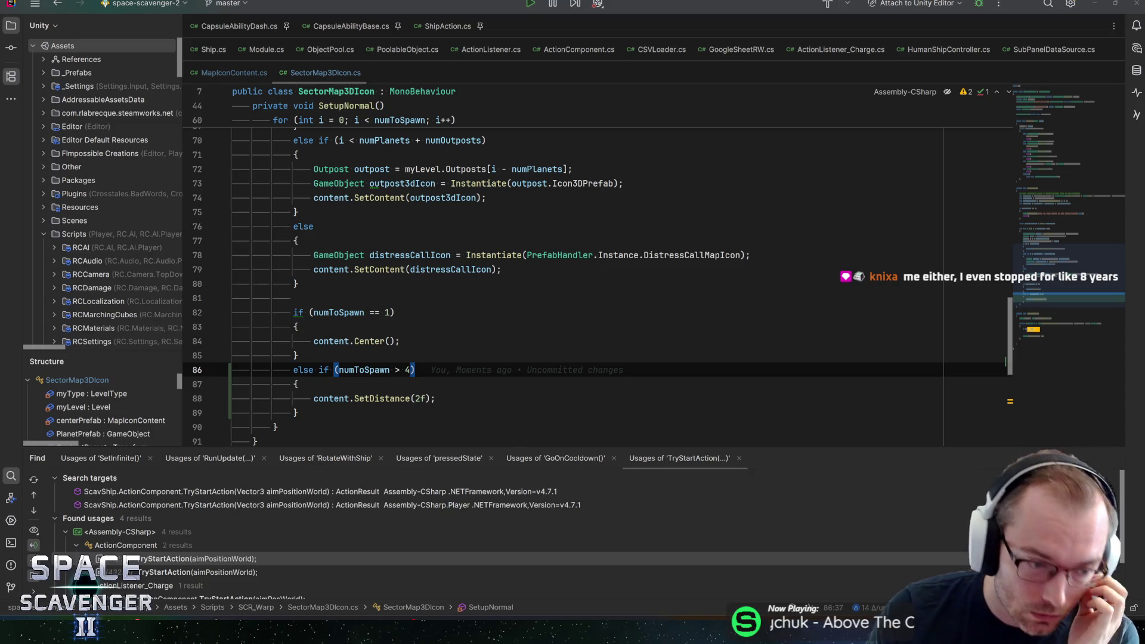
pyautogui.hotkey('alt', 'Tab')
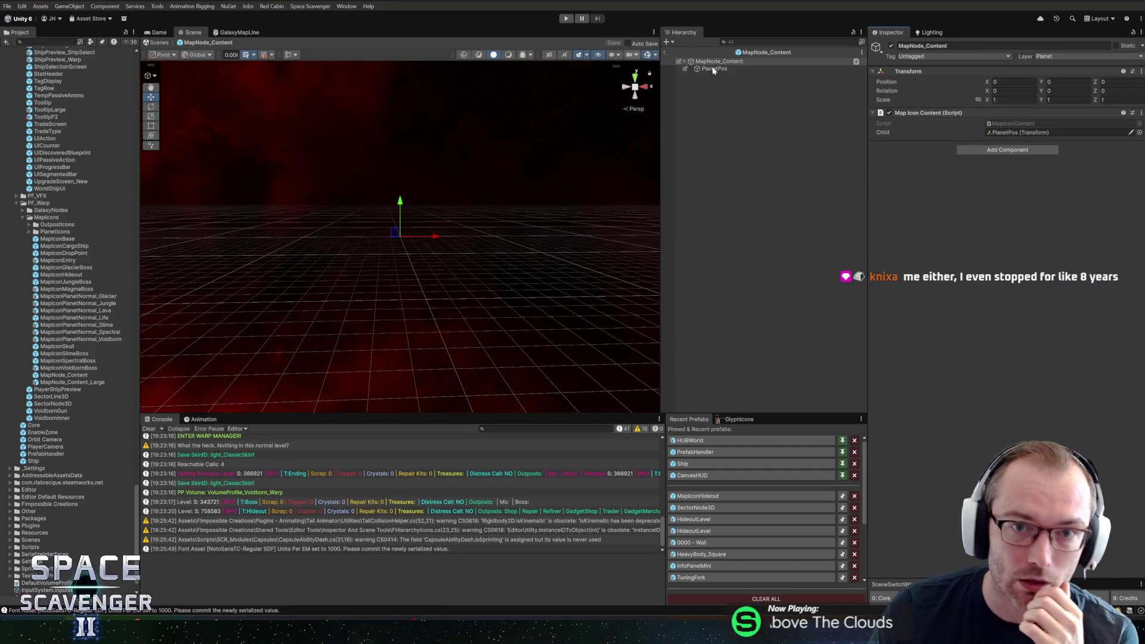
# - Exit Prefab Mode and start a new playtest that reaches the galaxy map
pyautogui.click(668, 53)
pyautogui.click(565, 18)
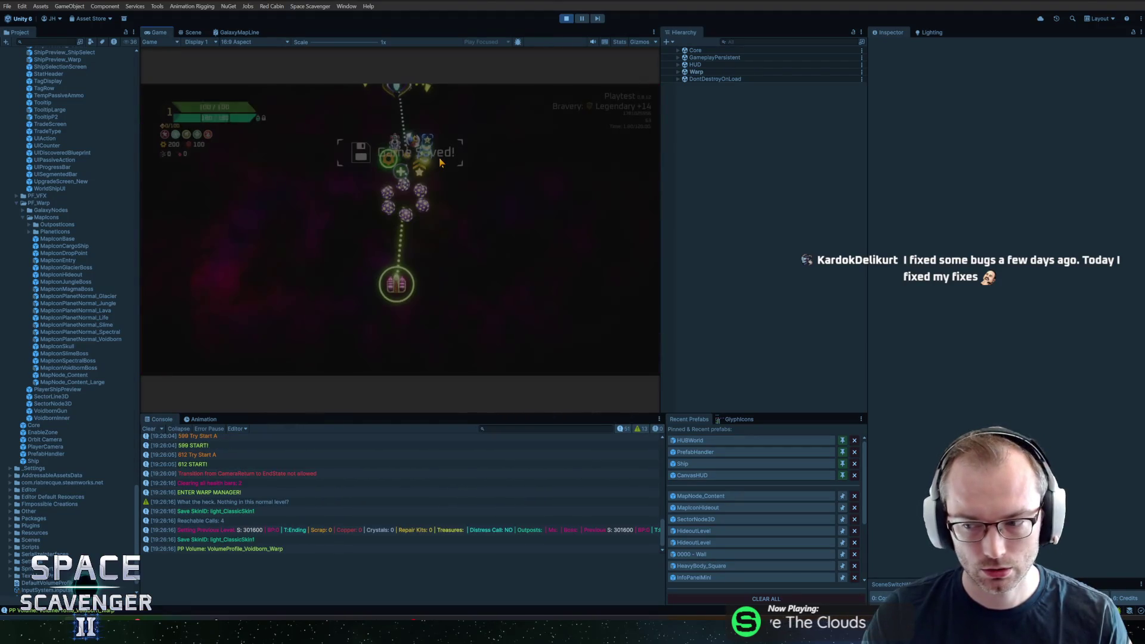
pyautogui.press('super')
pyautogui.press('super')
# - Maximize the Game view to watch how the sector map nodes spread, then stop play mode
pyautogui.doubleClick(163, 31)
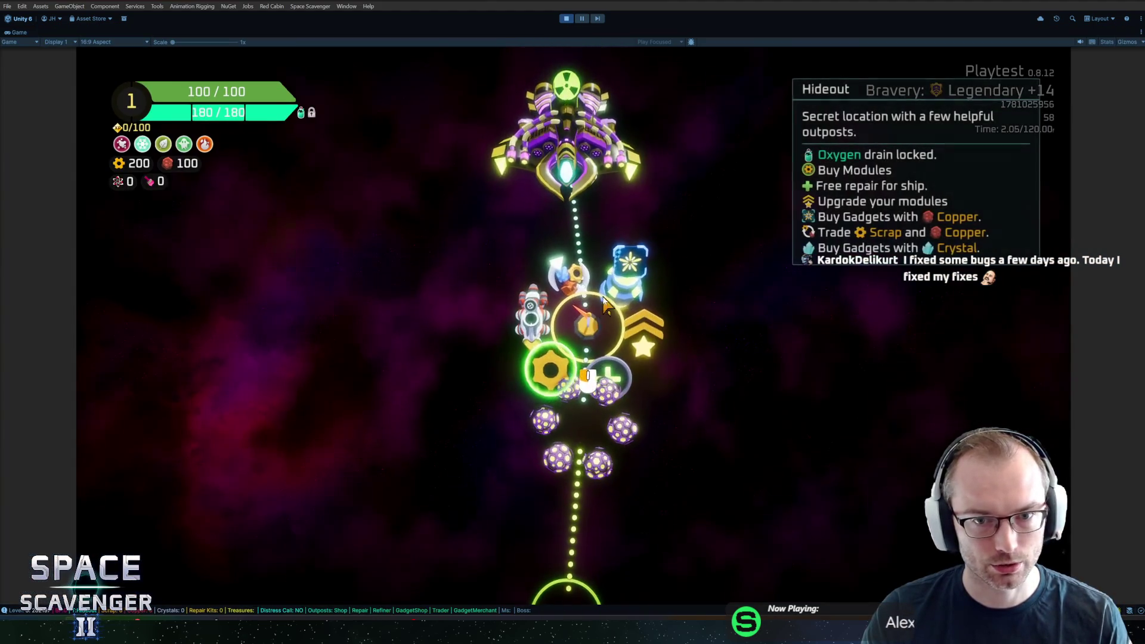
pyautogui.moveTo(605, 343)
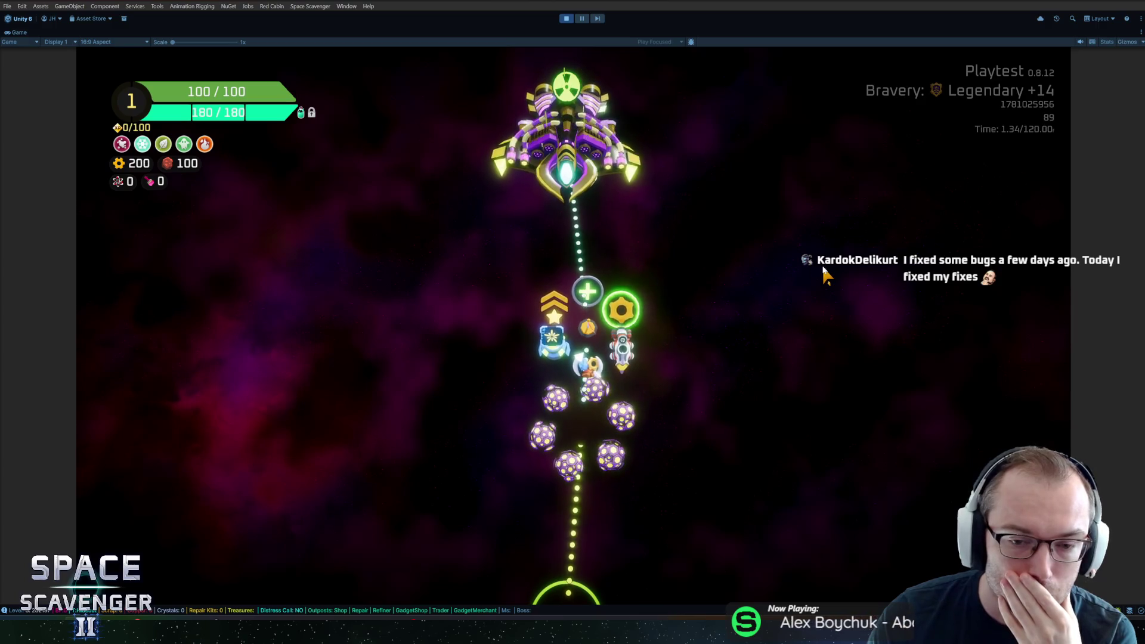
pyautogui.click(566, 19)
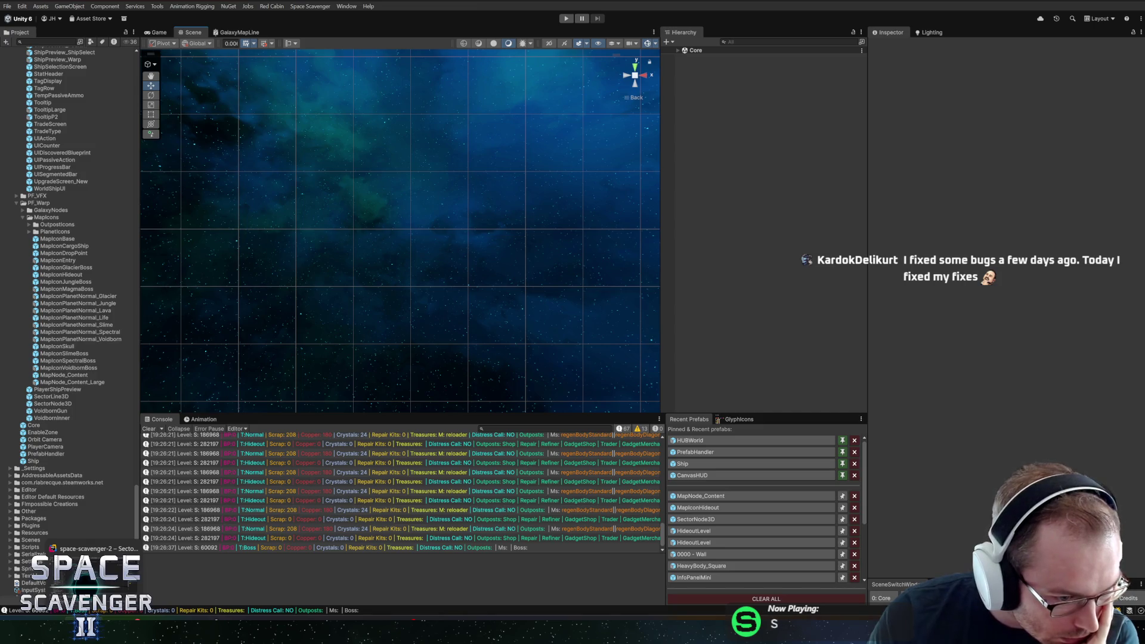
# - Open the Warp prefab, select Sector3D, and open its Sector 3D Map script via Edit Script
pyautogui.scroll(10, 72, 338)
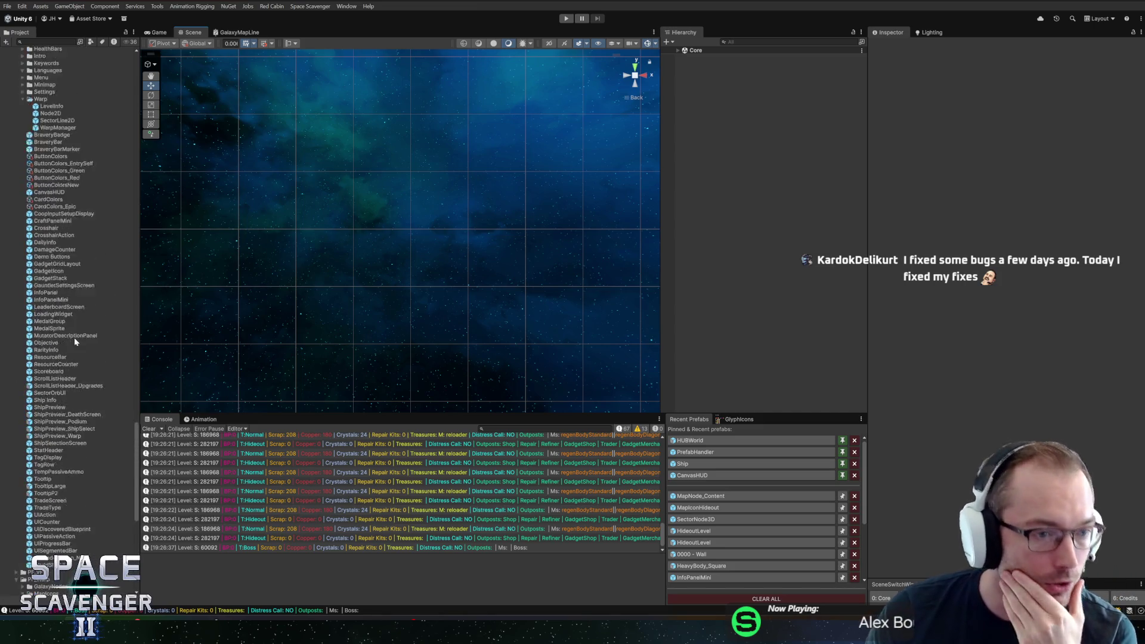
pyautogui.scroll(8, 71, 328)
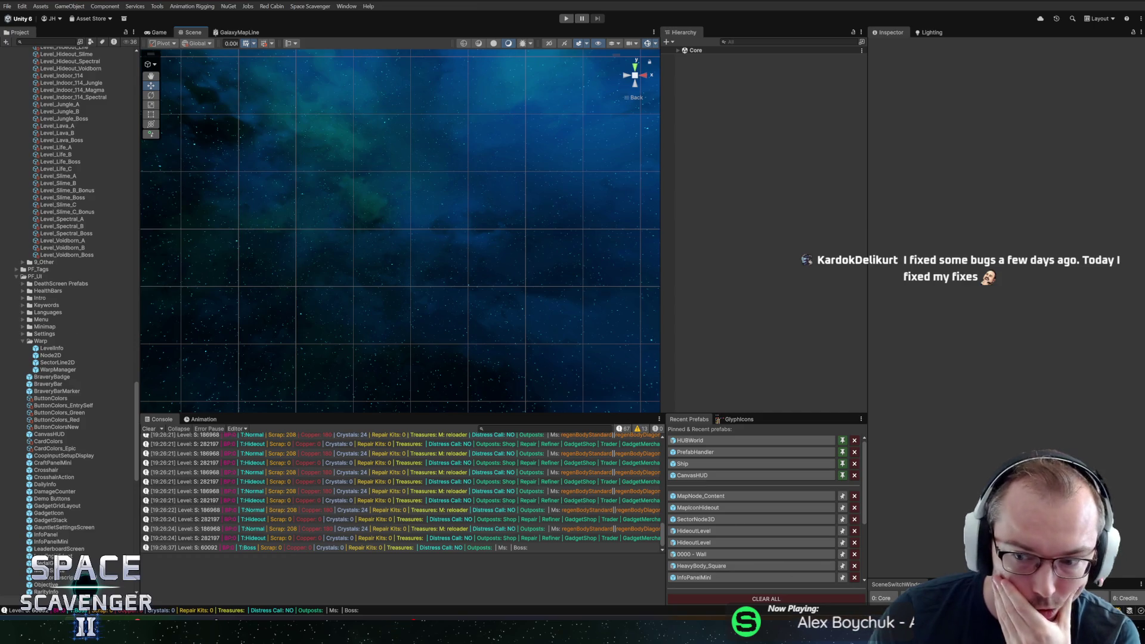
pyautogui.click(710, 86)
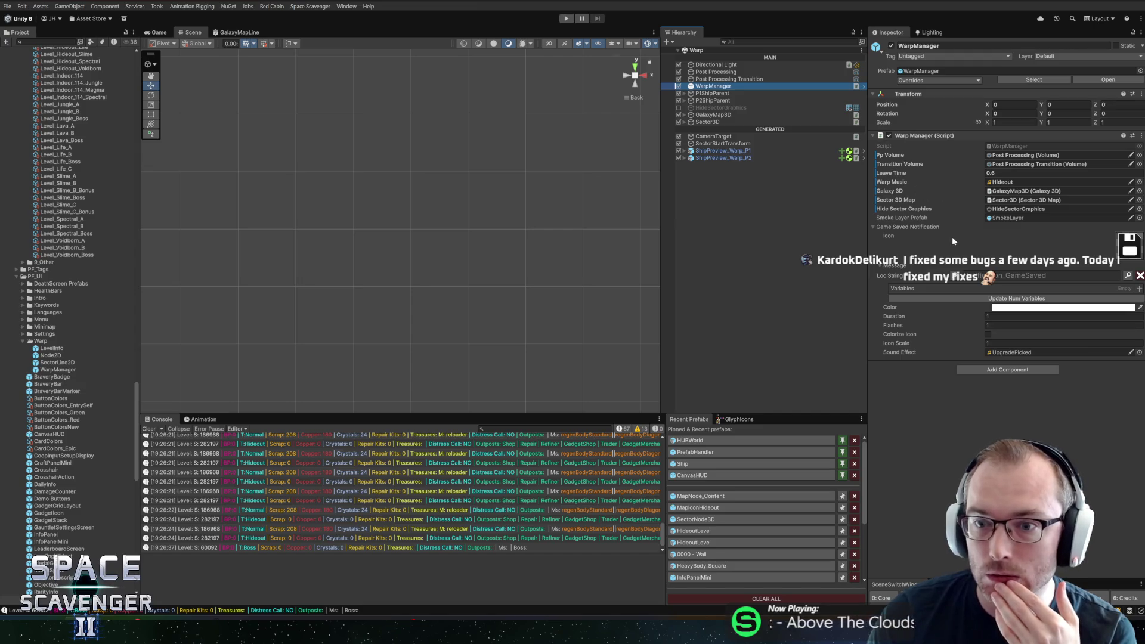
pyautogui.click(707, 121)
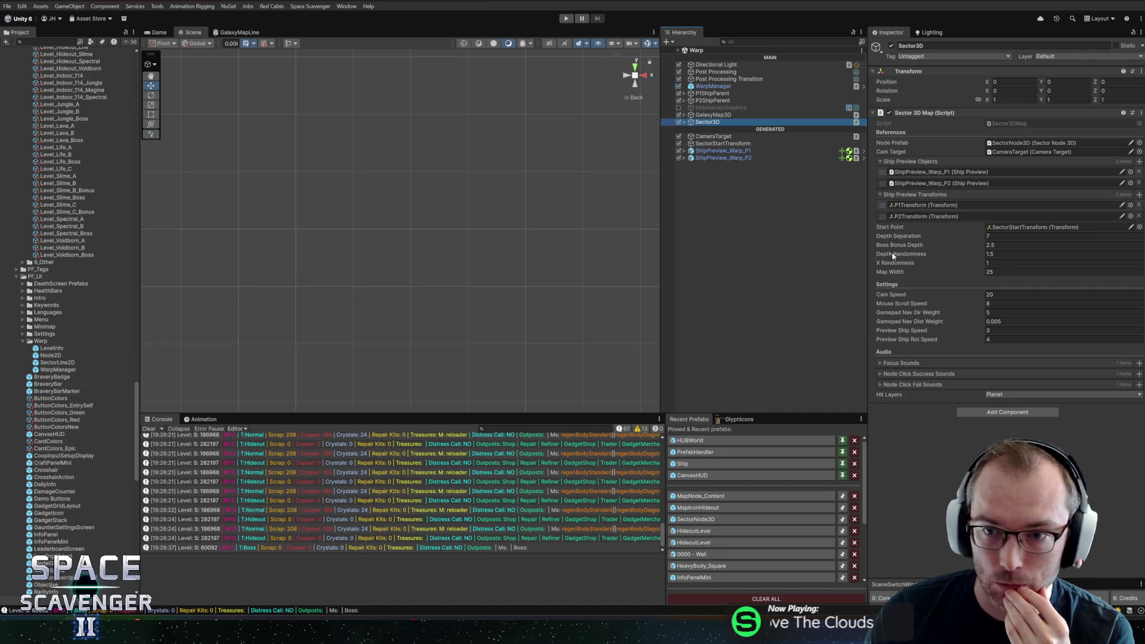
pyautogui.rightClick(921, 113)
pyautogui.click(942, 222)
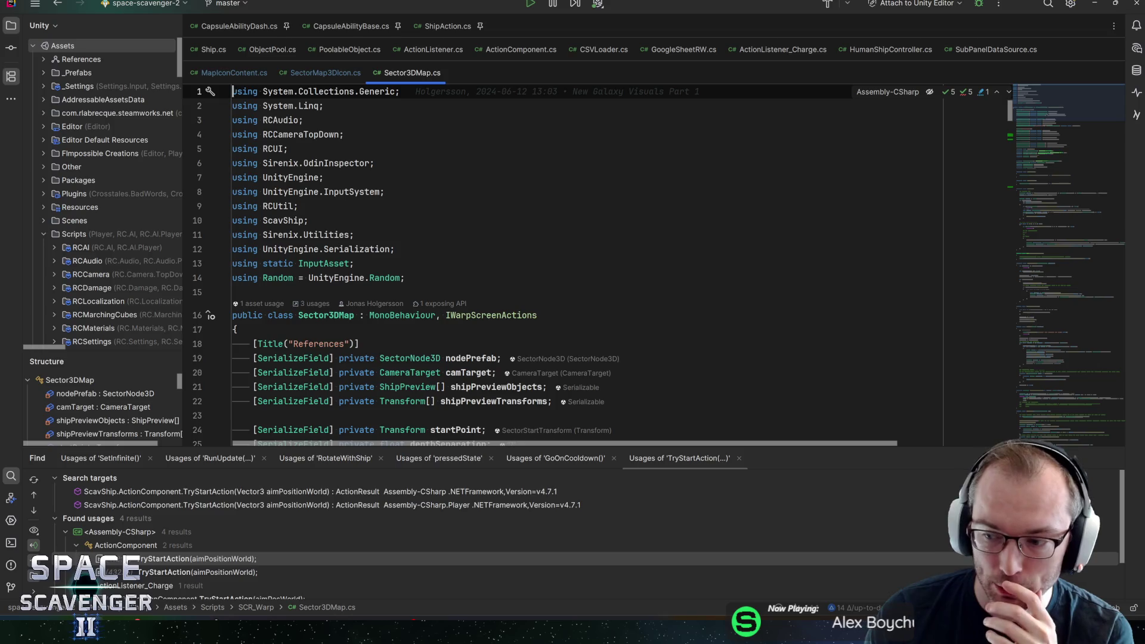
# - Search Sector3DMap.cs for depthSeparation occurrences, also checking the depthRandomness field
pyautogui.click(406, 277)
pyautogui.scroll(-3, 566, 266)
pyautogui.scroll(2, 567, 265)
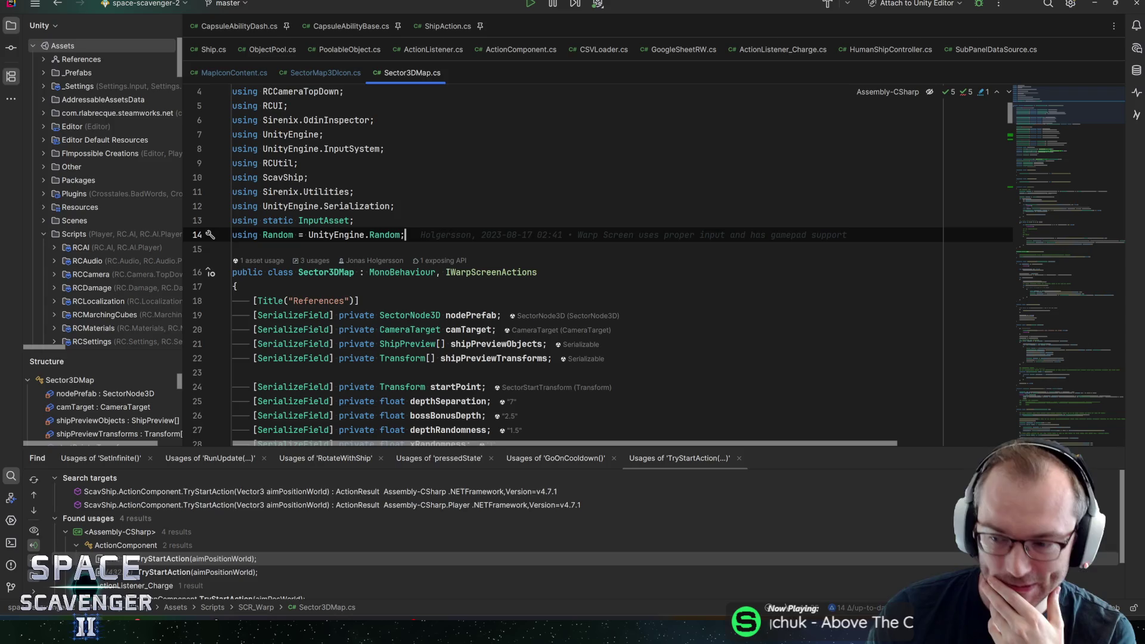
pyautogui.scroll(-4, 538, 263)
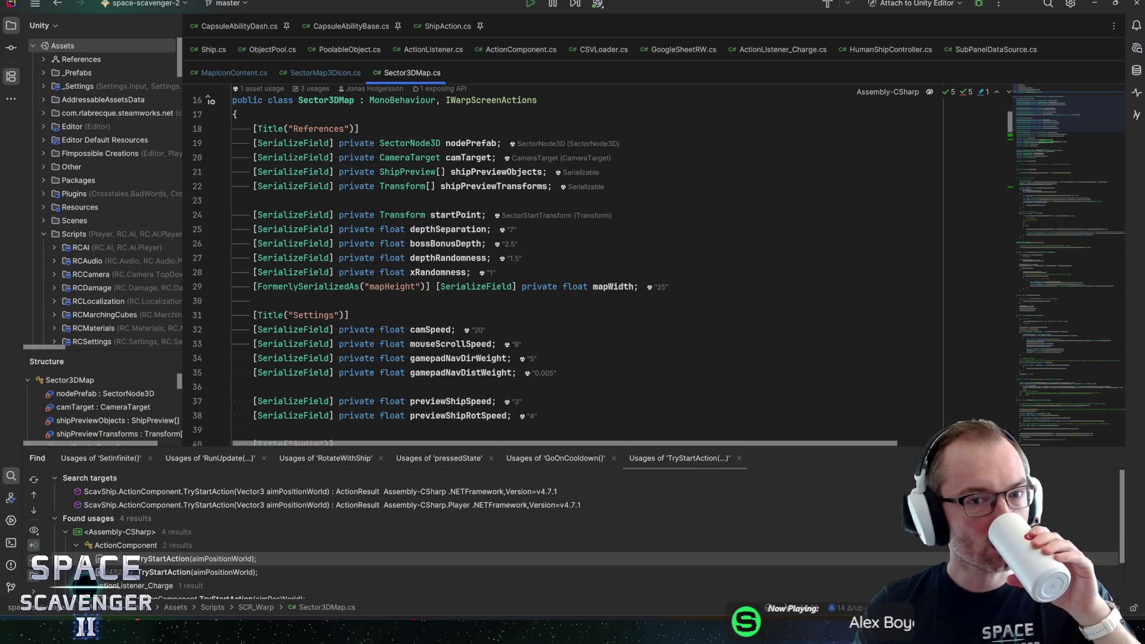
pyautogui.click(448, 258)
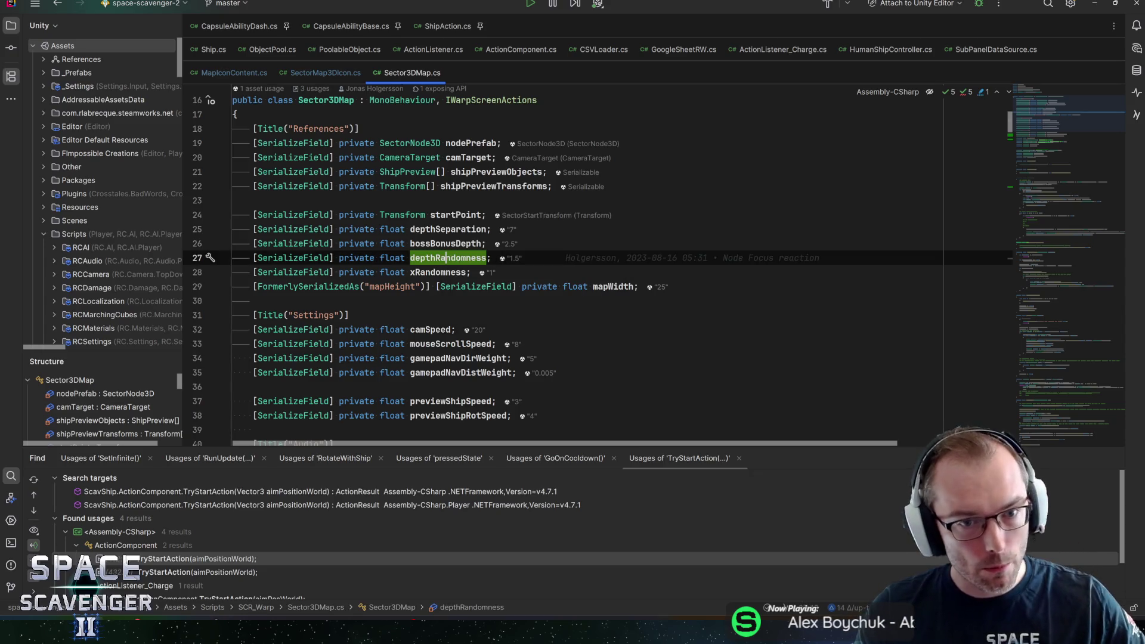
pyautogui.click(452, 229)
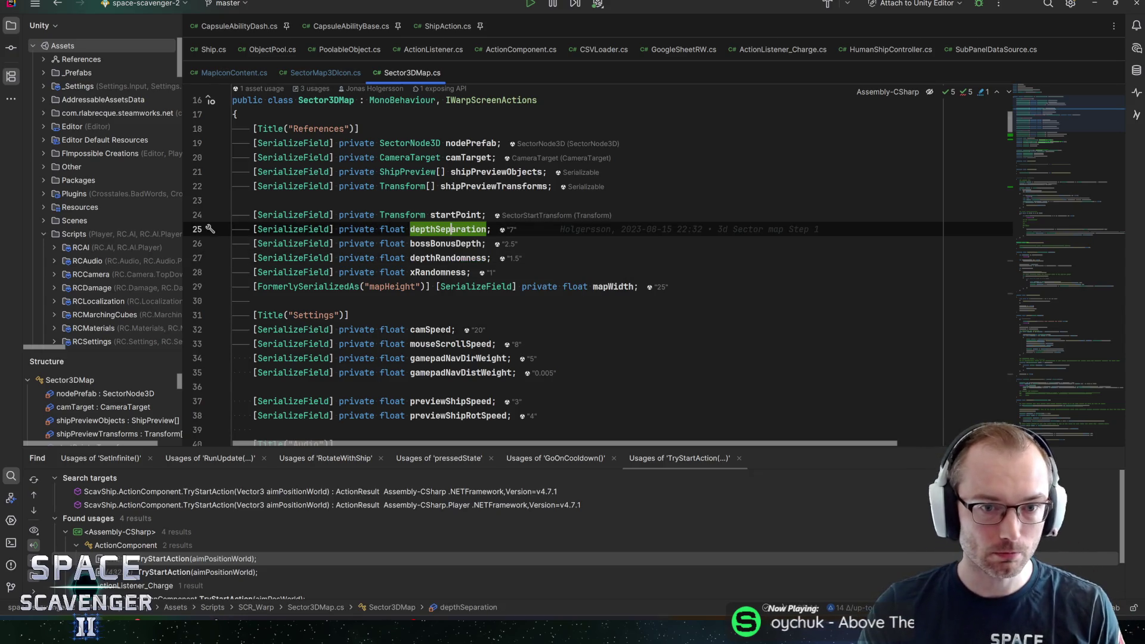
pyautogui.hotkey('ctrl', 'f')
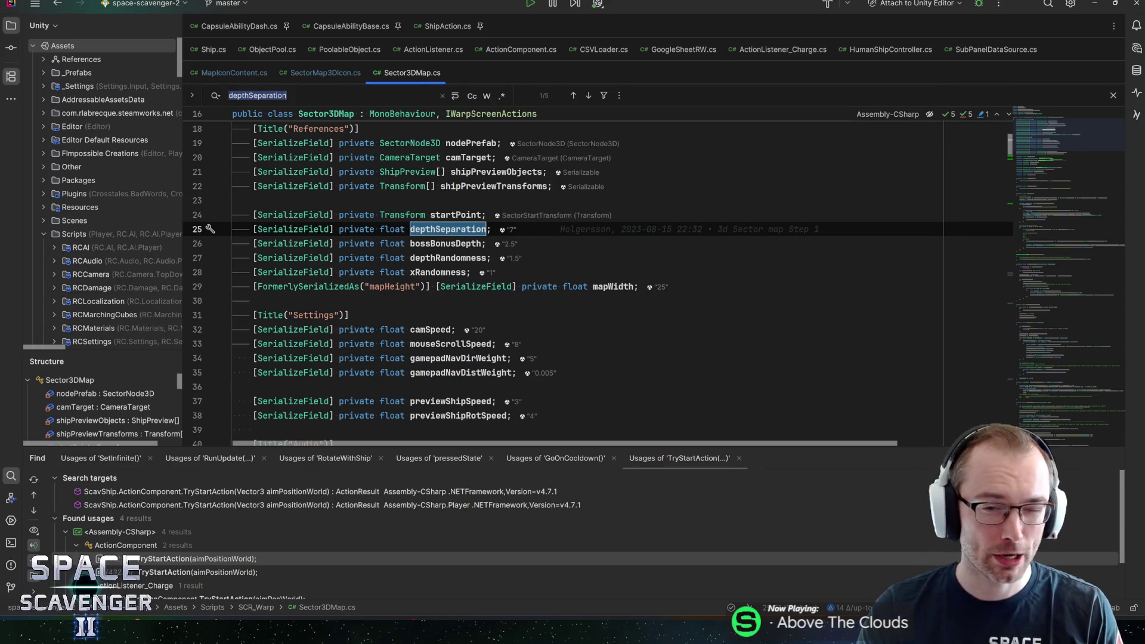
pyautogui.click(449, 258)
# - Find the depthRandomness usage in GetNodePosition and place the caret after the yRandom expression
pyautogui.hotkey('ctrl', 'f')
pyautogui.press('Return')
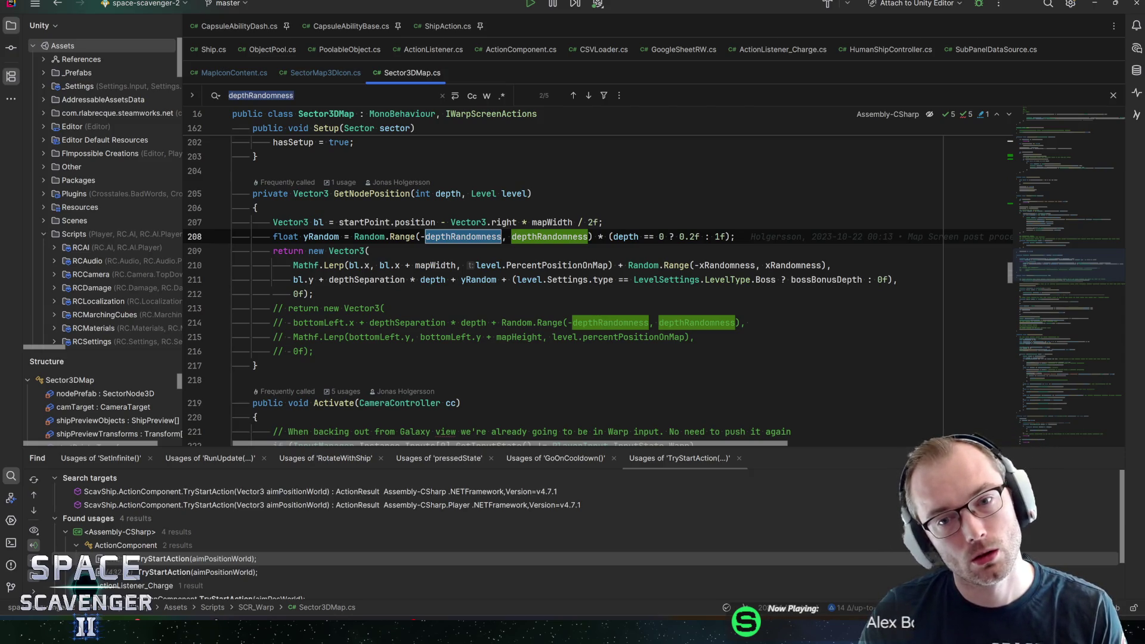
pyautogui.moveTo(626, 237)
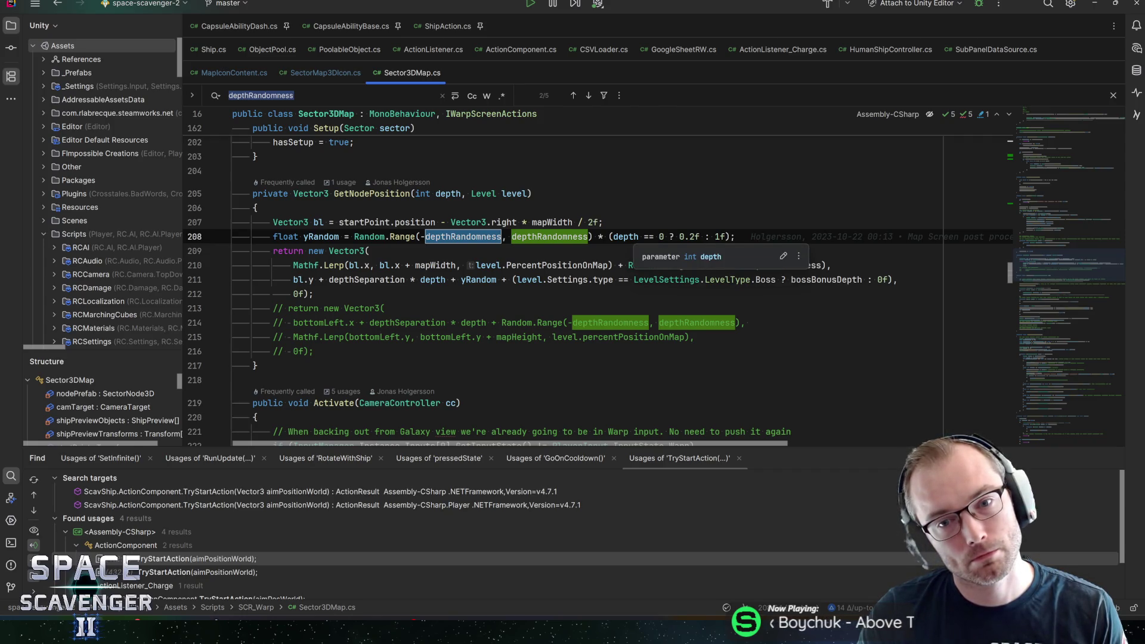
pyautogui.click(670, 237)
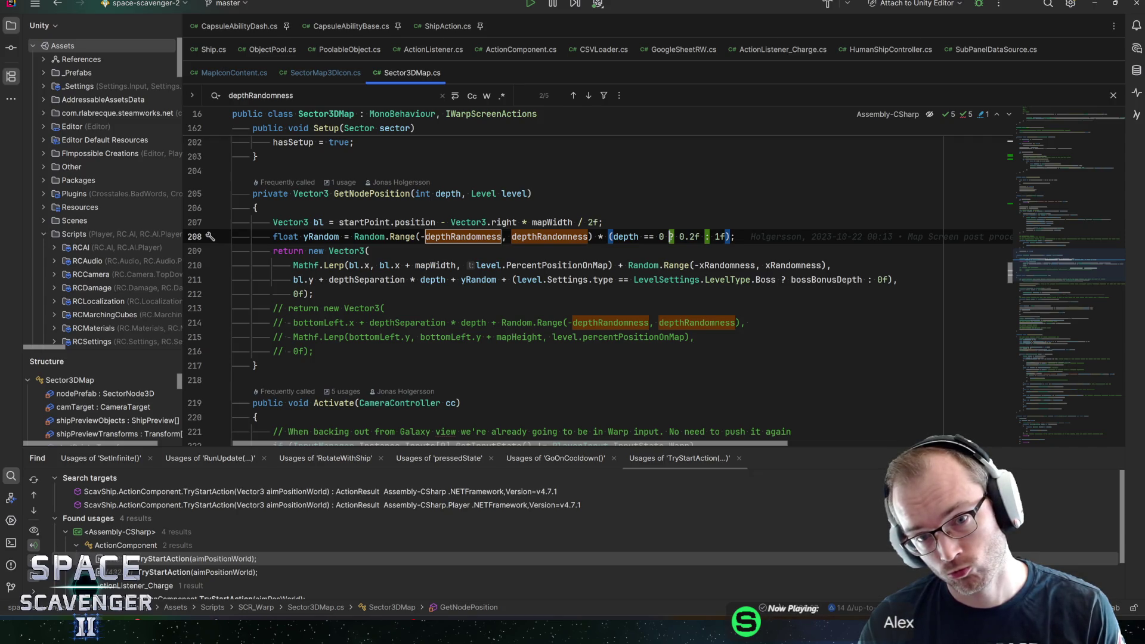
pyautogui.click(613, 236)
pyautogui.click(602, 236)
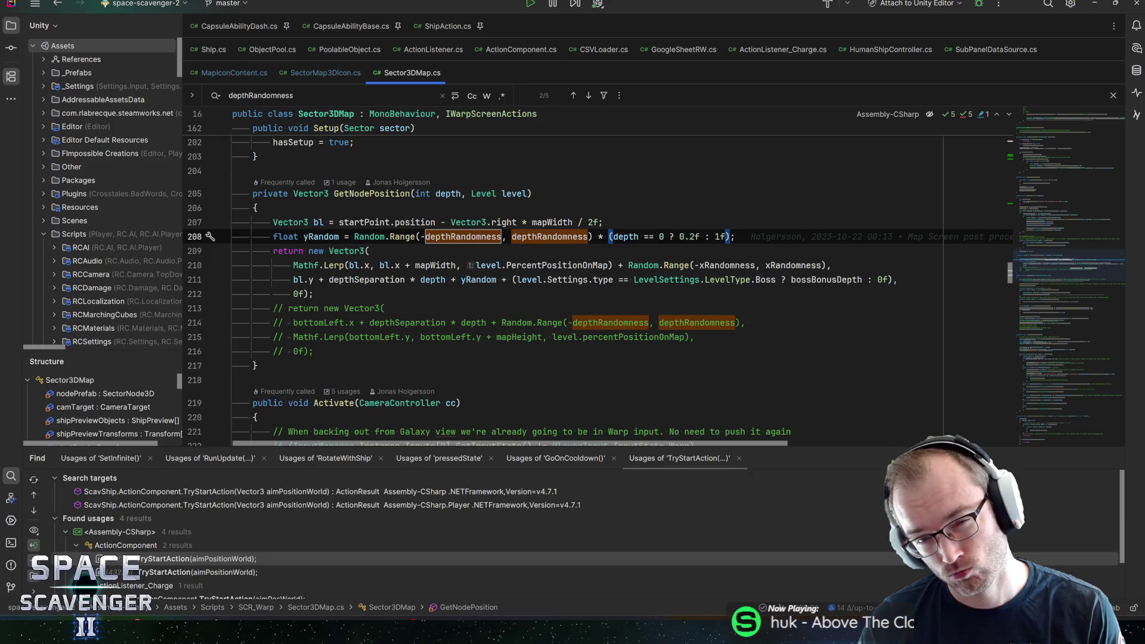
# - Append * (level.Outposts.Count + level.NumPlanets > 4 ? 0f : 1f) to line 210 and save Sector3DMap.cs
pyautogui.write('&*')
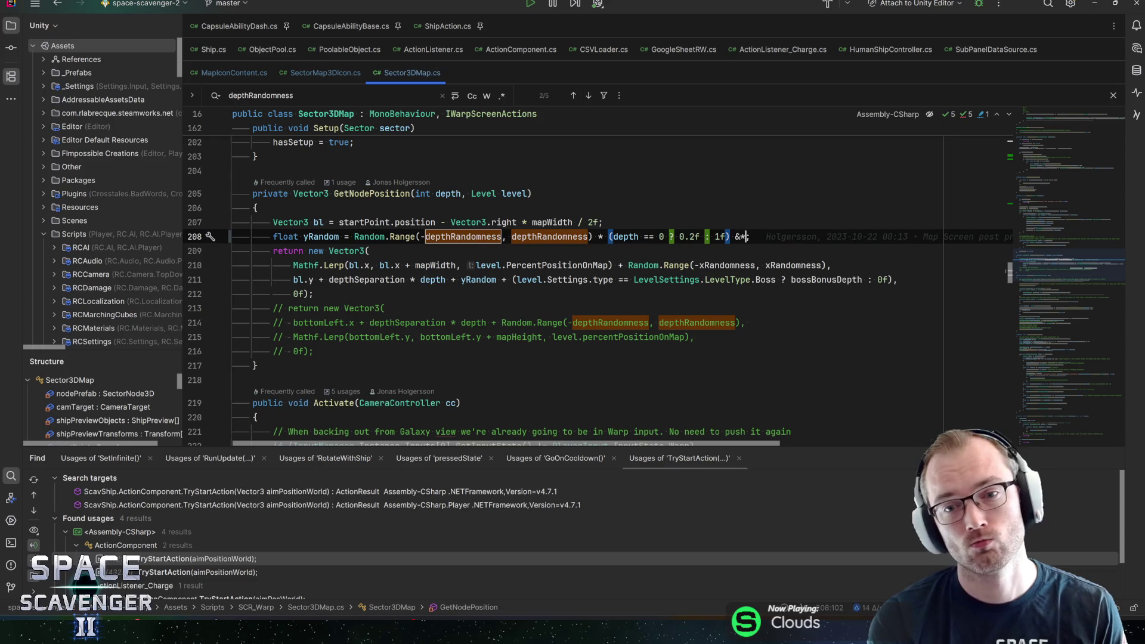
pyautogui.press('BackSpace')
pyautogui.press('BackSpace')
pyautogui.write('* (level.n')
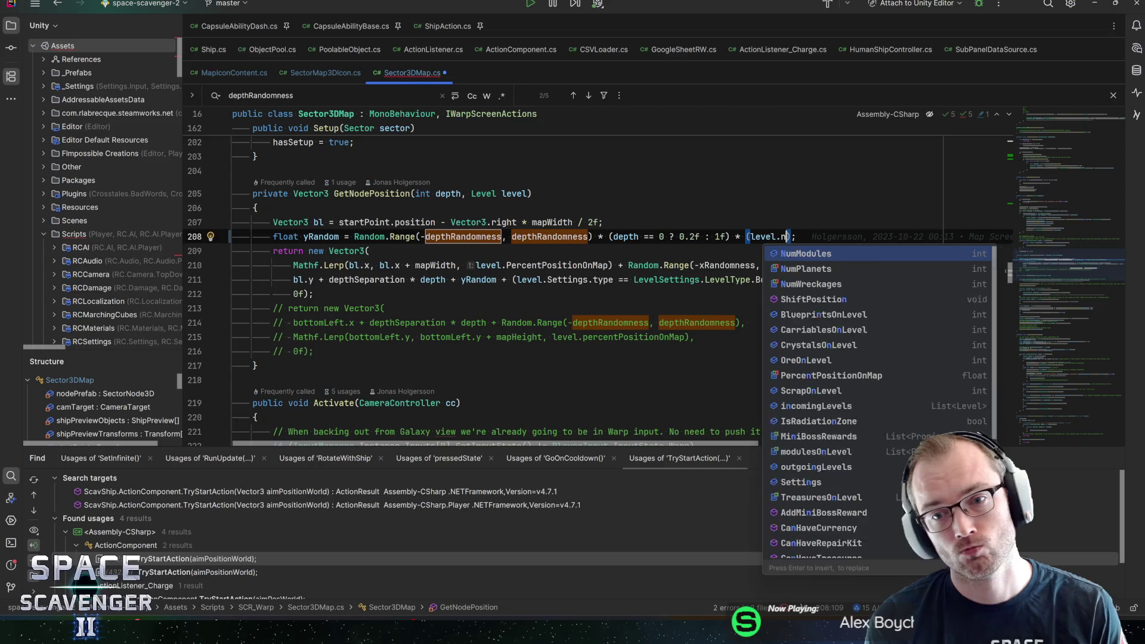
pyautogui.press('BackSpace')
pyautogui.write('outpos')
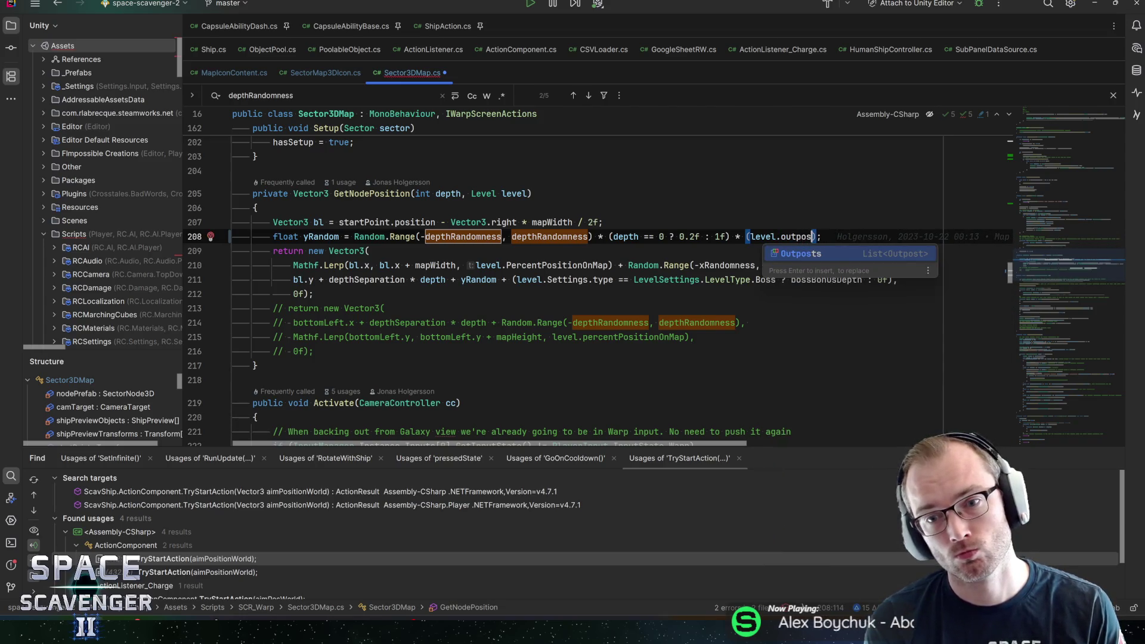
pyautogui.press('Return')
pyautogui.write('.Count >')
pyautogui.press('BackSpace')
pyautogui.press('BackSpace')
pyautogui.hotkey('ctrl', 'BackSpace')
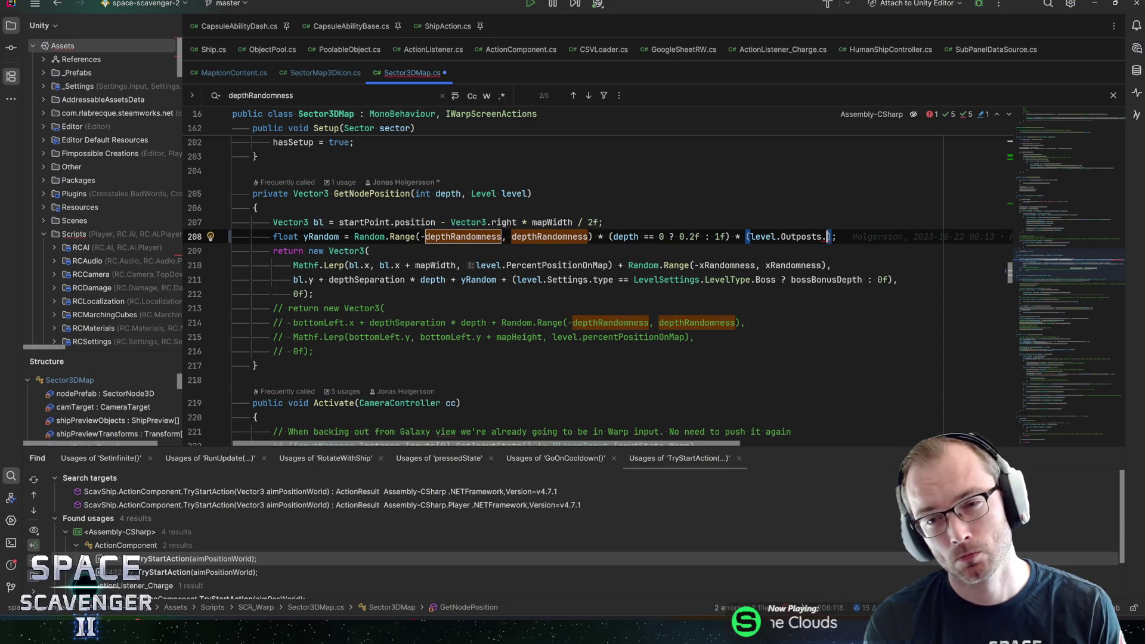
pyautogui.write('Count + ')
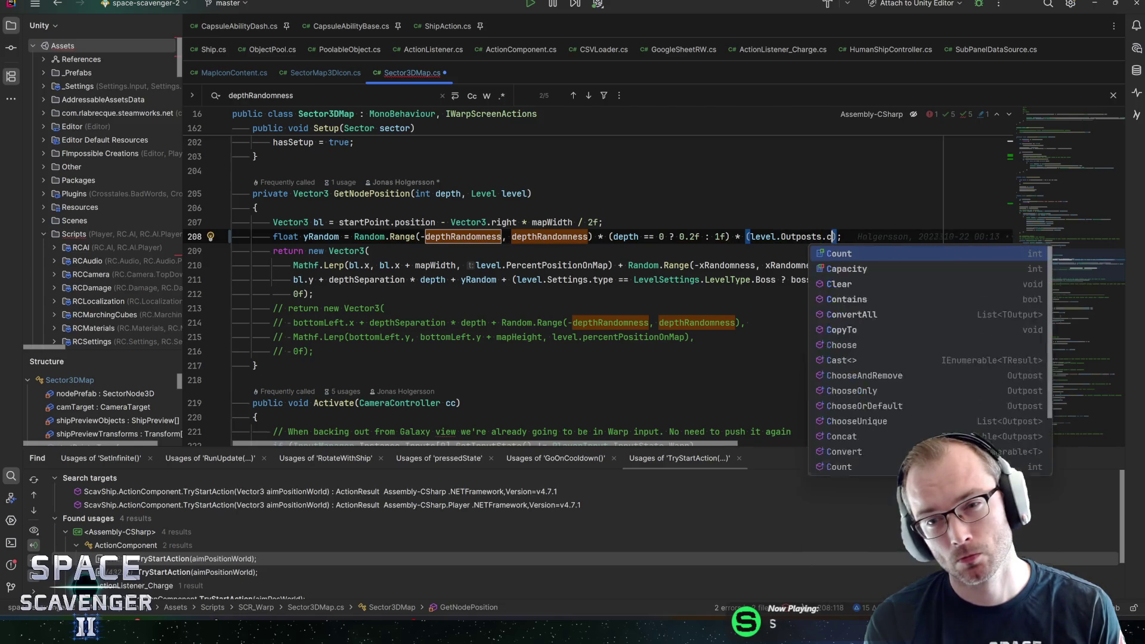
pyautogui.write('level.pla')
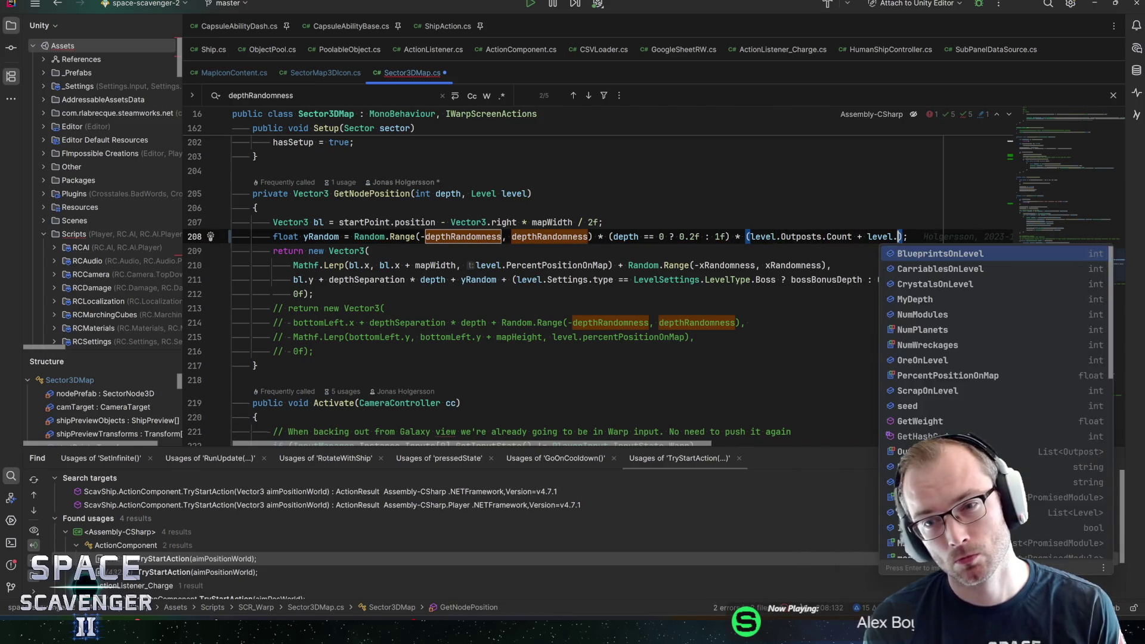
pyautogui.press('Return')
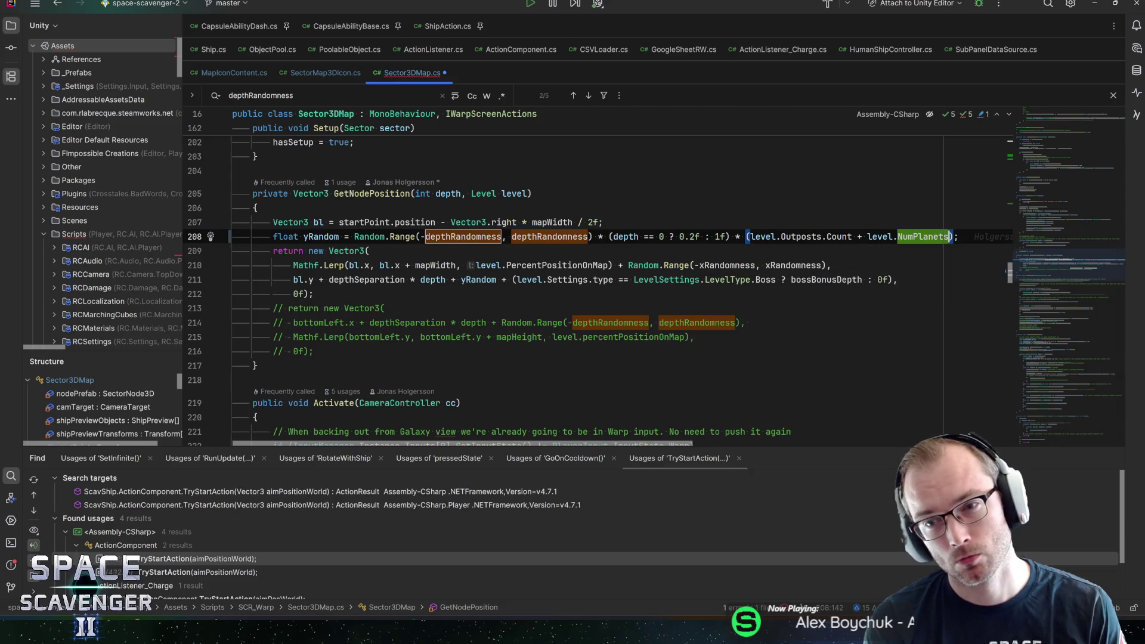
pyautogui.write('> 4')
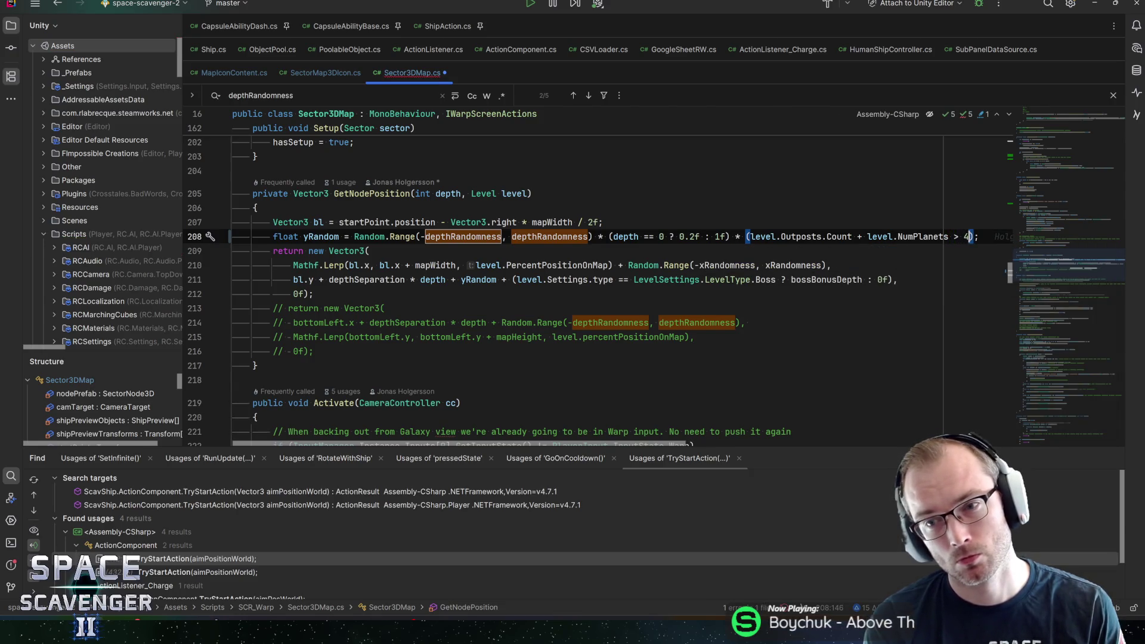
pyautogui.write(' ? 0f ')
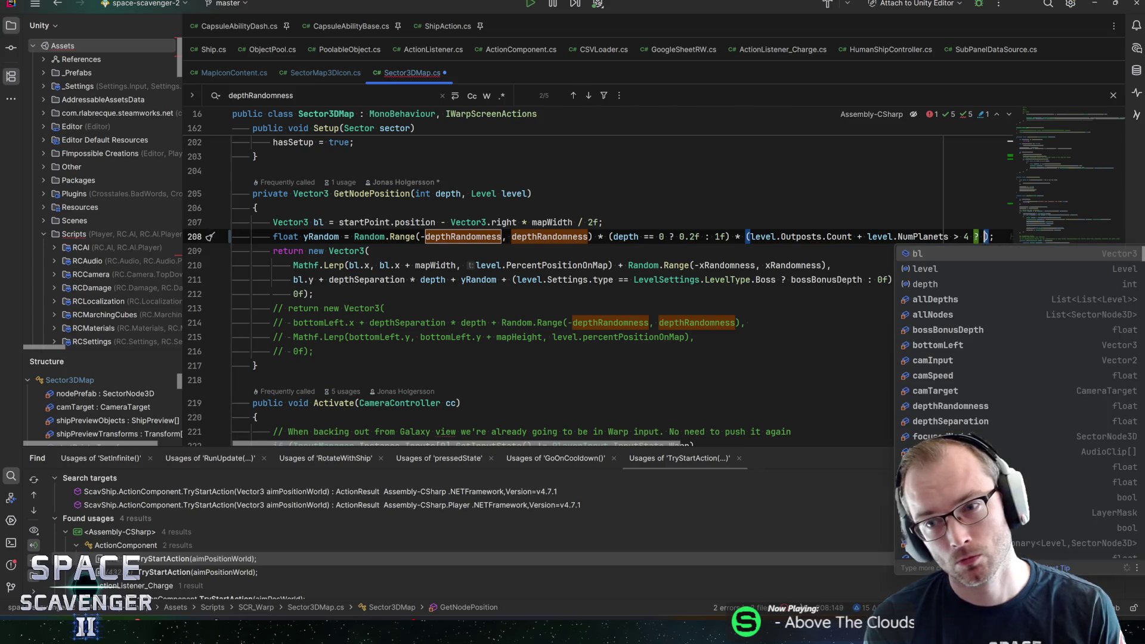
pyautogui.write(': 1f')
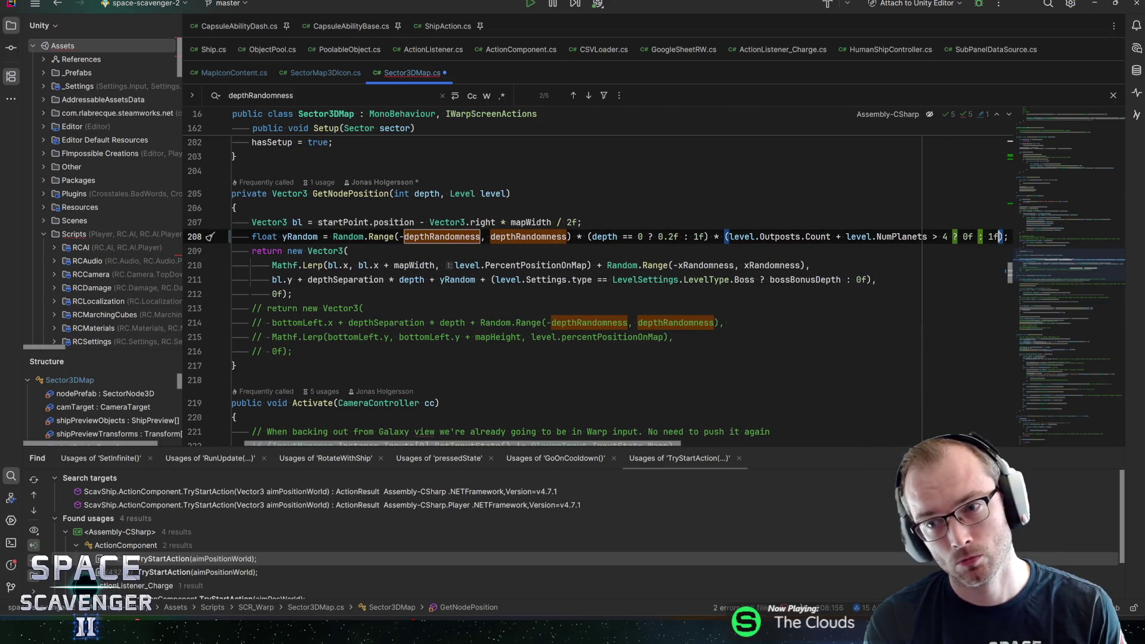
pyautogui.press('End')
pyautogui.hotkey('ctrl', 's')
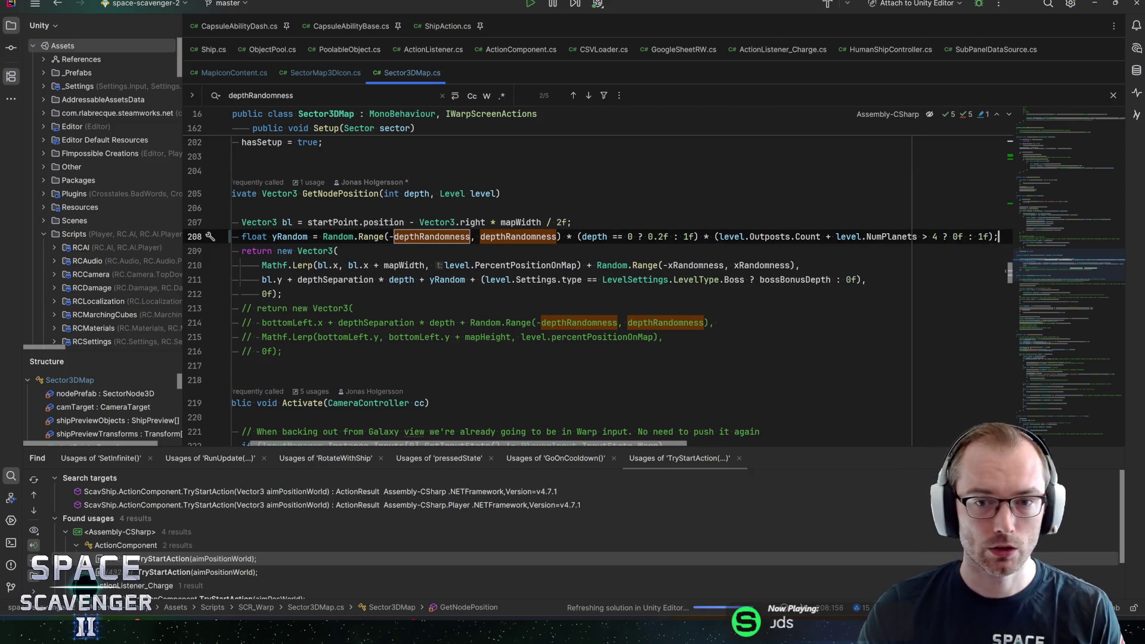
# - Put the depth factor and the outposts-and-planets factor on separate lines, then switch to Unity
pyautogui.press('Return')
pyautogui.hotkey('ctrl', 'Right')
pyautogui.hotkey('ctrl', 'Right')
pyautogui.hotkey('ctrl', 'Right')
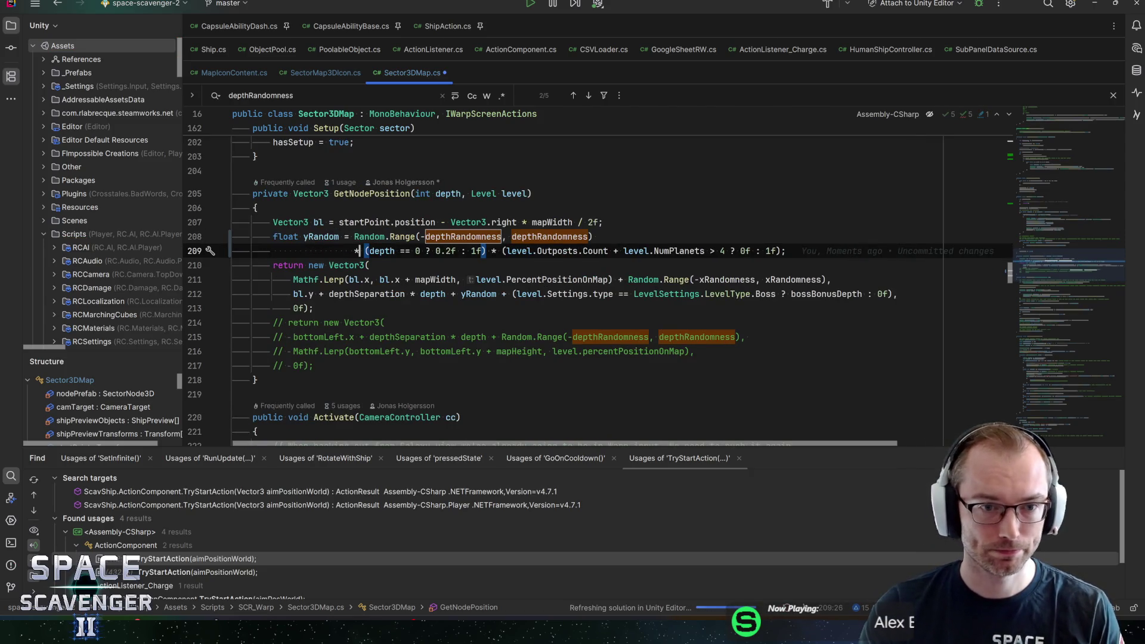
pyautogui.hotkey('ctrl', 'Right')
pyautogui.hotkey('ctrl', 'Right')
pyautogui.hotkey('ctrl', 'Right')
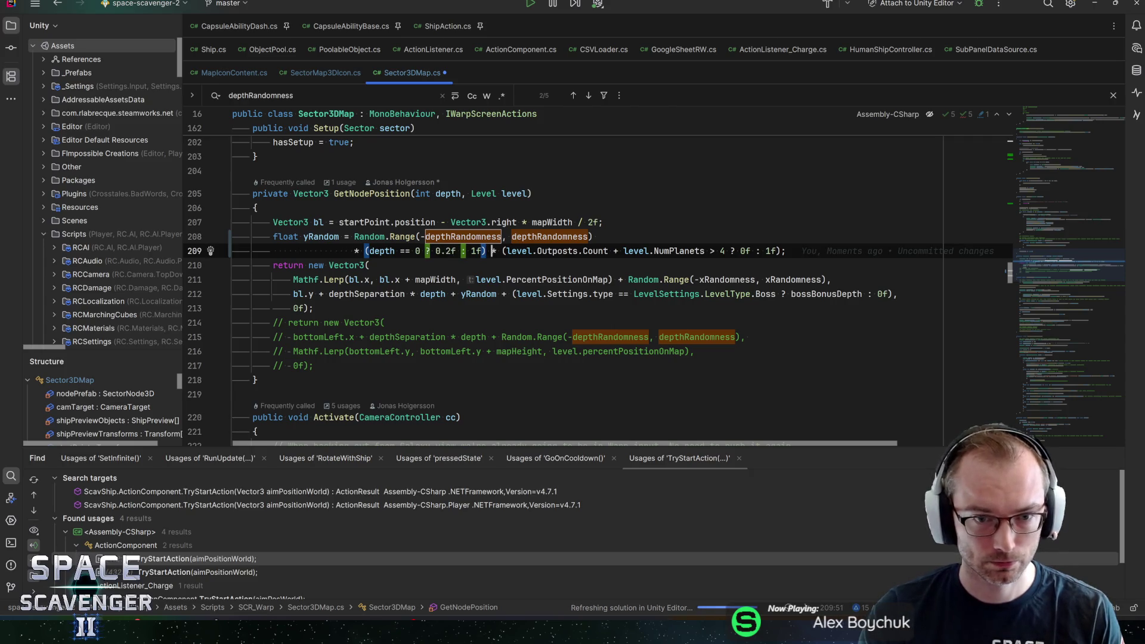
pyautogui.press('Return')
pyautogui.press('End')
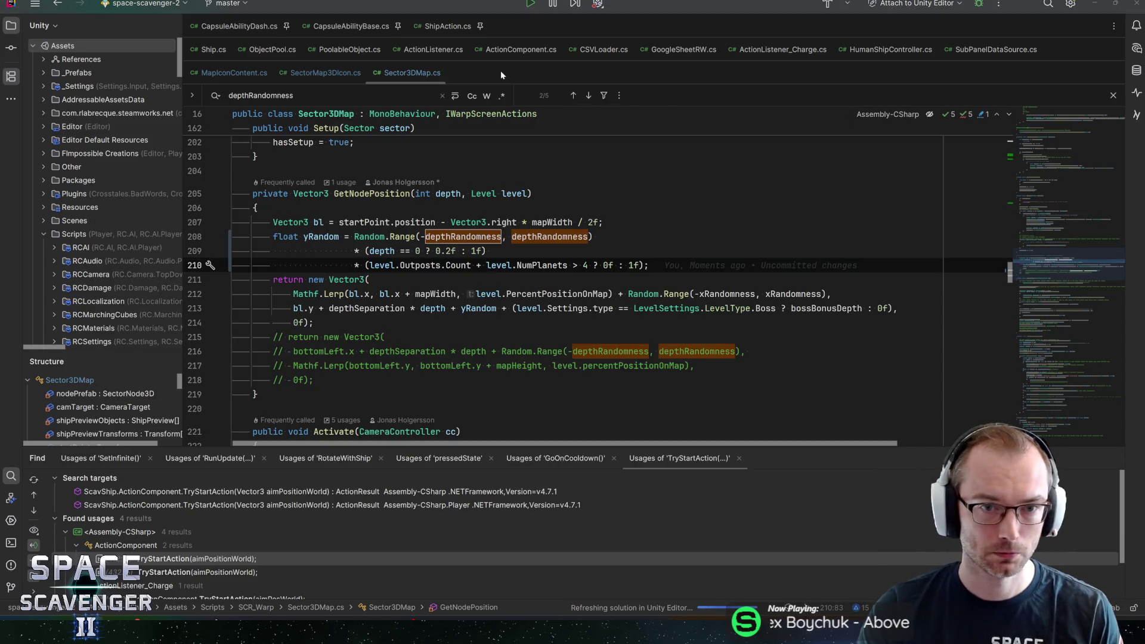
pyautogui.hotkey('alt', 'Tab')
pyautogui.hotkey('alt', 'Tab')
pyautogui.hotkey('alt', 'Tab')
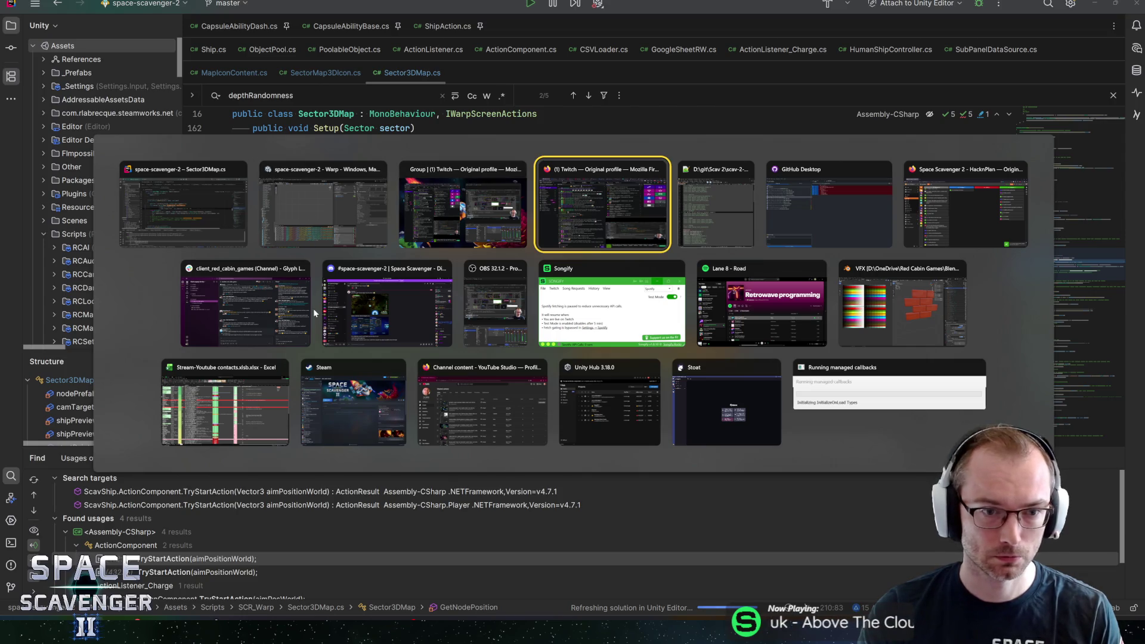
pyautogui.press('Escape')
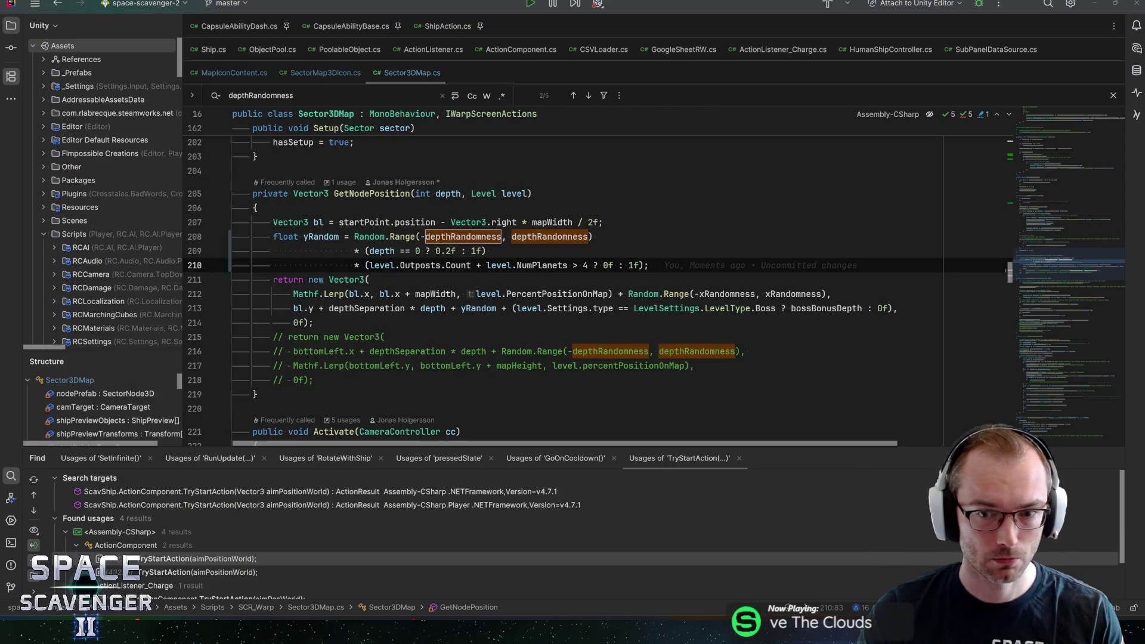
pyautogui.hotkey('alt', 'Tab')
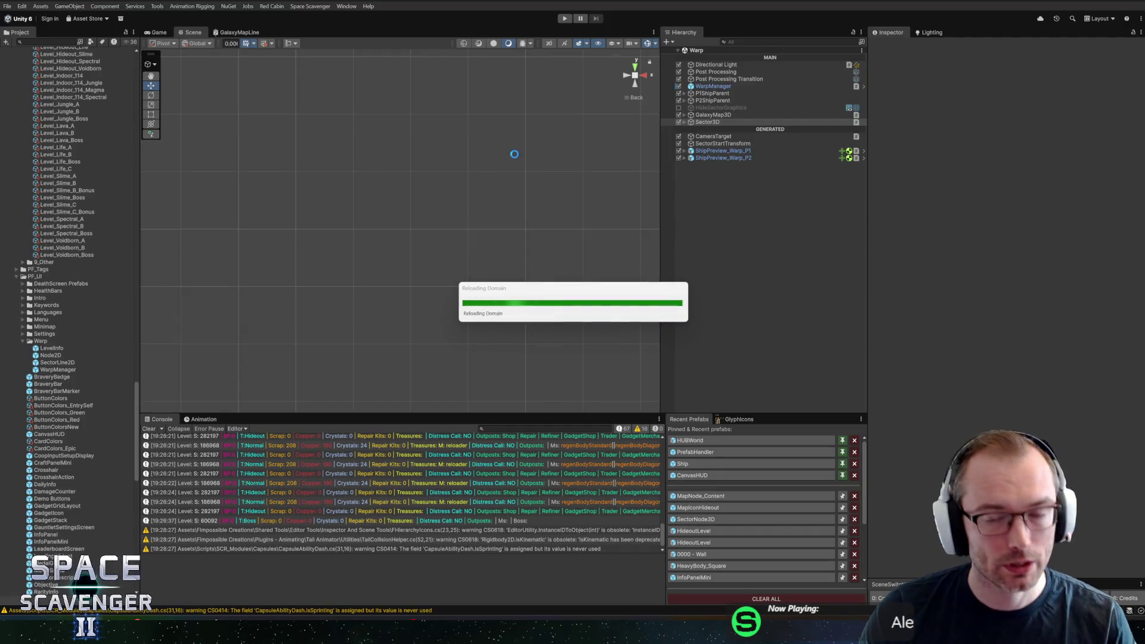
# - Let Unity recompile, review the level uses and yRandom line in Sector3DMap, then return to Rider
pyautogui.hotkey('alt', 'Tab')
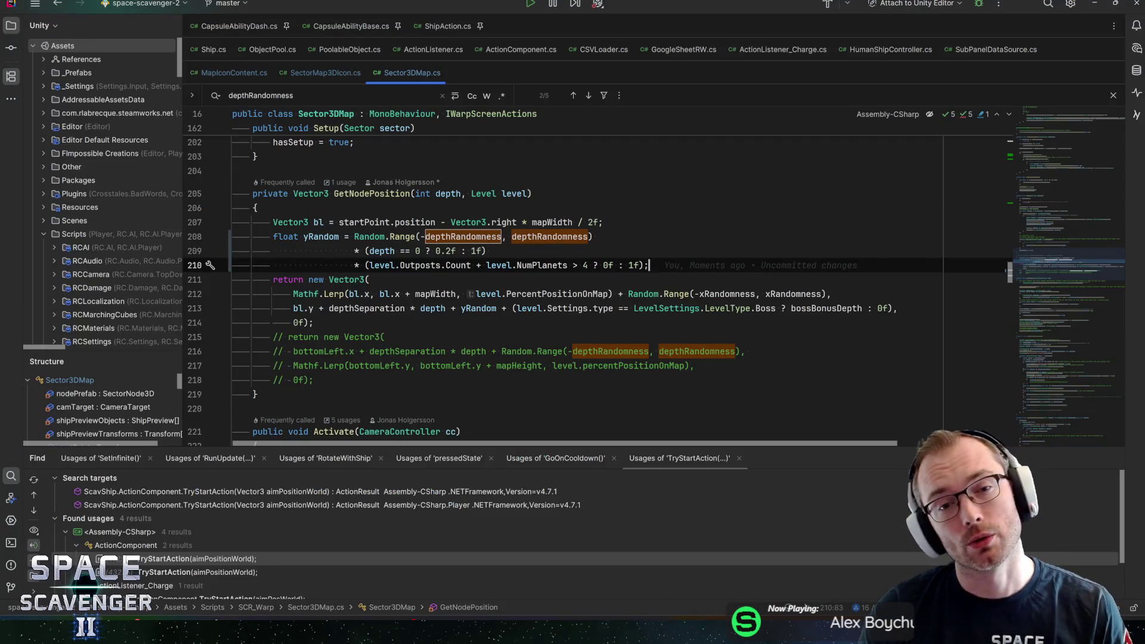
pyautogui.click(504, 193)
pyautogui.click(604, 222)
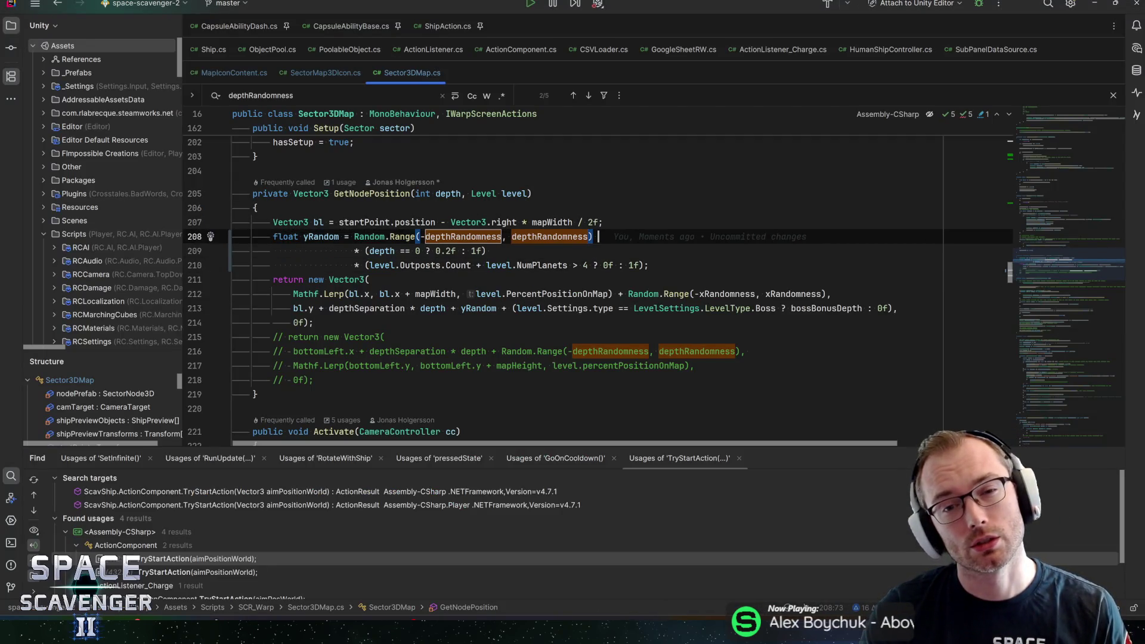
pyautogui.press('Down')
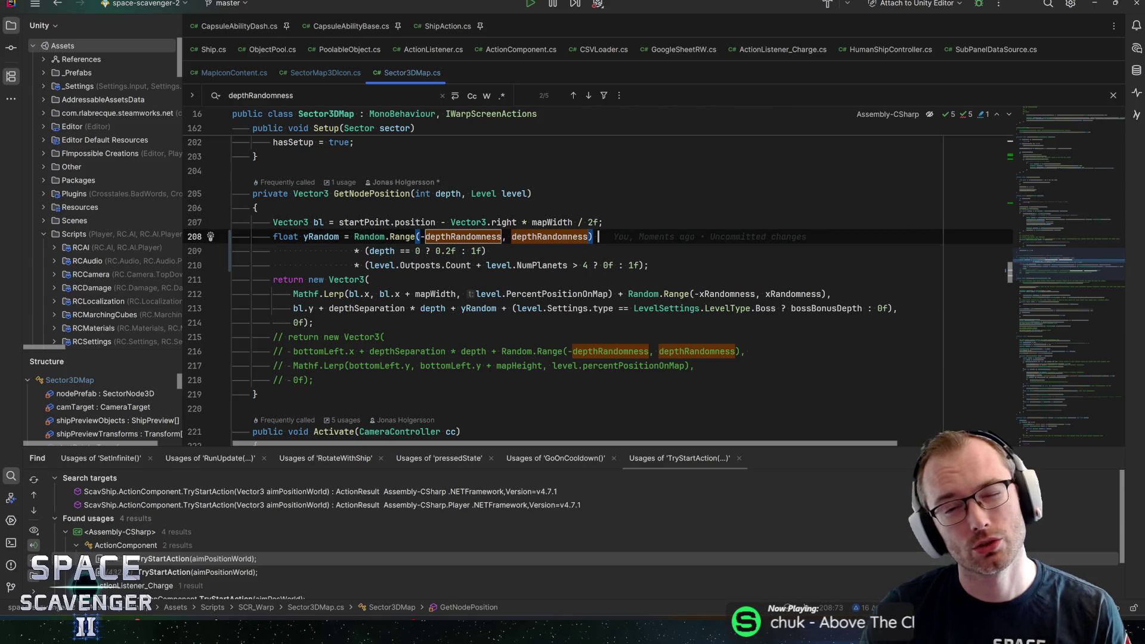
pyautogui.hotkey('alt', 'Tab')
pyautogui.press('Tab')
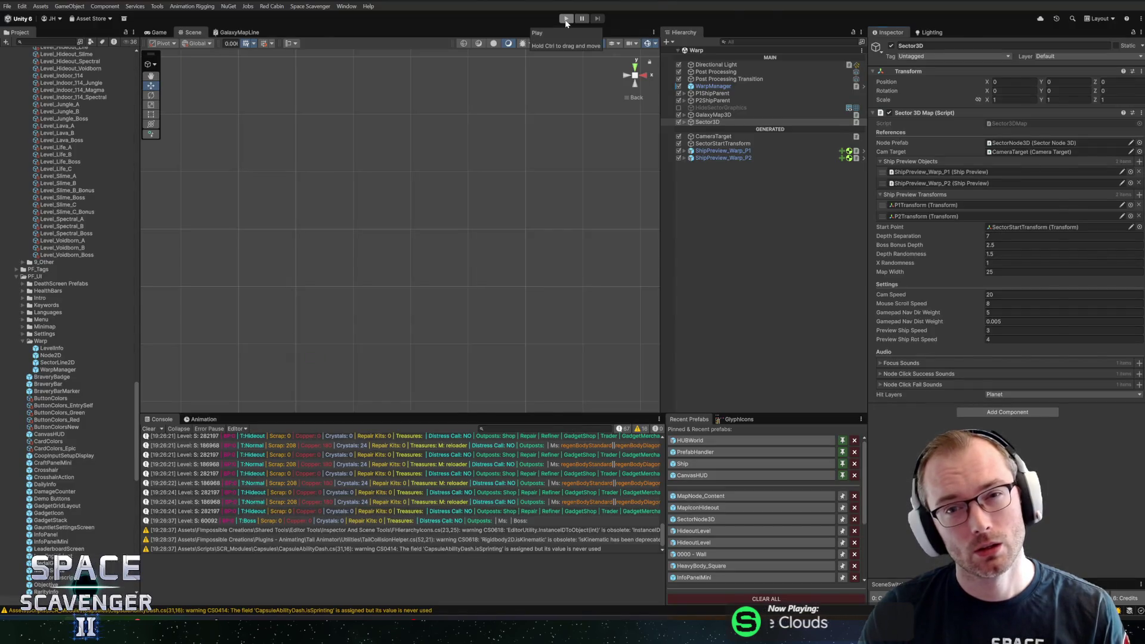
pyautogui.hotkey('alt', 'Tab')
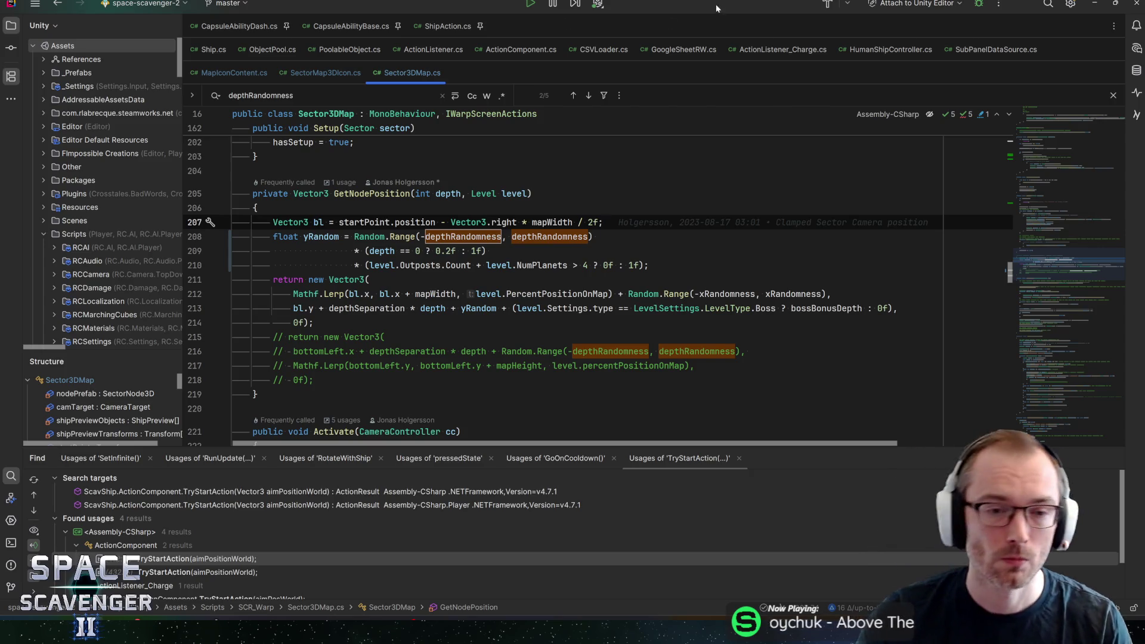
# - Start a new factor on line 210 with level.Settings, picked from code completion
pyautogui.click(396, 265)
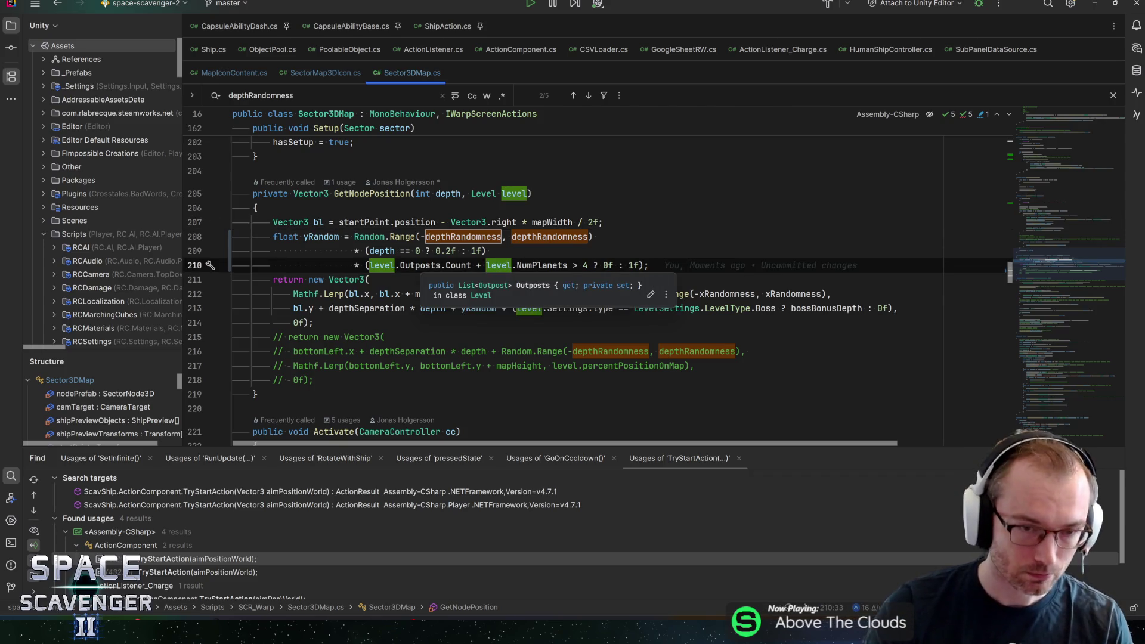
pyautogui.hotkey('ctrl', 'Left')
pyautogui.press('Delete')
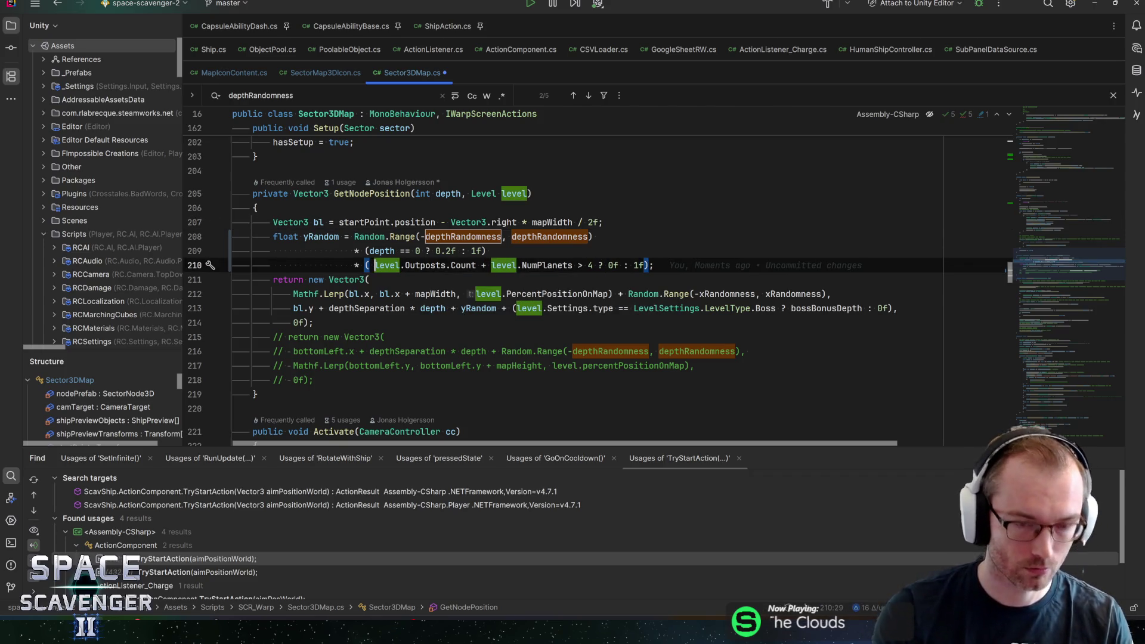
pyautogui.write('L')
pyautogui.press('Escape')
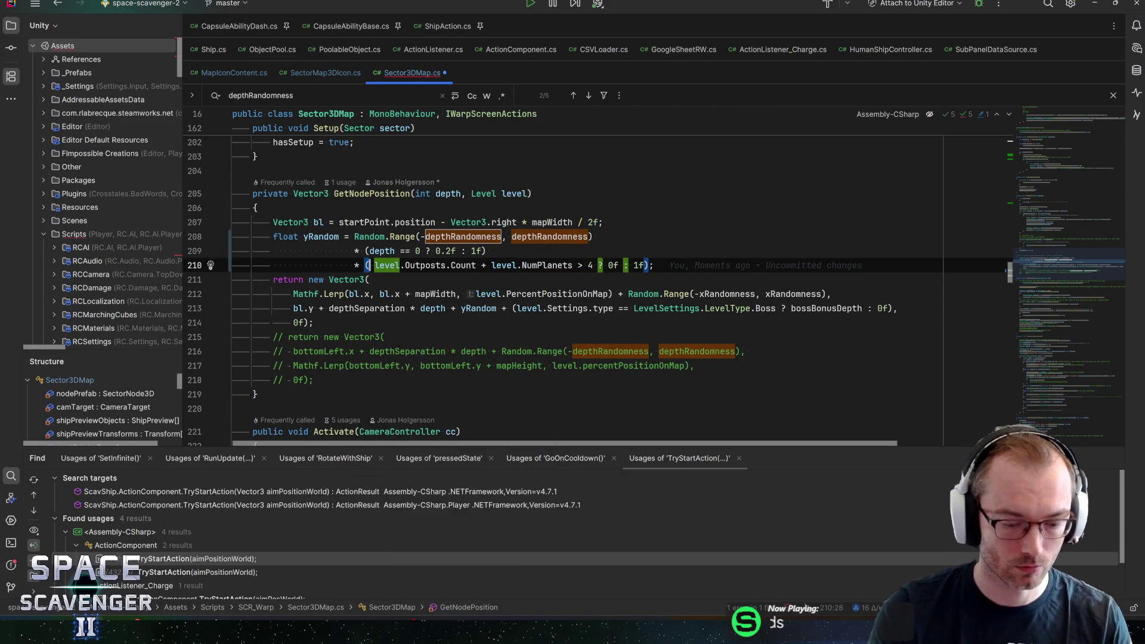
pyautogui.write('pro level.sec')
pyautogui.write('main')
pyautogui.write('pro')
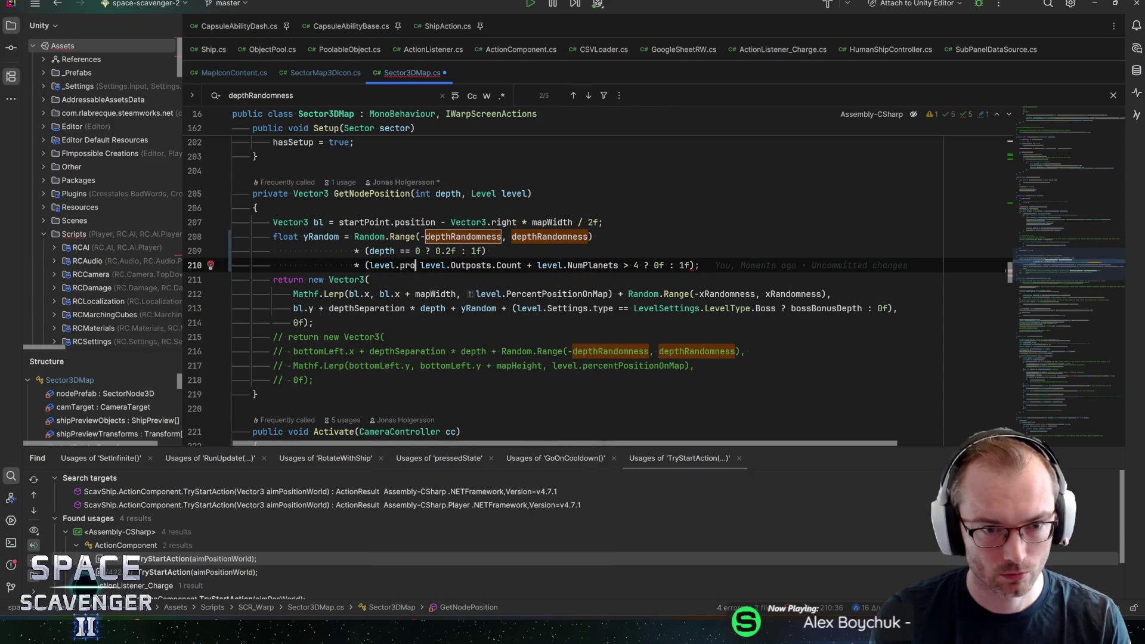
pyautogui.press('BackSpace')
pyautogui.press('BackSpace')
pyautogui.press('BackSpace')
pyautogui.hotkey('ctrl', 'space')
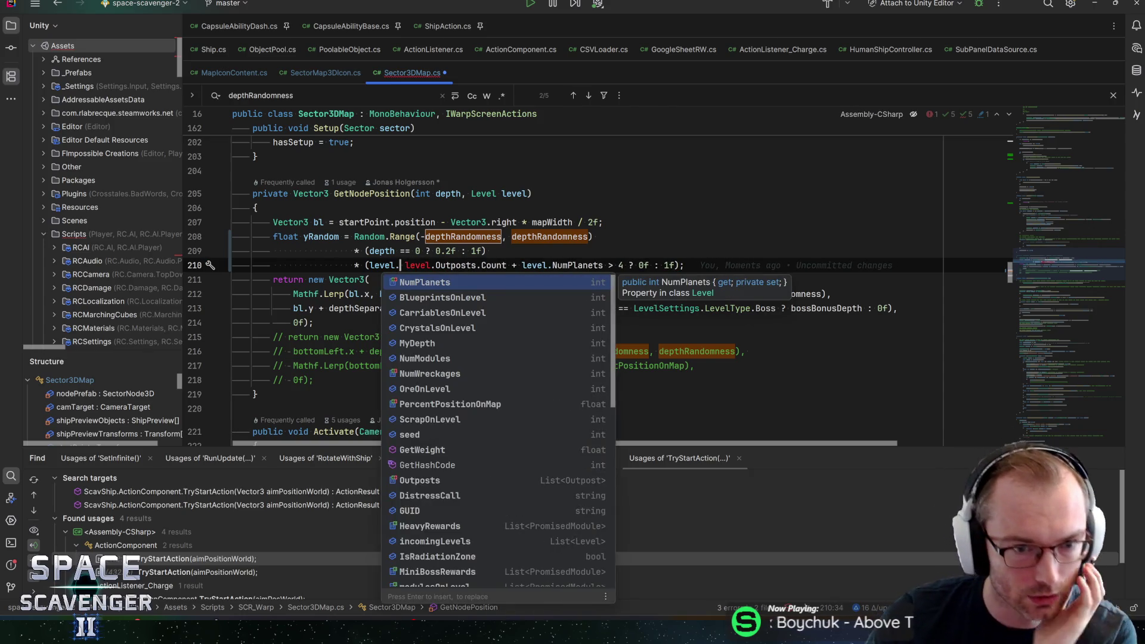
pyautogui.scroll(-1, 499, 337)
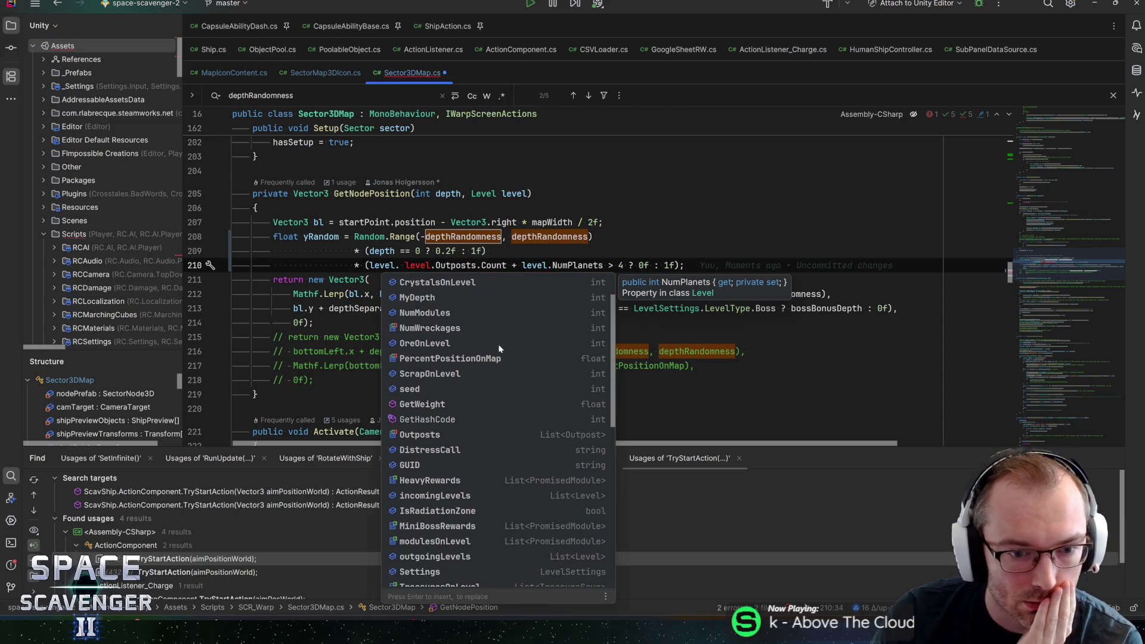
pyautogui.scroll(-1, 455, 419)
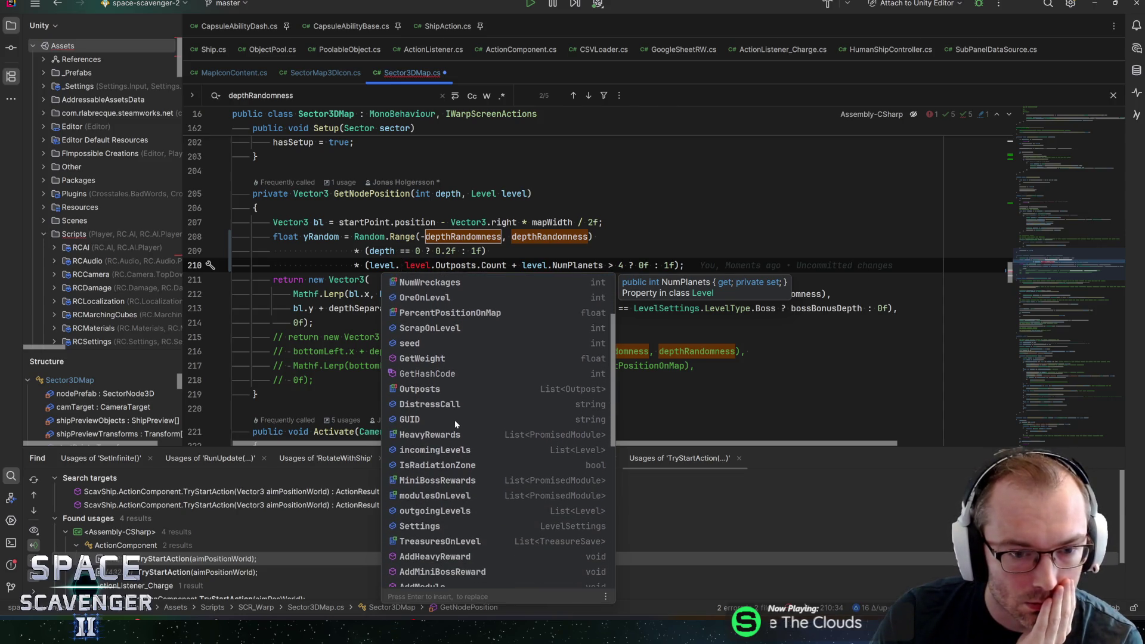
pyautogui.scroll(-1, 456, 421)
pyautogui.click(438, 474)
# - Complete it as .SectorSettings.SectorMapDepthRandomness and delete the old outposts-and-planets condition
pyautogui.write('.')
pyautogui.write('pr')
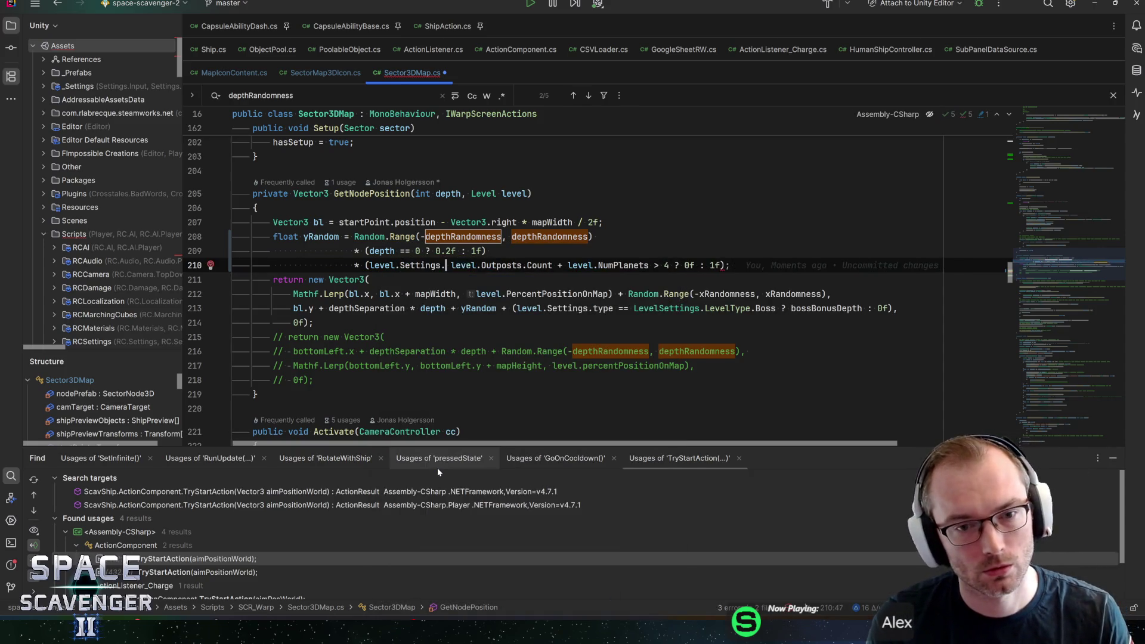
pyautogui.press('BackSpace')
pyautogui.press('BackSpace')
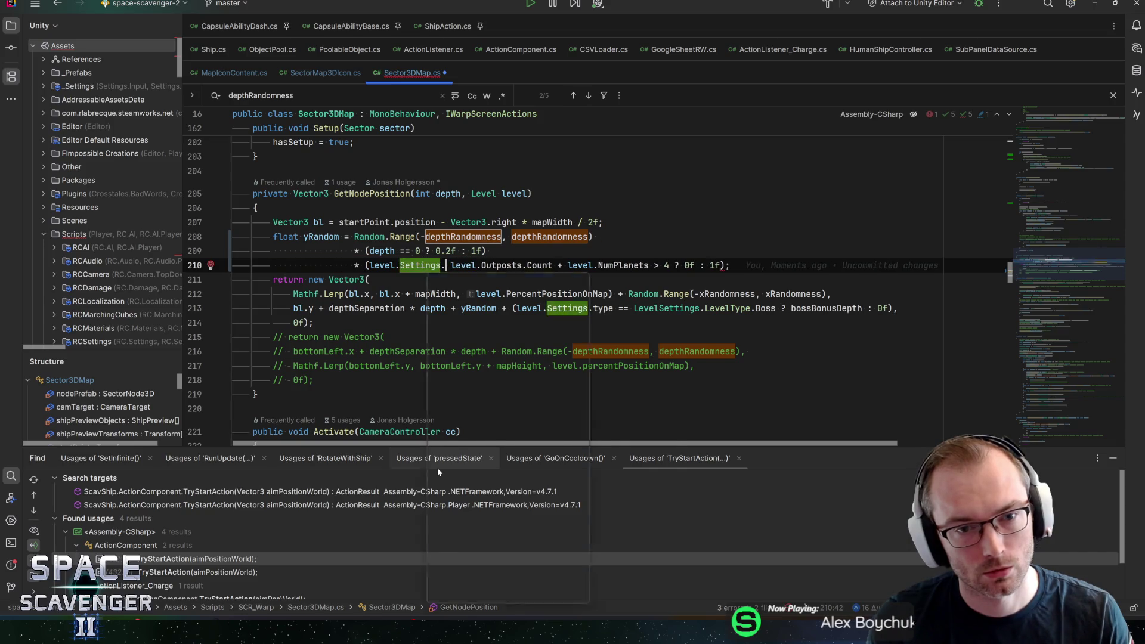
pyautogui.hotkey('ctrl', 'space')
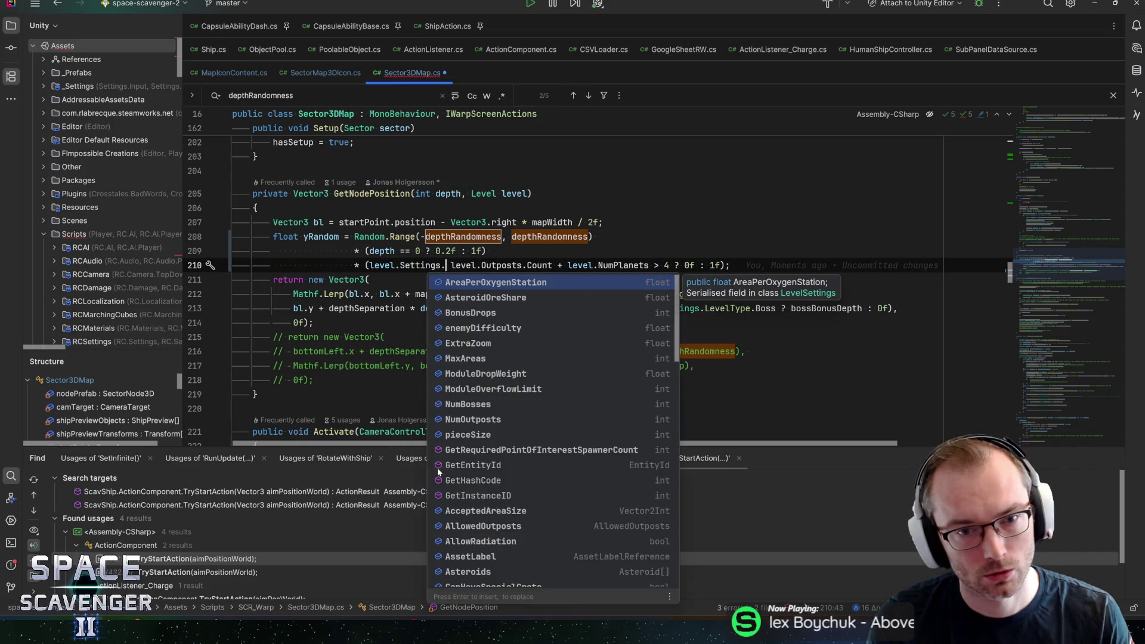
pyautogui.write('se')
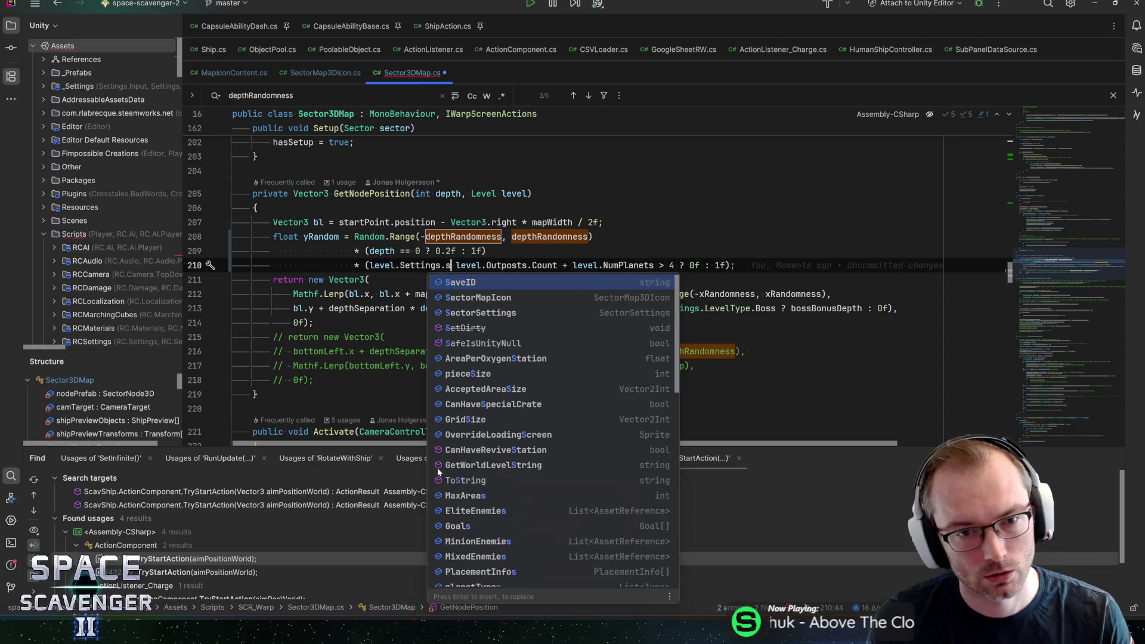
pyautogui.press('Down')
pyautogui.press('Return')
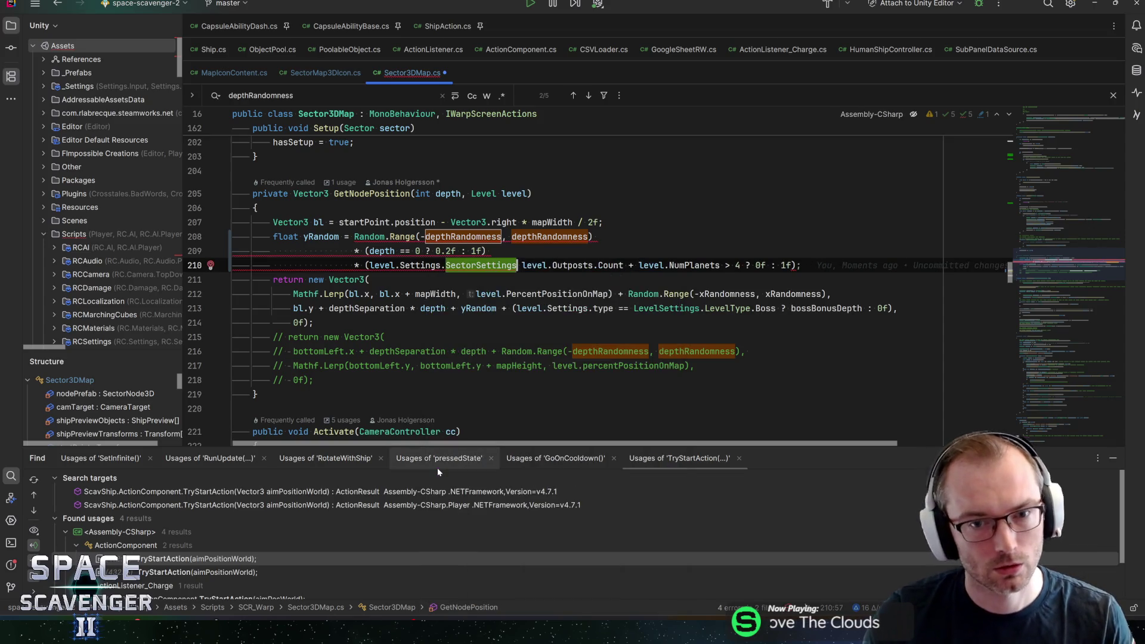
pyautogui.write('.')
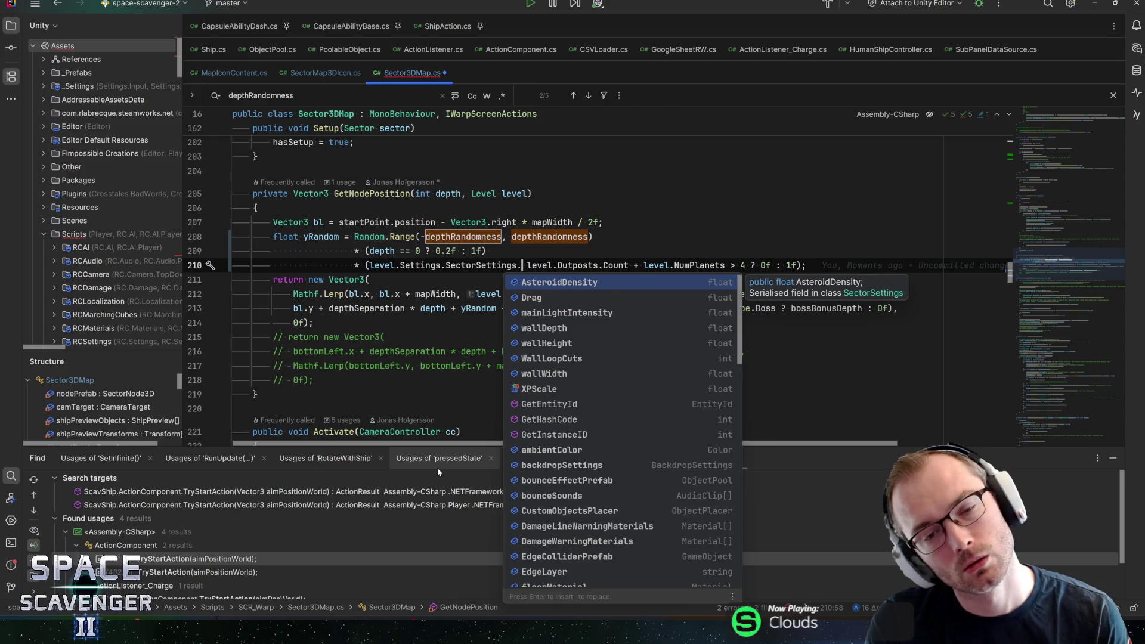
pyautogui.write('map')
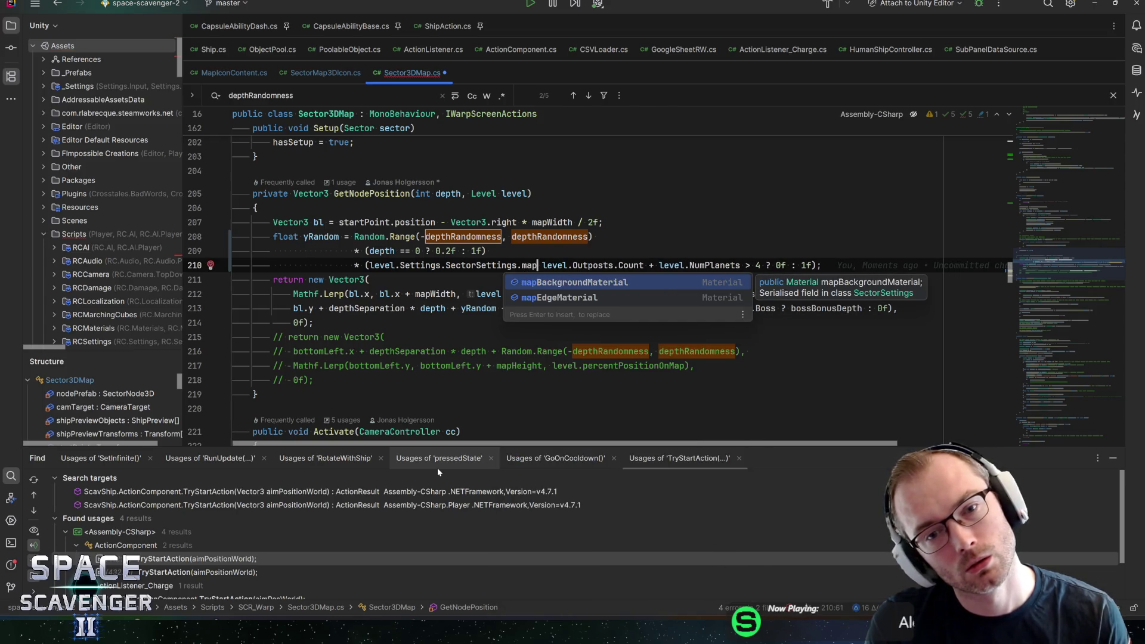
pyautogui.press('BackSpace')
pyautogui.press('BackSpace')
pyautogui.press('BackSpace')
pyautogui.write('secto')
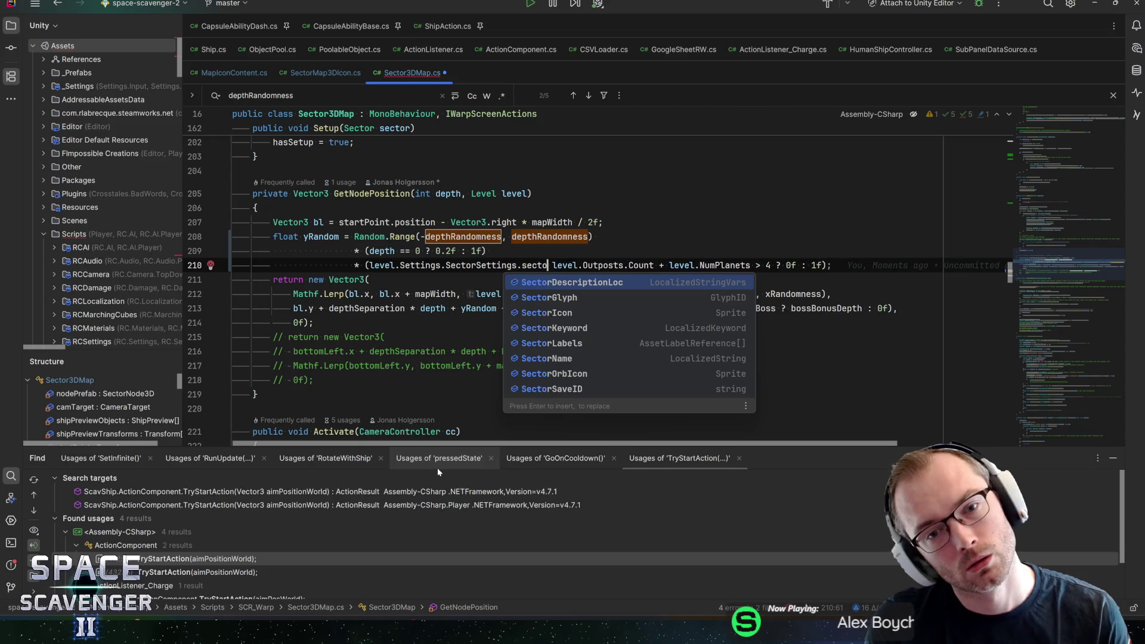
pyautogui.press('BackSpace')
pyautogui.press('BackSpace')
pyautogui.press('BackSpace')
pyautogui.write('SectorM')
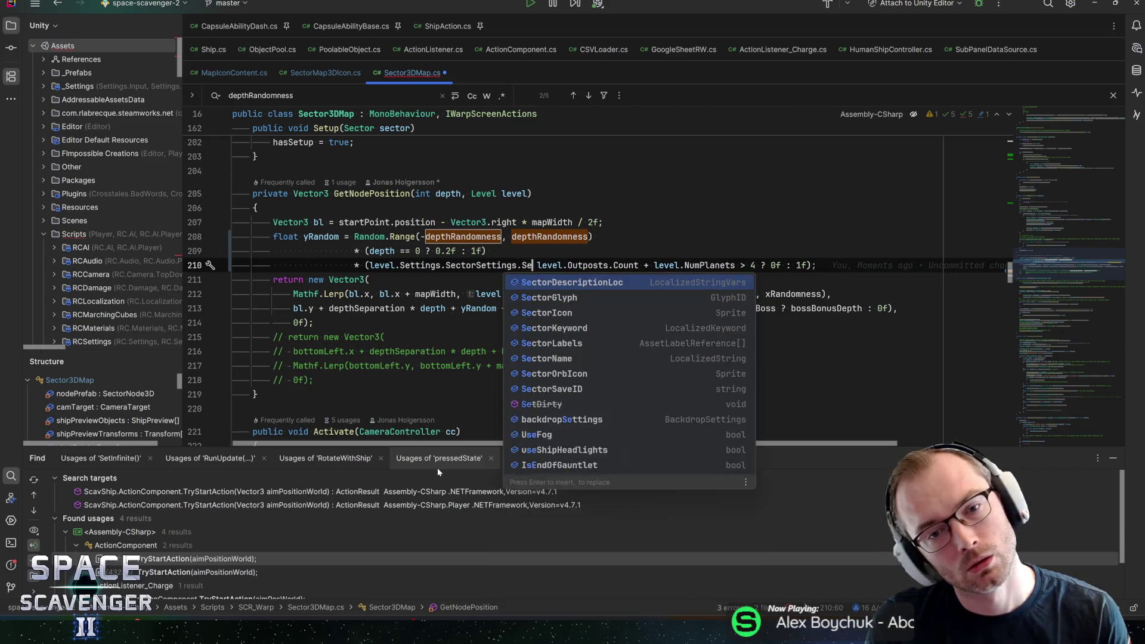
pyautogui.write('apD')
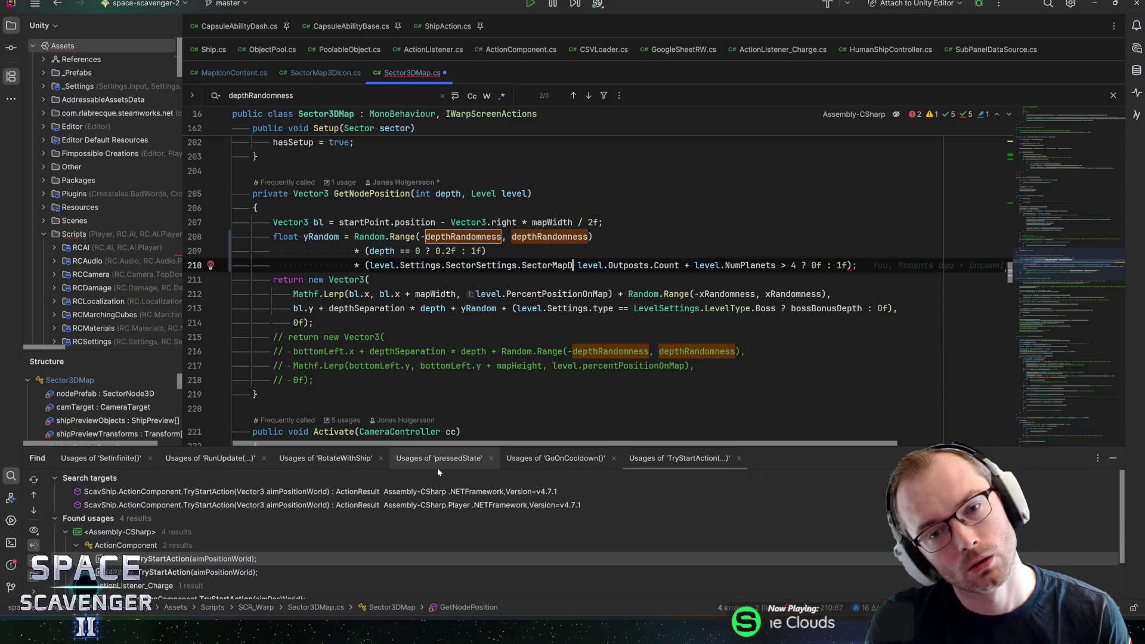
pyautogui.write('ess')
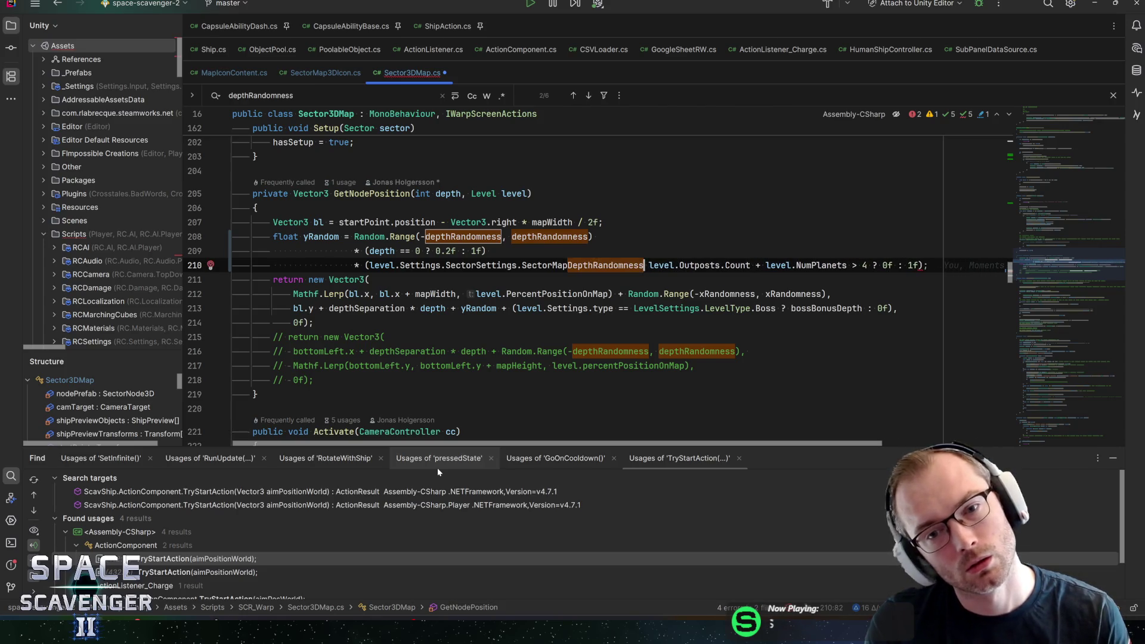
pyautogui.hotkey('ctrl', 'w')
pyautogui.hotkey('ctrl', 'w')
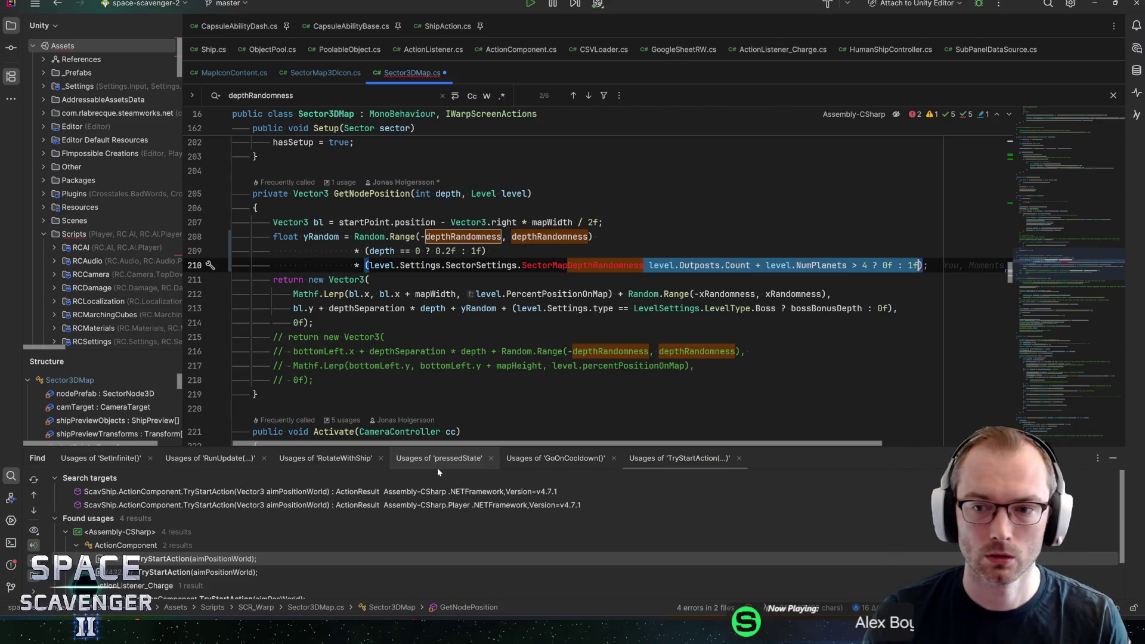
pyautogui.press('BackSpace')
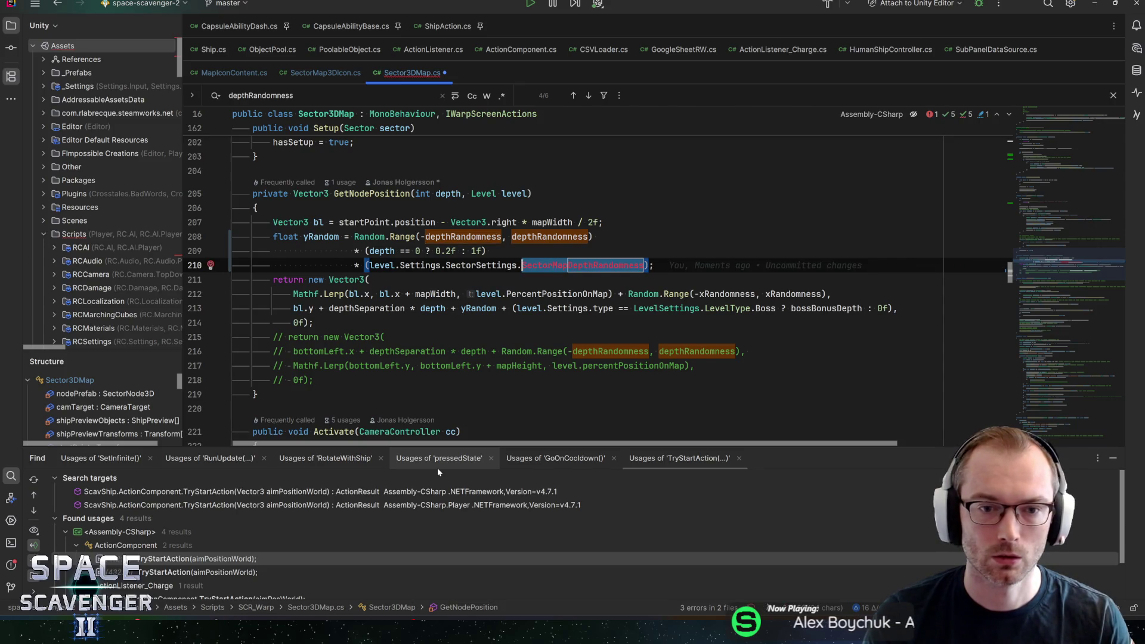
# - Open the SectorSettings class definition and go to its IsEndOfGauntlet field
pyautogui.keyDown('ctrl'); pyautogui.click(468, 267); pyautogui.keyUp('ctrl')
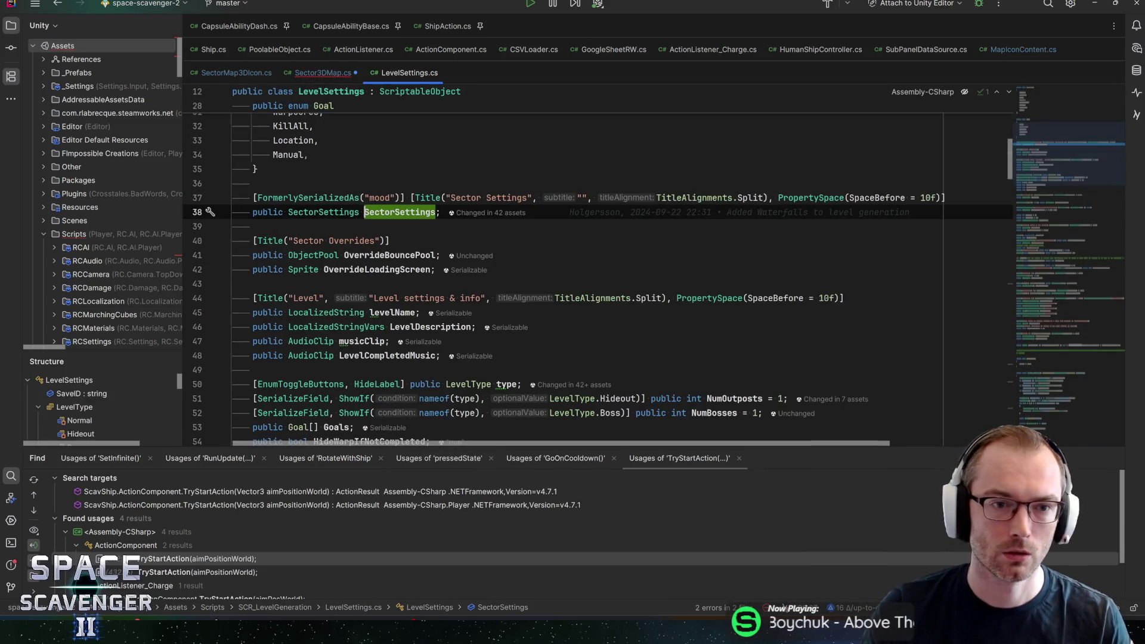
pyautogui.hotkey('ctrl', 'shift', 'b')
pyautogui.click(456, 251)
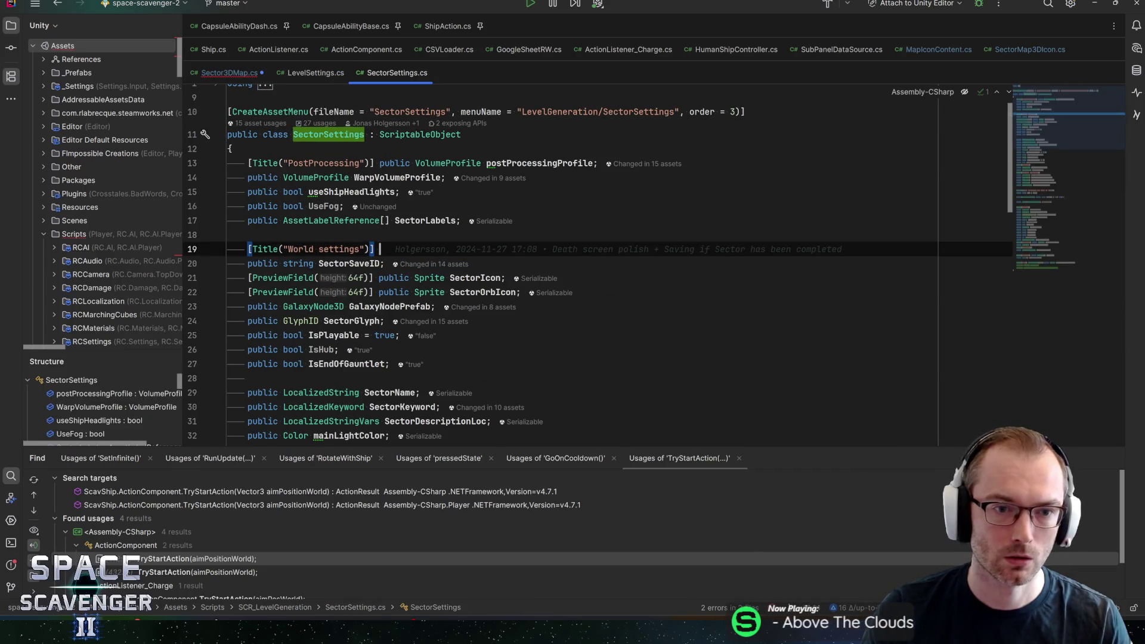
pyautogui.scroll(-1, 456, 267)
pyautogui.scroll(-1, 456, 266)
pyautogui.click(390, 321)
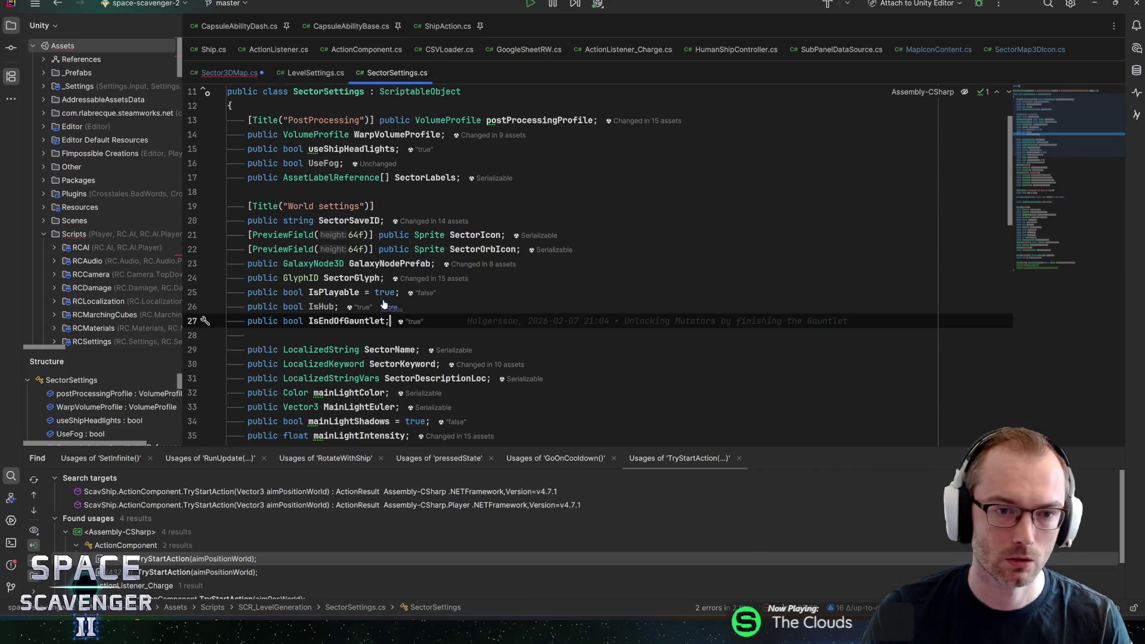
# - Add public float SectorMapDepthRandomness = 1f; after IsEndOfGauntlet, check Sector3DMap.cs, and minimize Rider
pyautogui.press('Return')
pyautogui.write('public flot')
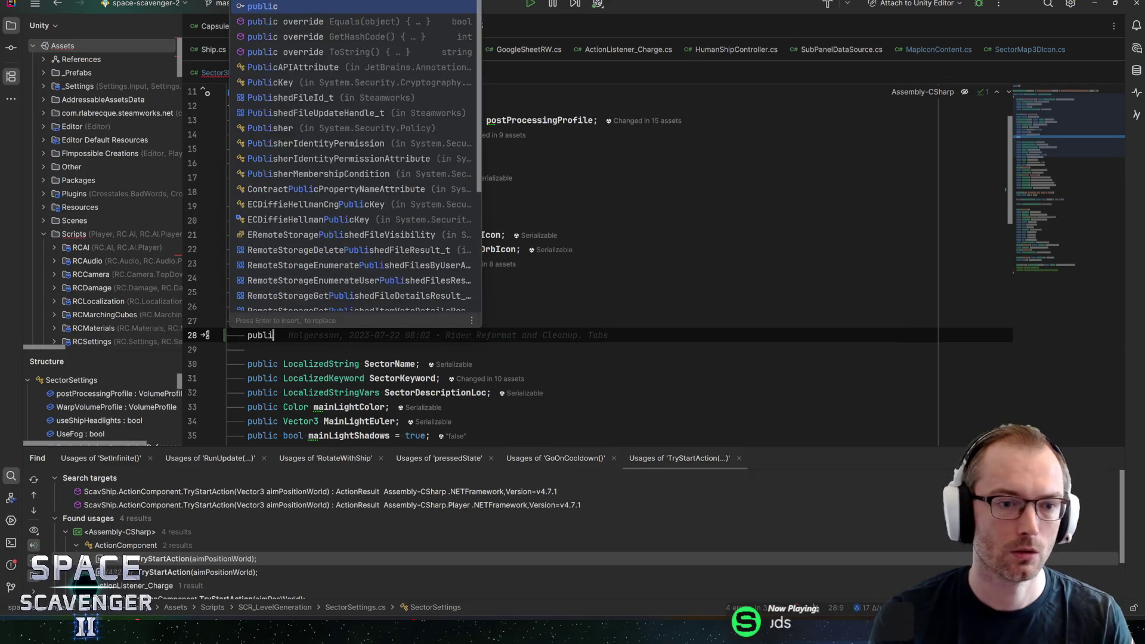
pyautogui.press('BackSpace')
pyautogui.press('BackSpace')
pyautogui.write('oat')
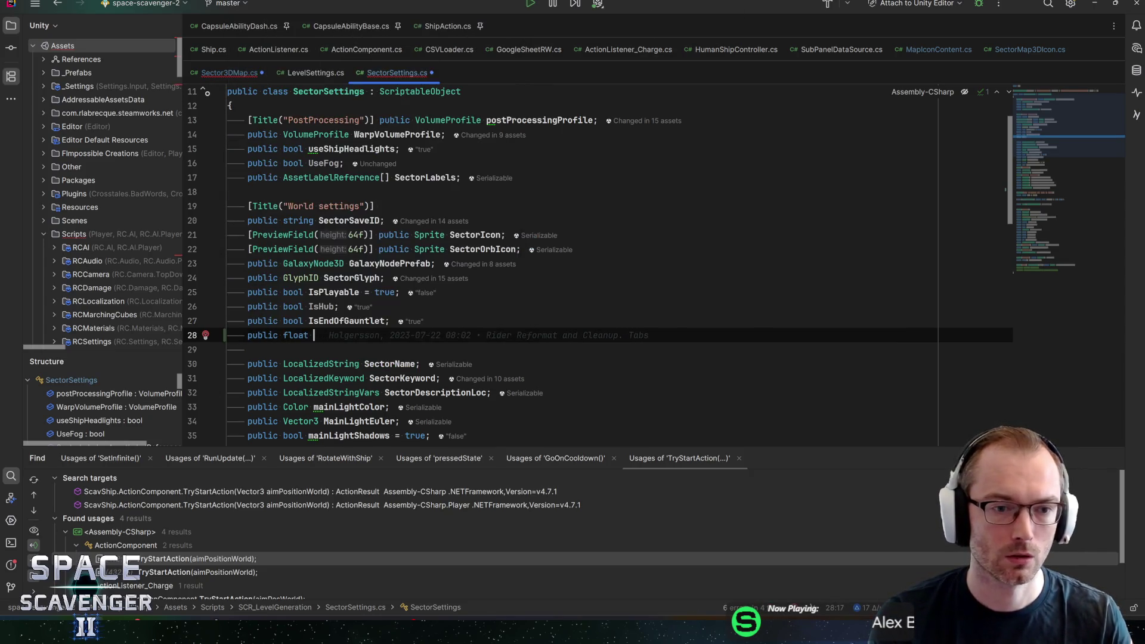
pyautogui.press('Tab')
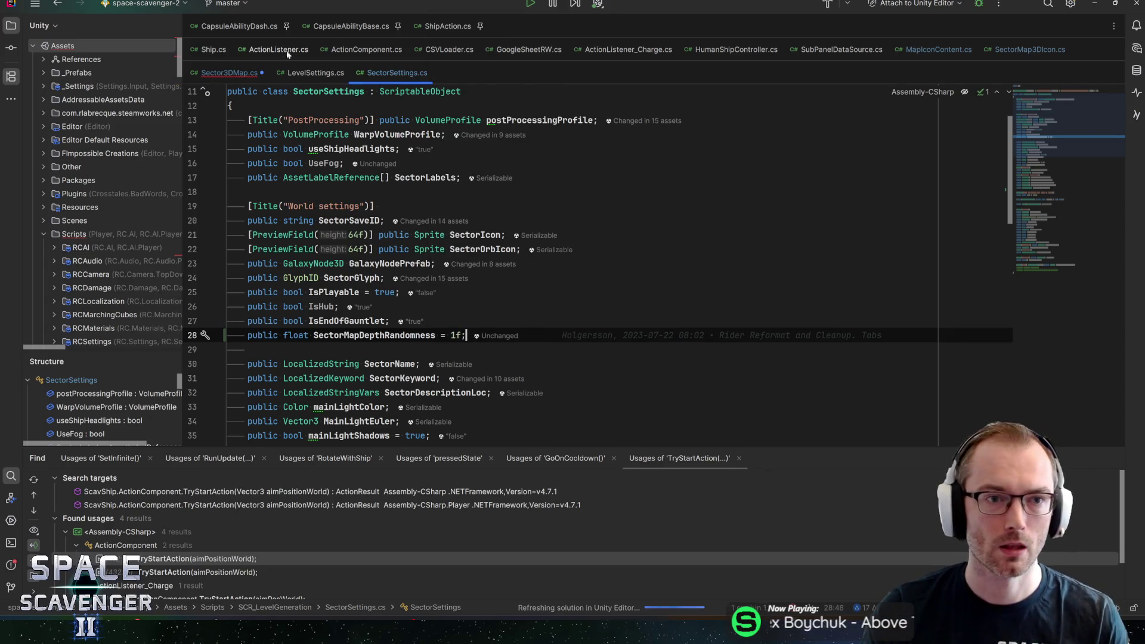
pyautogui.hotkey('ctrl', 'Tab')
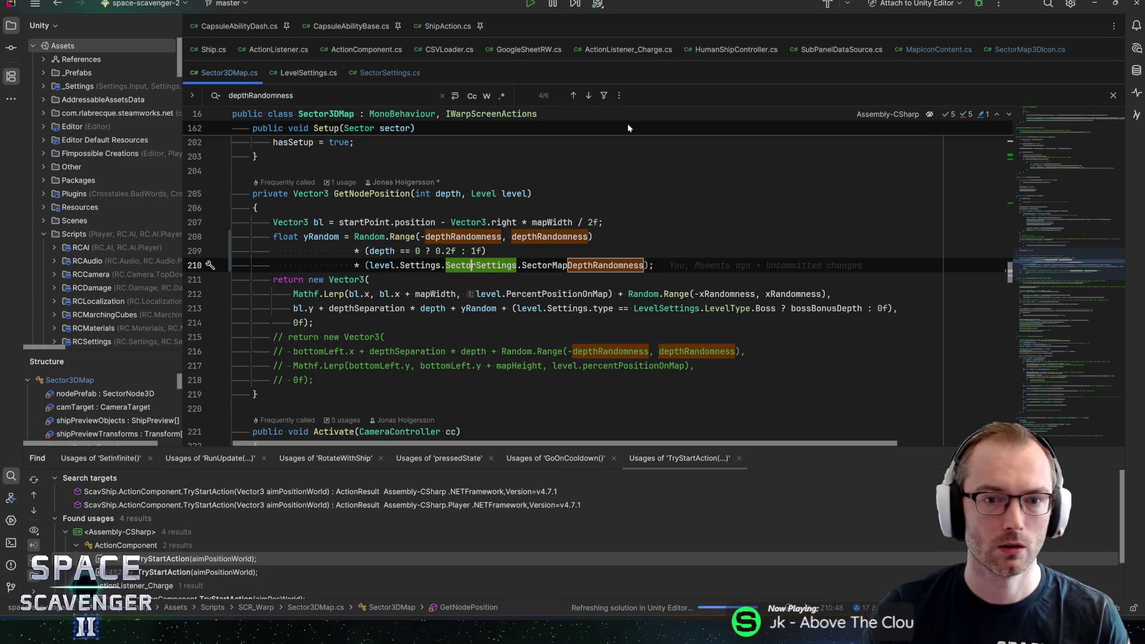
pyautogui.hotkey('ctrl', 'Tab')
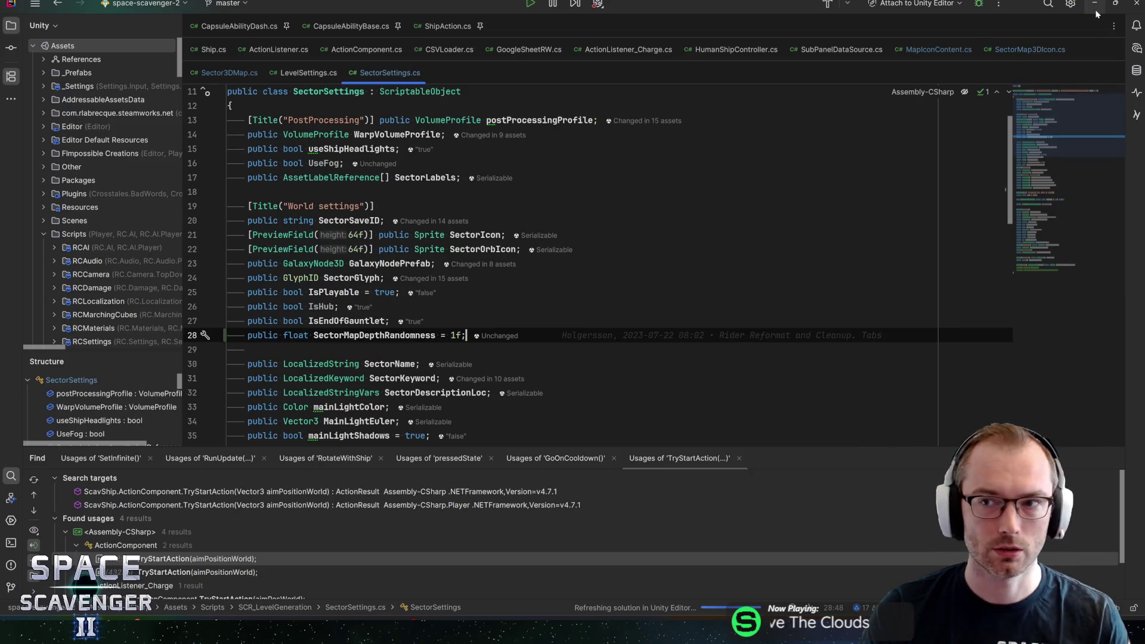
pyautogui.click(1095, 7)
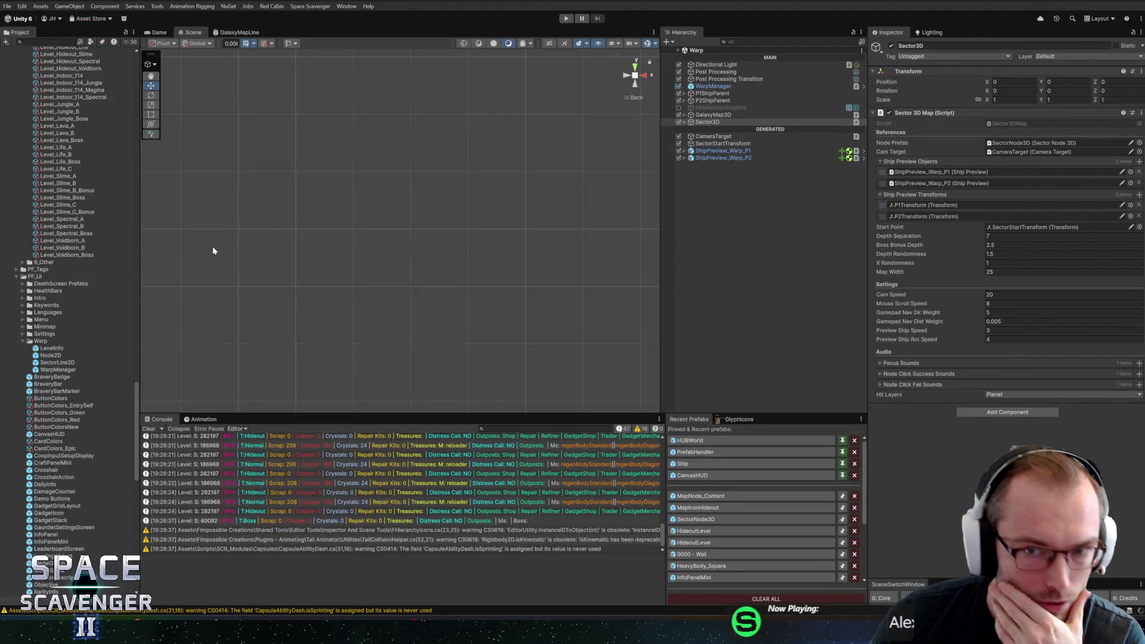
# - Expand the sector Settings folder and inspect the Jungle, Life, Menu, Test and Voidborn SectorSettings assets
pyautogui.scroll(10, 84, 298)
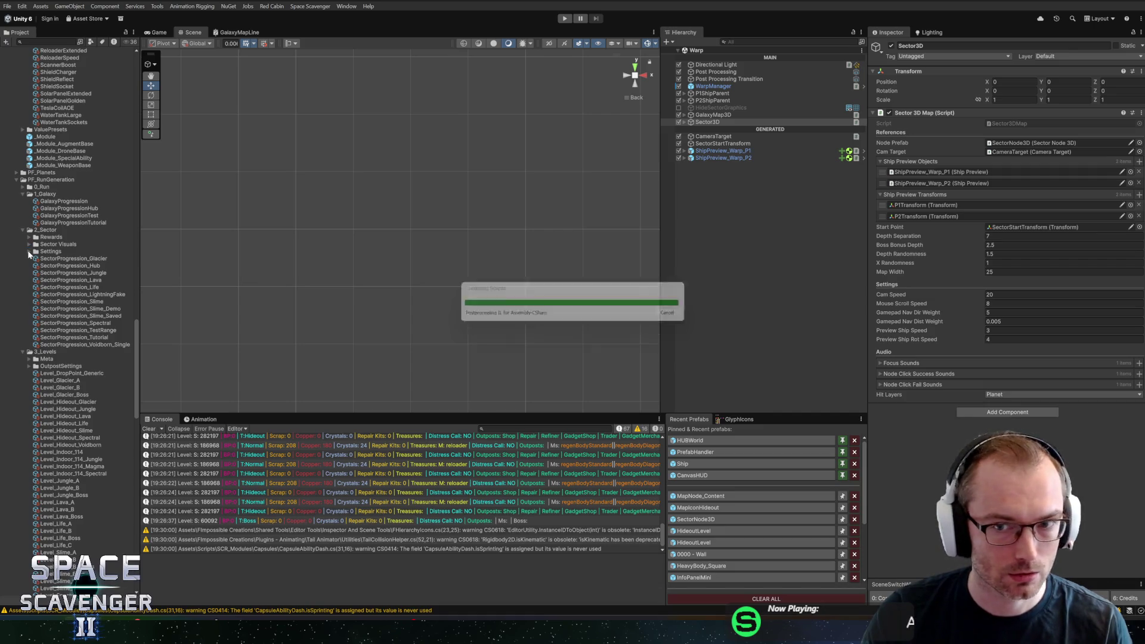
pyautogui.click(29, 251)
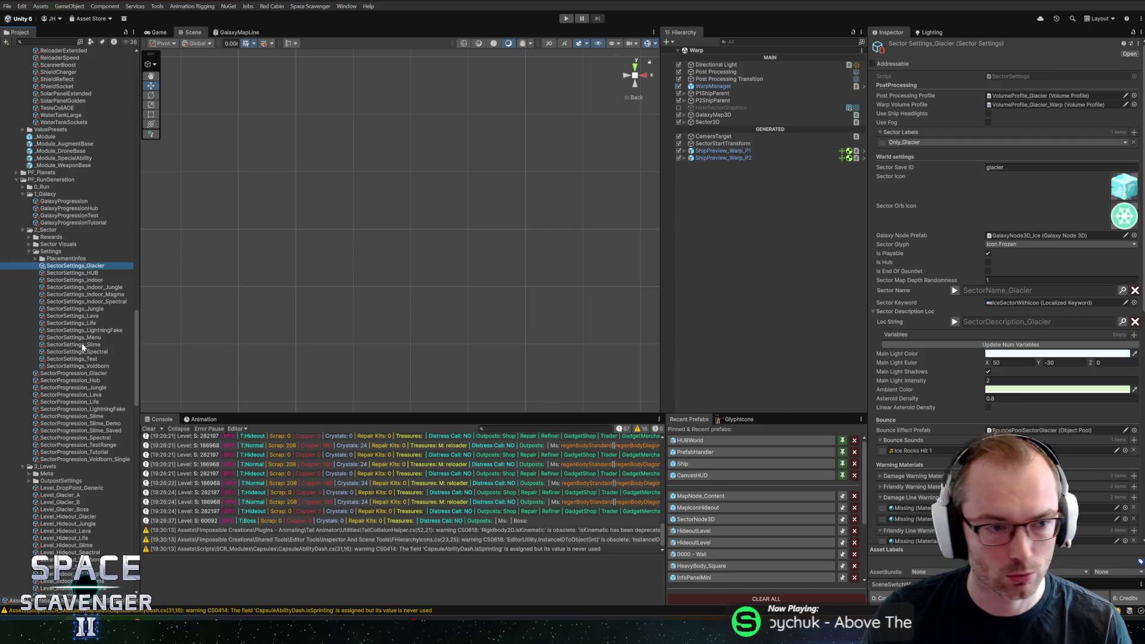
pyautogui.press('Down')
pyautogui.press('Down')
pyautogui.press('Down')
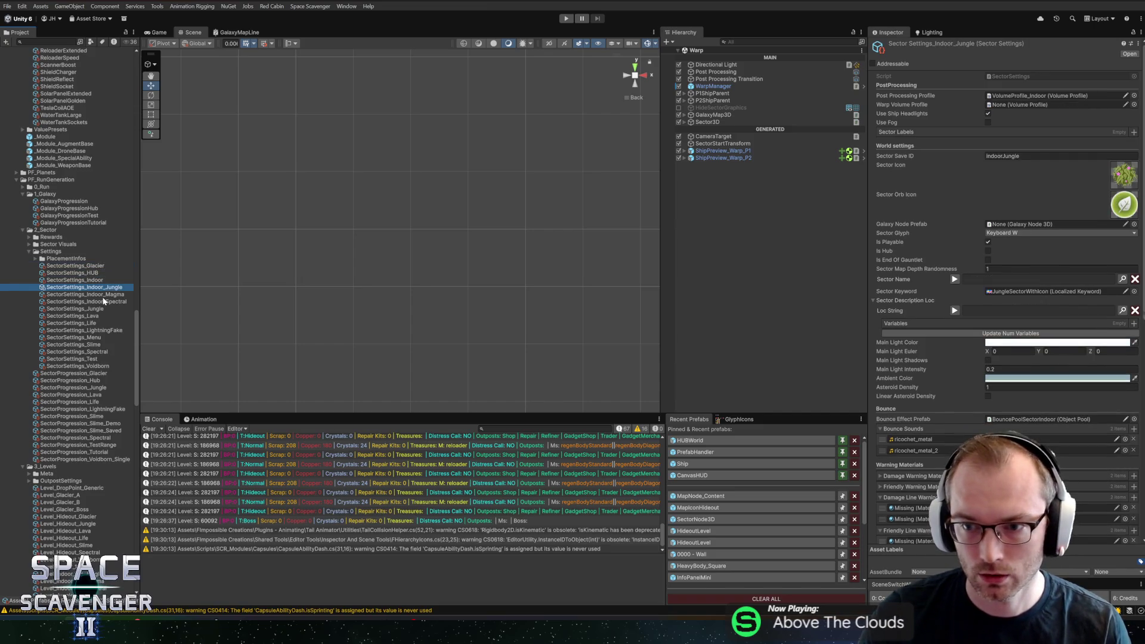
pyautogui.press('Down')
pyautogui.press('Down')
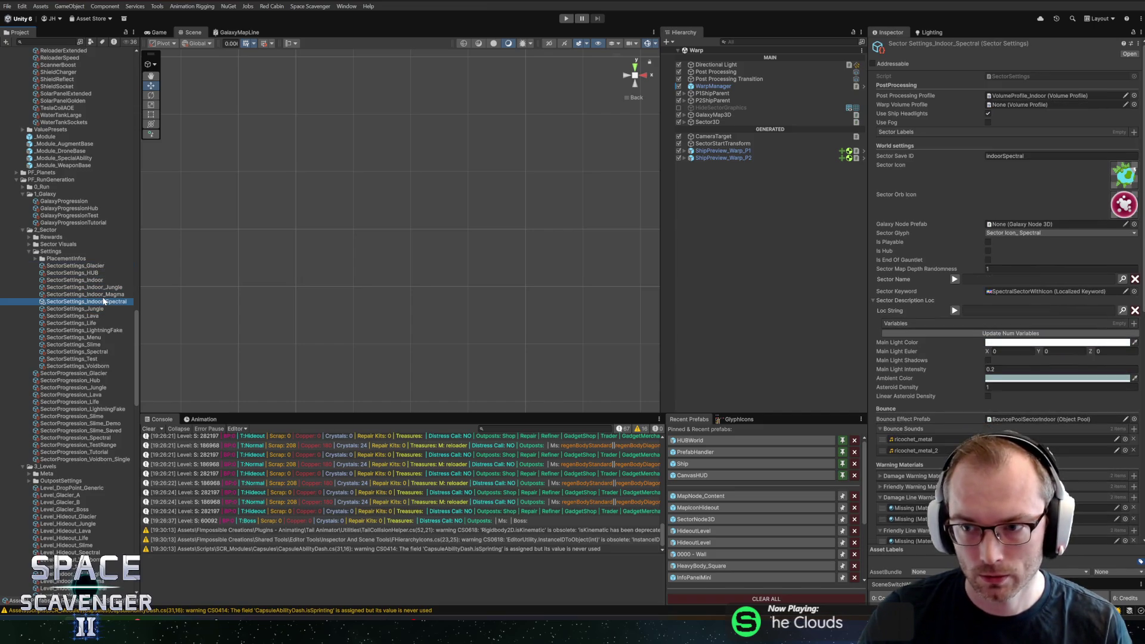
pyautogui.press('Down')
pyautogui.press('Down')
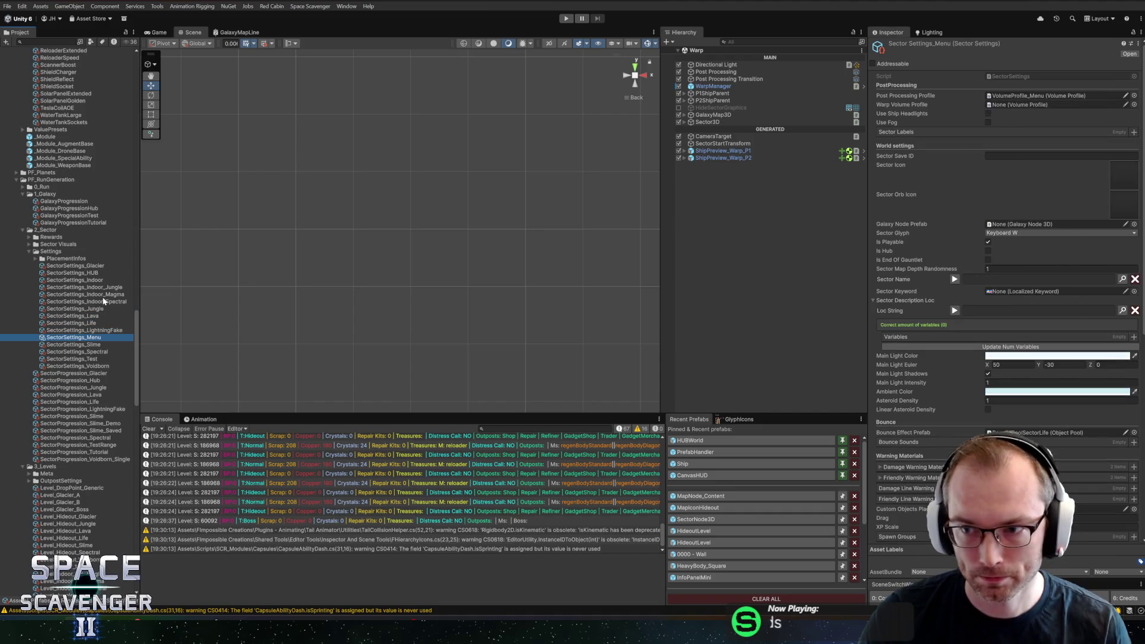
pyautogui.press('Down')
pyautogui.press('Down')
pyautogui.press('Down')
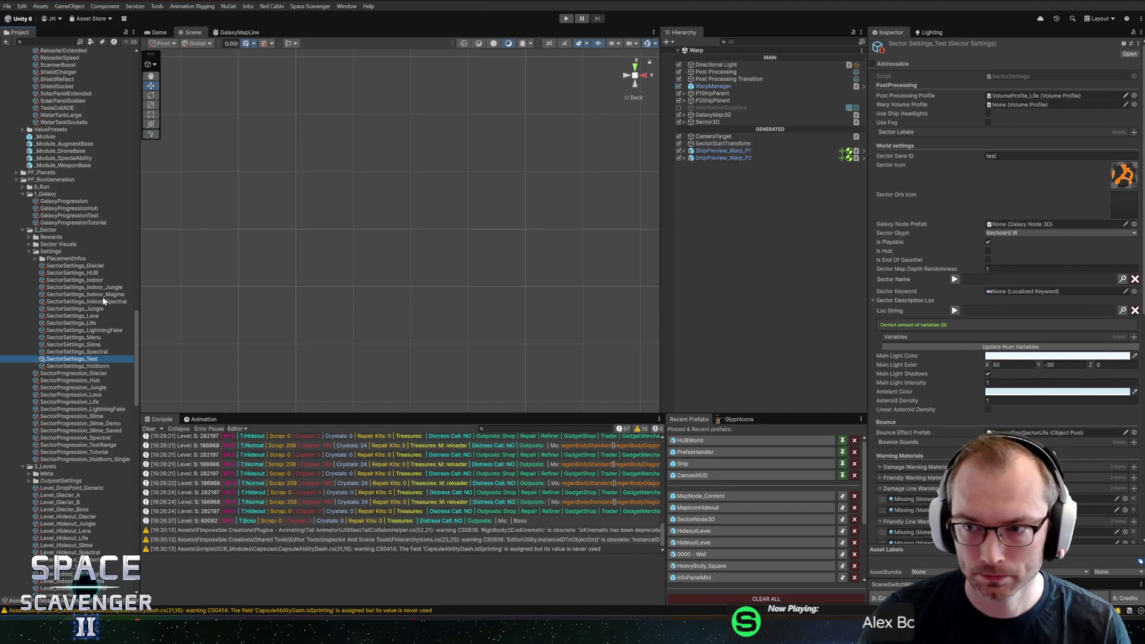
pyautogui.press('Down')
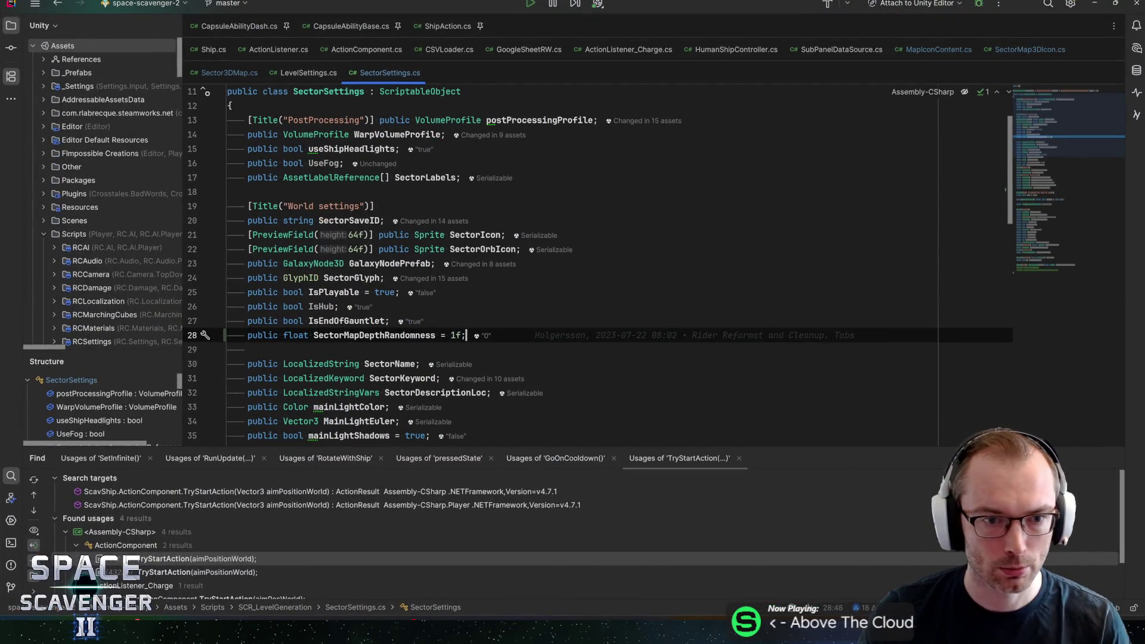
# - Find usages of SectorMapDepthRandomness and review its use on lines 208–210 of Sector3DMap, then return to Unity
pyautogui.hotkey('alt', 'F7')
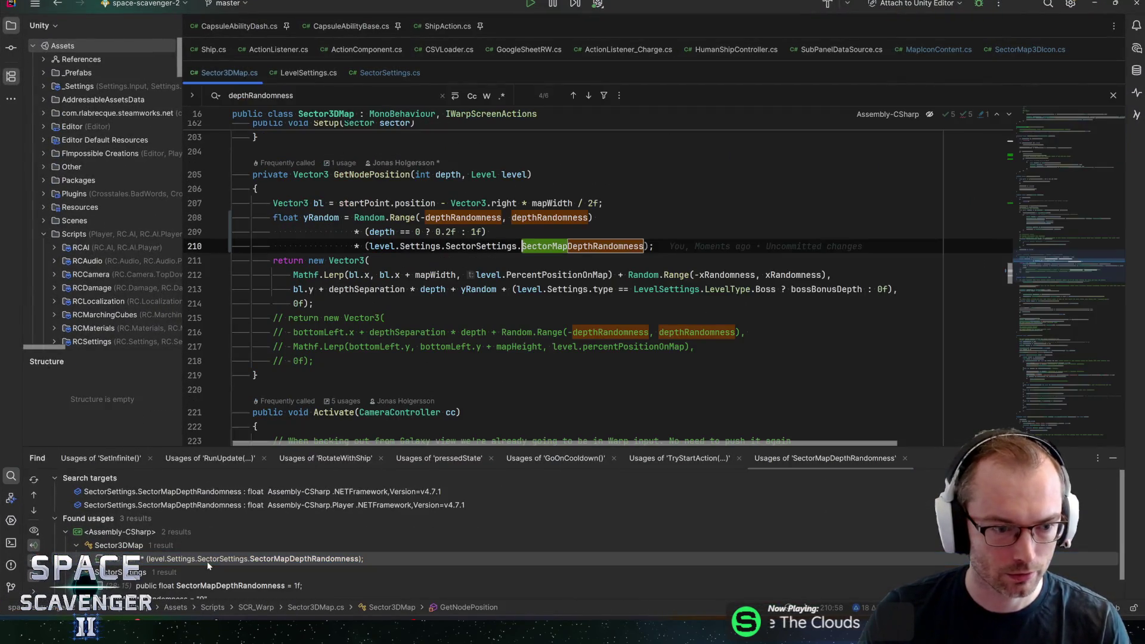
pyautogui.doubleClick(207, 560)
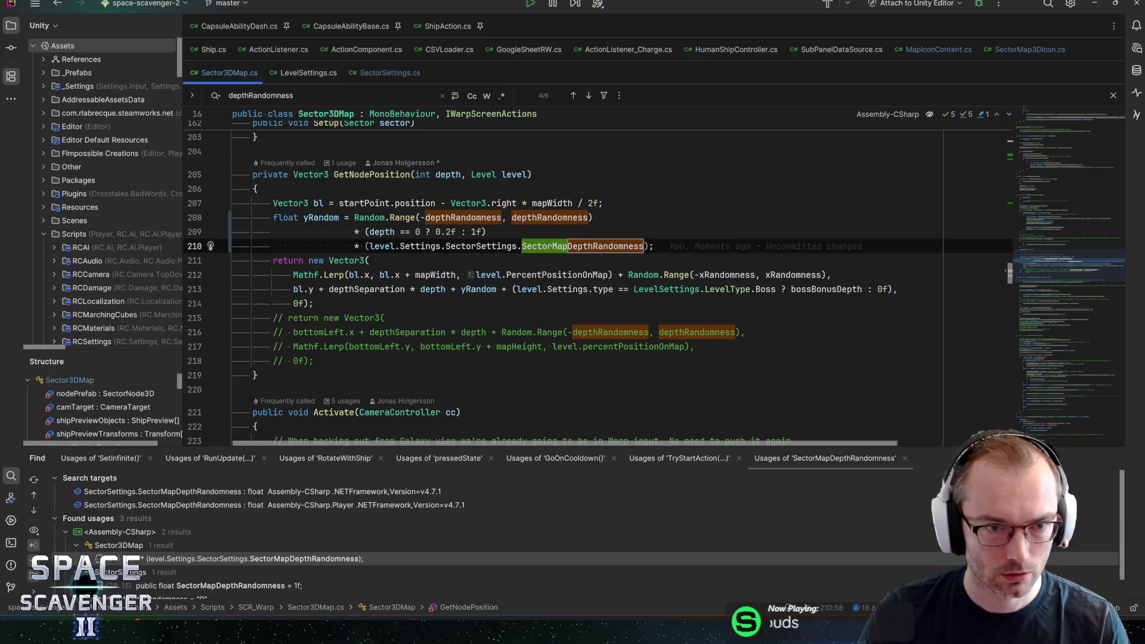
pyautogui.click(322, 217)
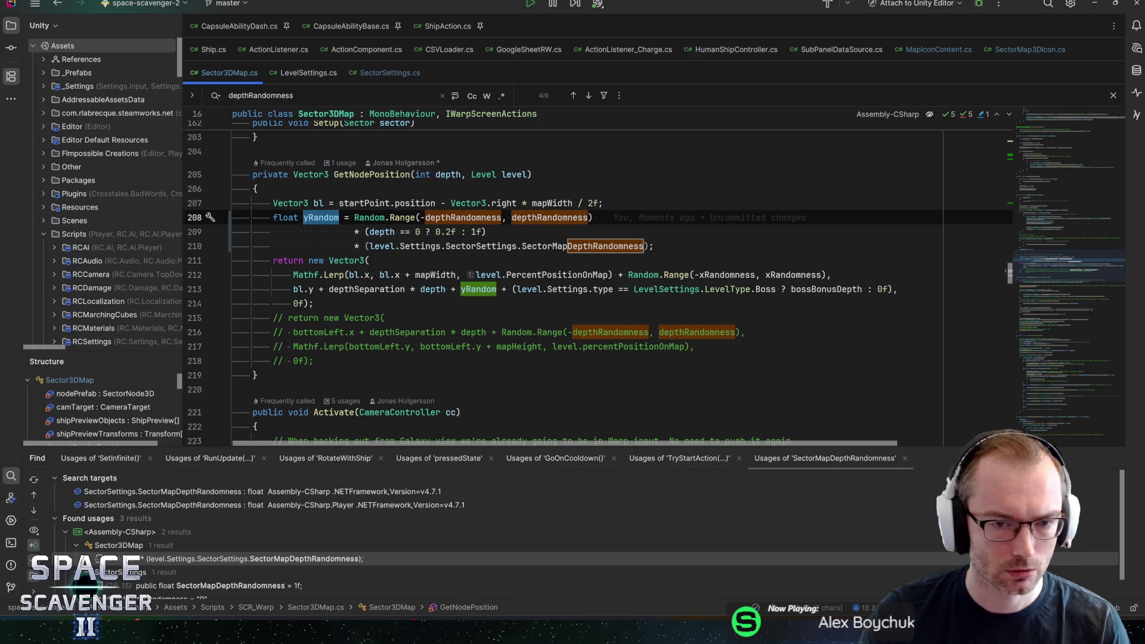
pyautogui.click(654, 246)
pyautogui.hotkey('alt', 'Tab')
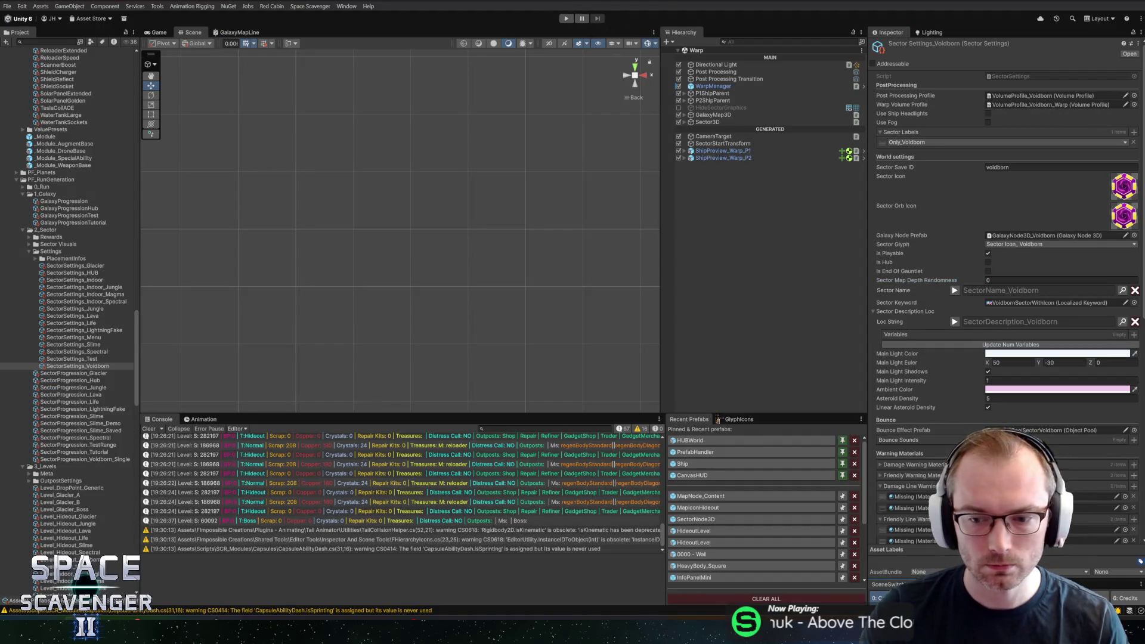
# - Enter Play mode with Ctrl+P to start the playtest
pyautogui.hotkey('ctrl', 'p')
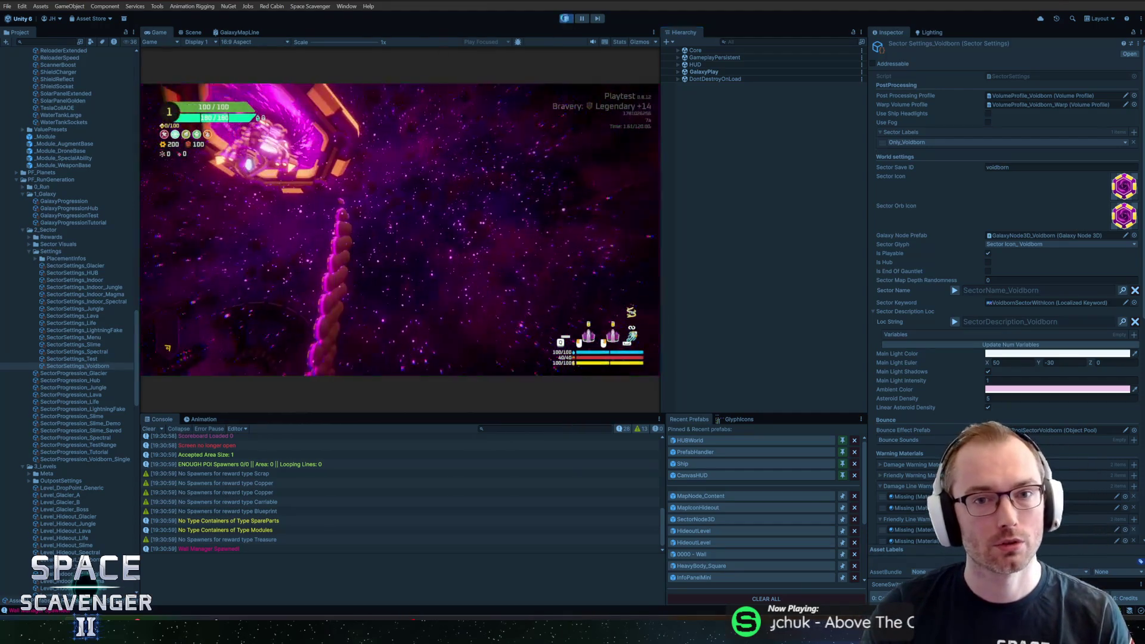
# - Run the 'level' debug command and choose a rank 3 and two rank 4 upgrade cards
pyautogui.hotkey('ctrl', 'p')
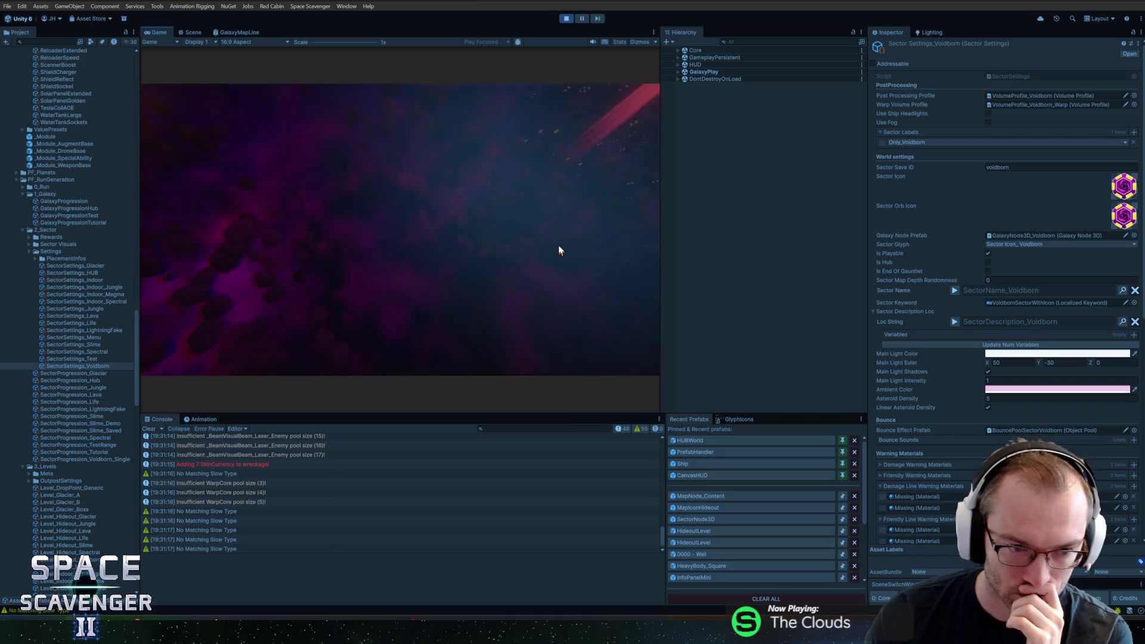
pyautogui.write('level')
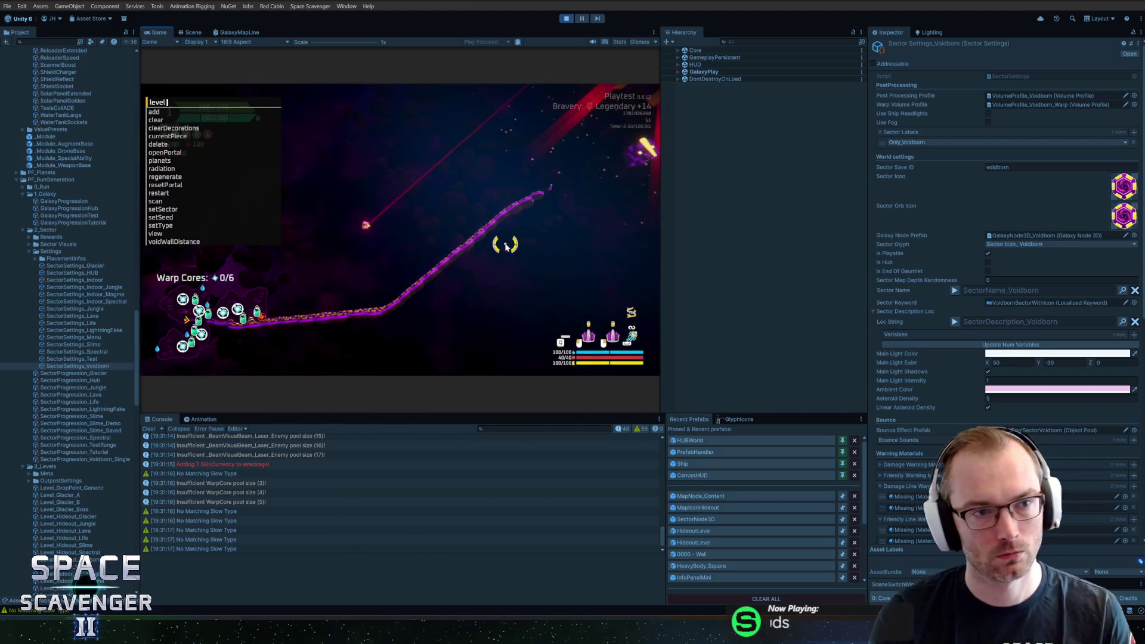
pyautogui.press('Return')
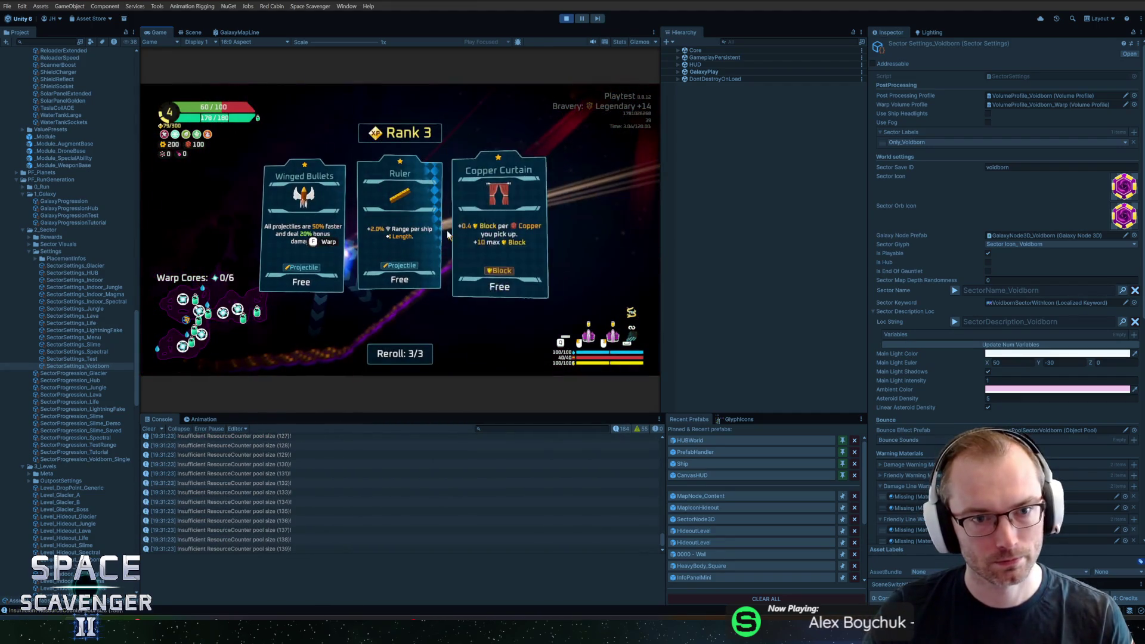
pyautogui.click(458, 188)
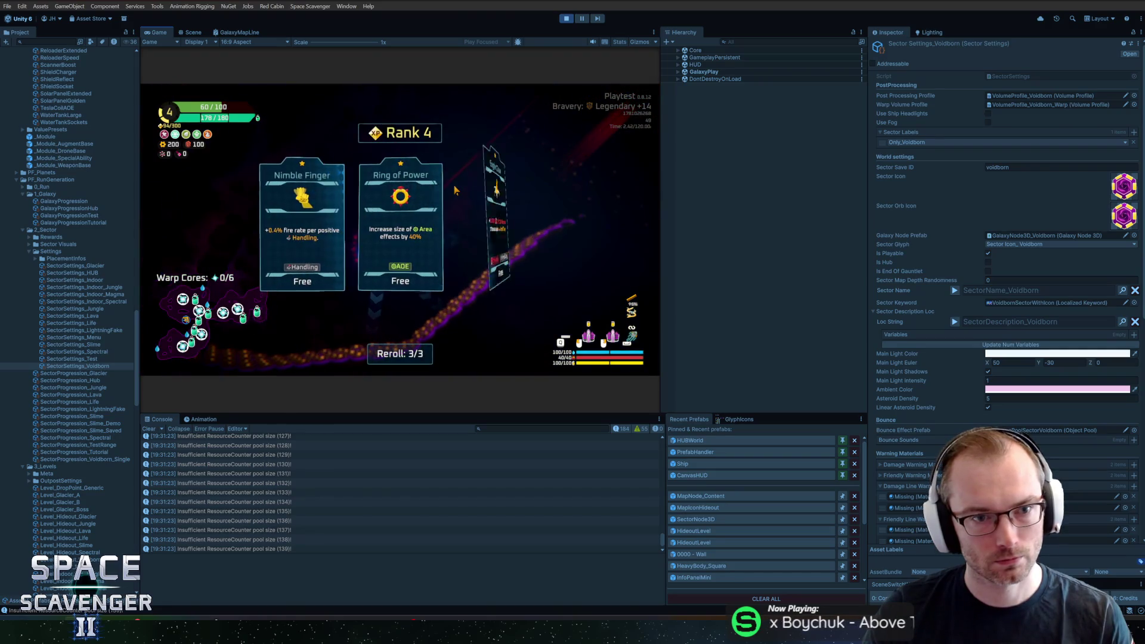
pyautogui.click(454, 190)
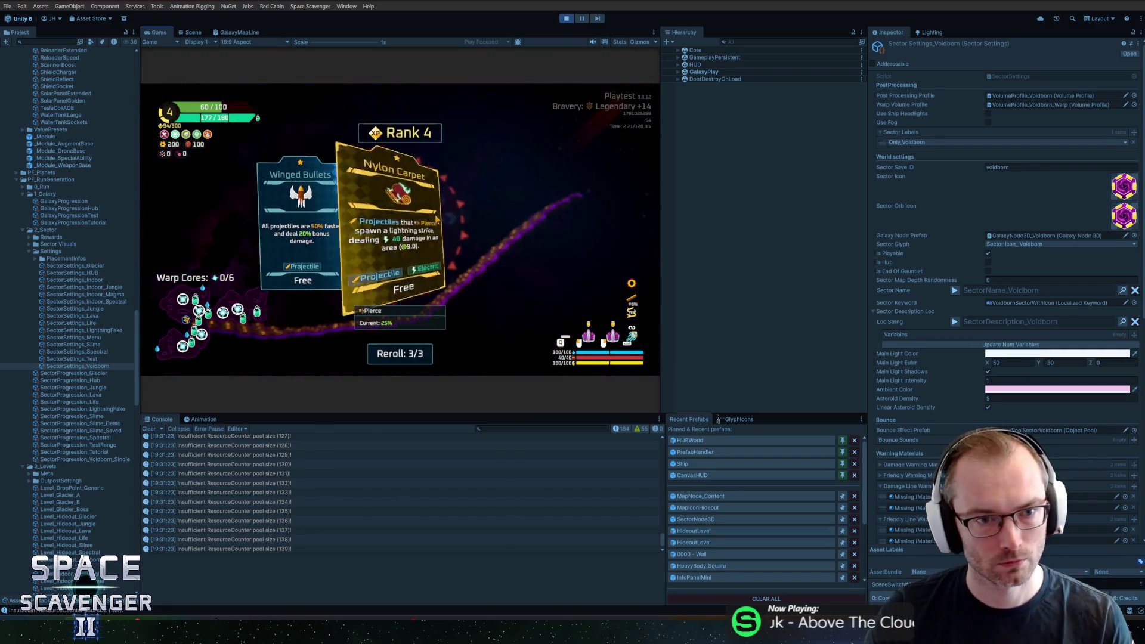
pyautogui.click(417, 221)
# - Run 'level scan' in the debug console to collect all warp cores, then maximize the Game view
pyautogui.press('`')
pyautogui.write('level scan')
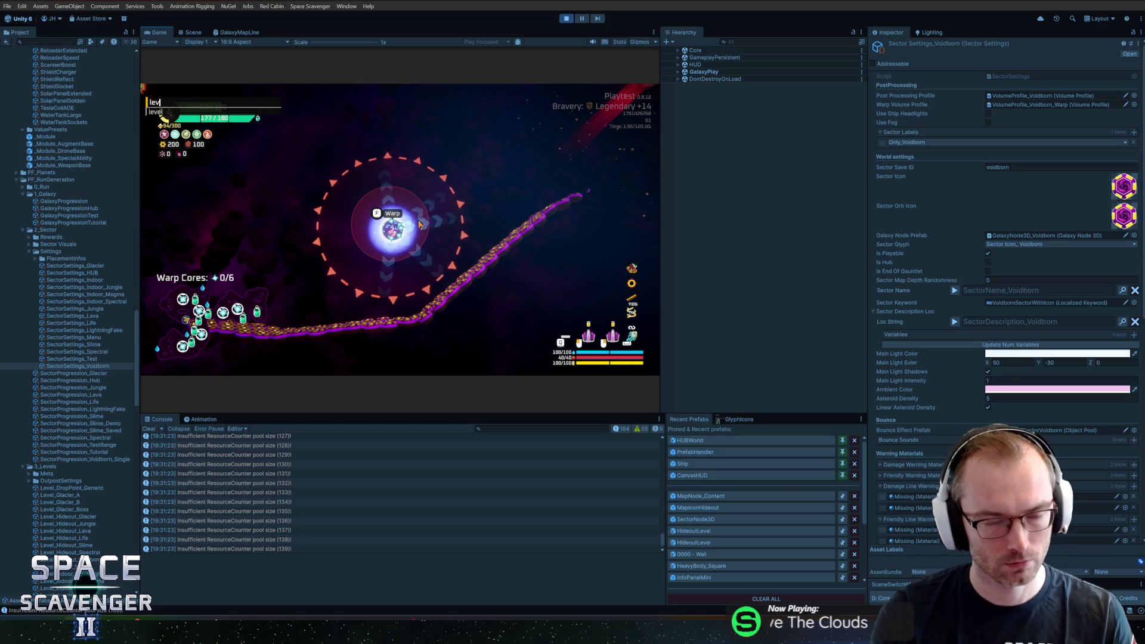
pyautogui.press('Return')
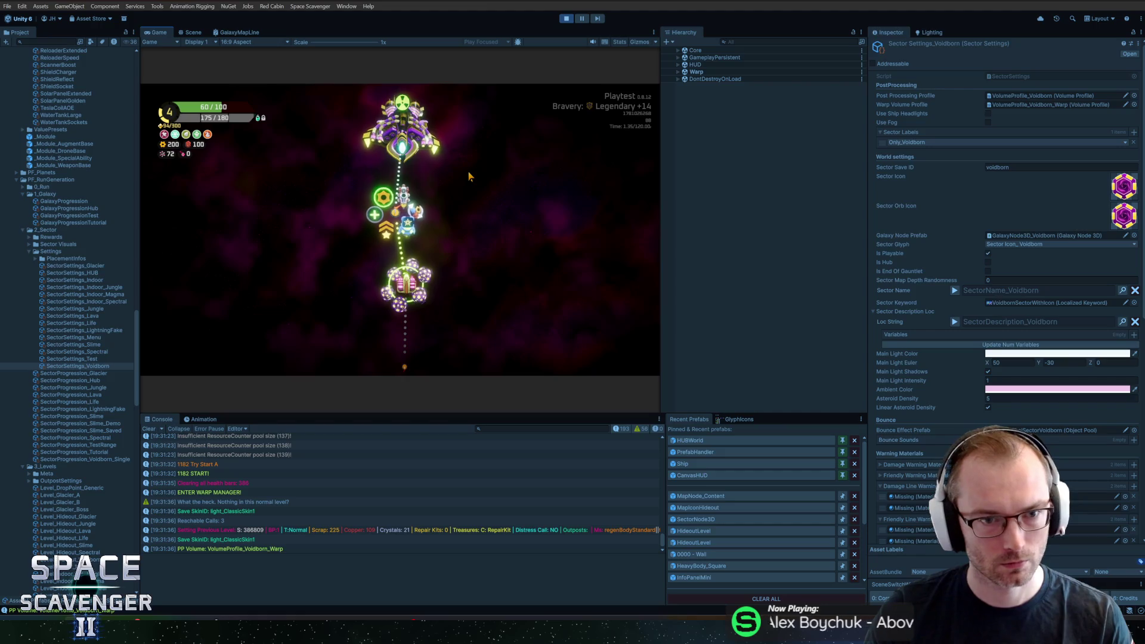
pyautogui.press('super')
pyautogui.doubleClick(157, 33)
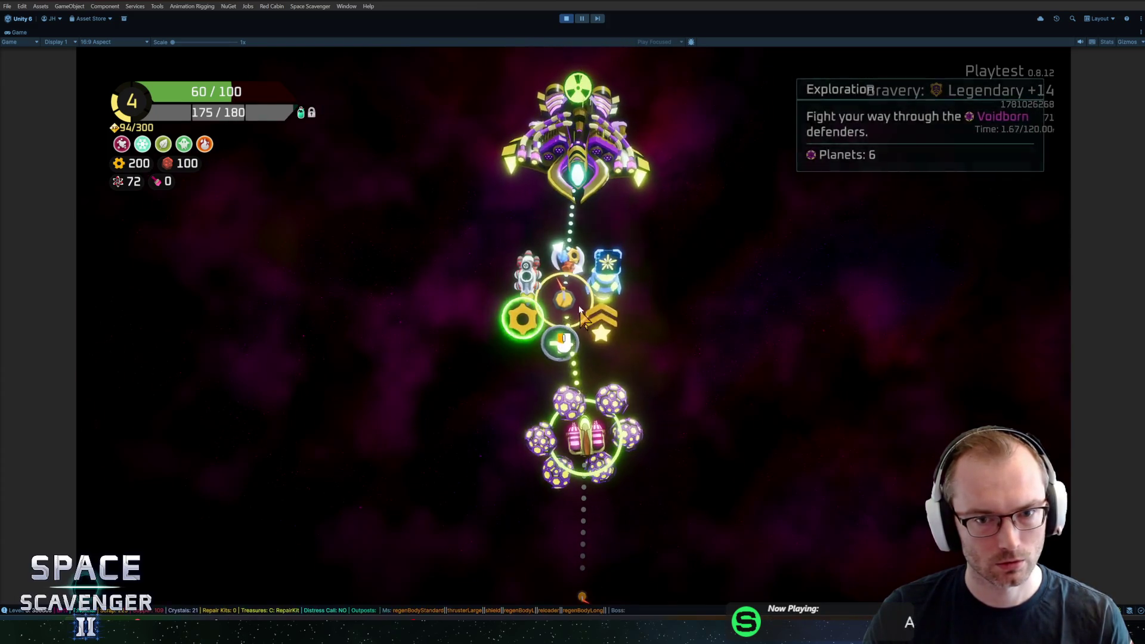
# - Enter the next level from the sector map and fly the ship along the shop items and upward
pyautogui.click(581, 314)
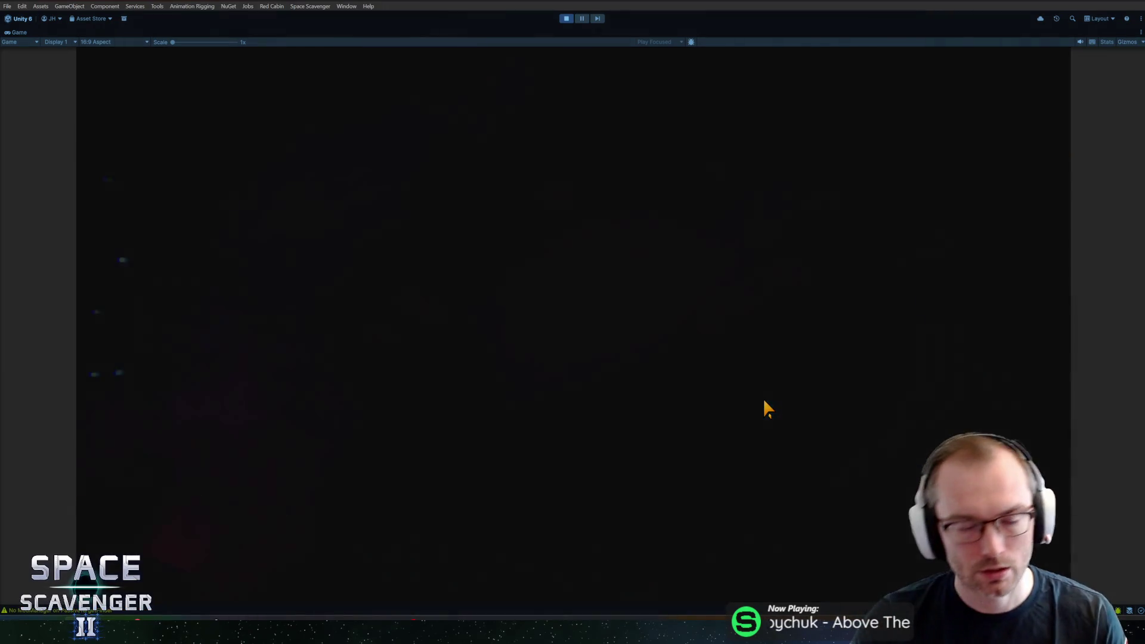
pyautogui.press('w')
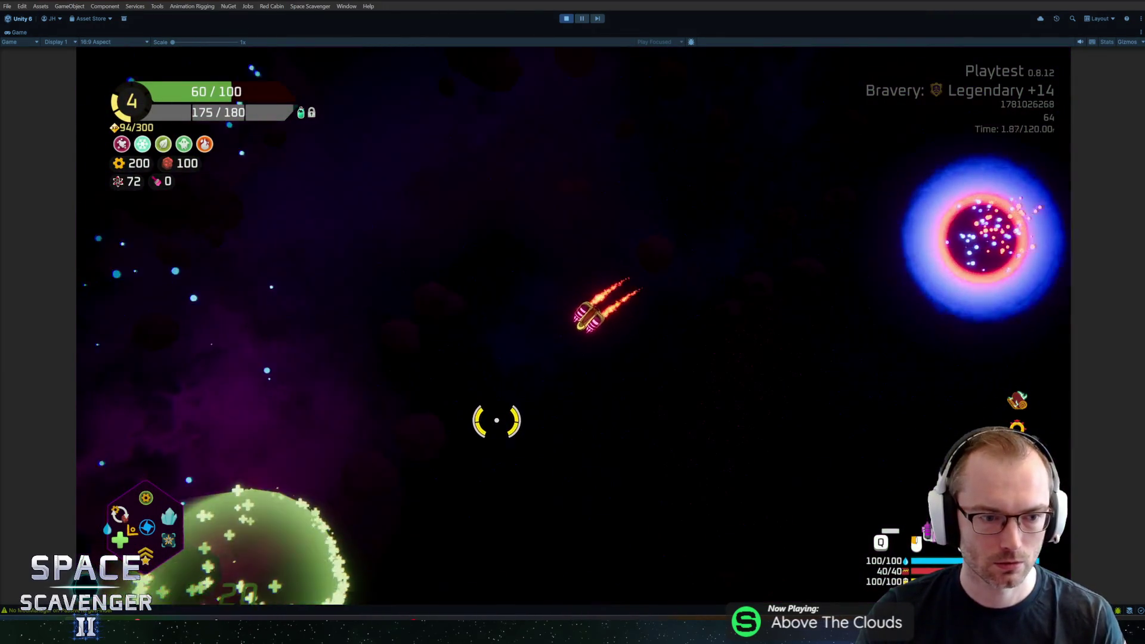
pyautogui.press('w')
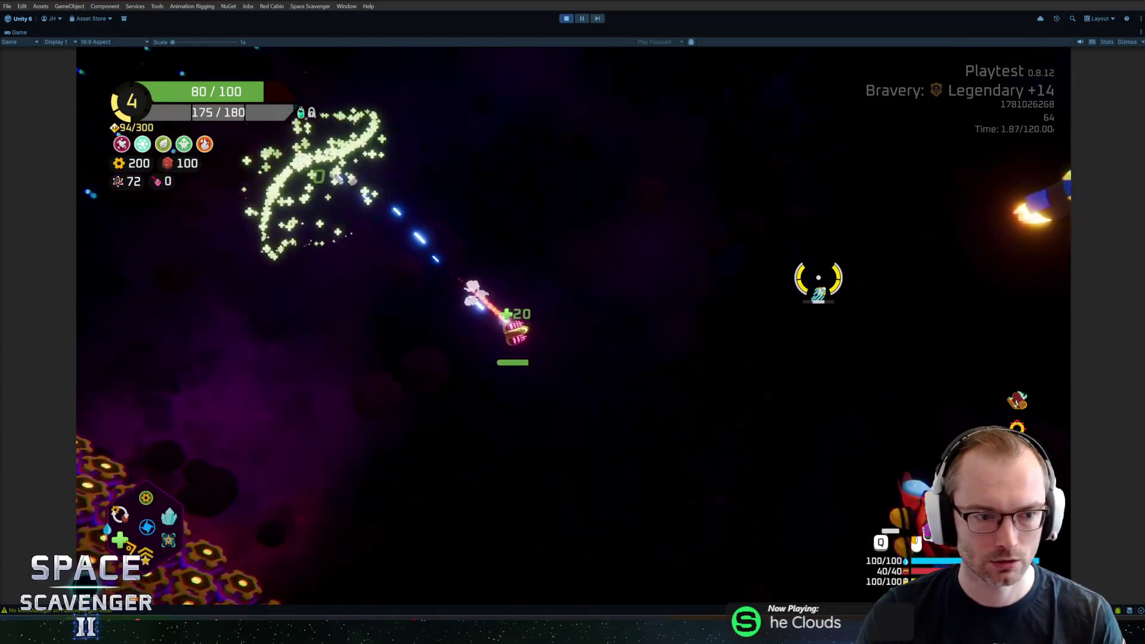
pyautogui.press('w')
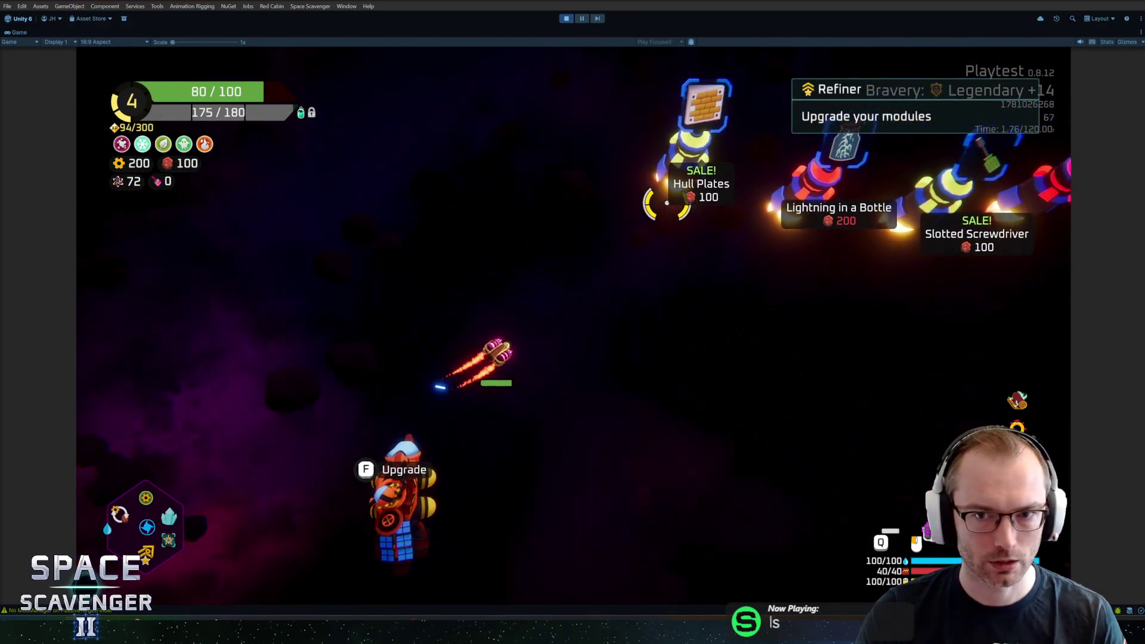
pyautogui.press('w')
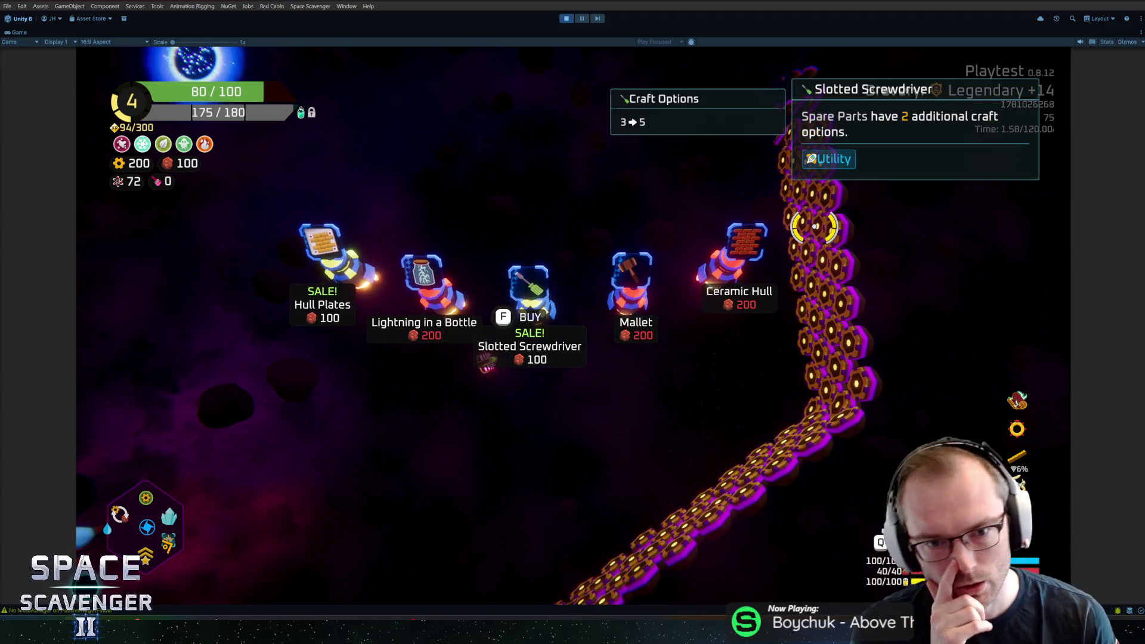
pyautogui.press('w')
pyautogui.press('w')
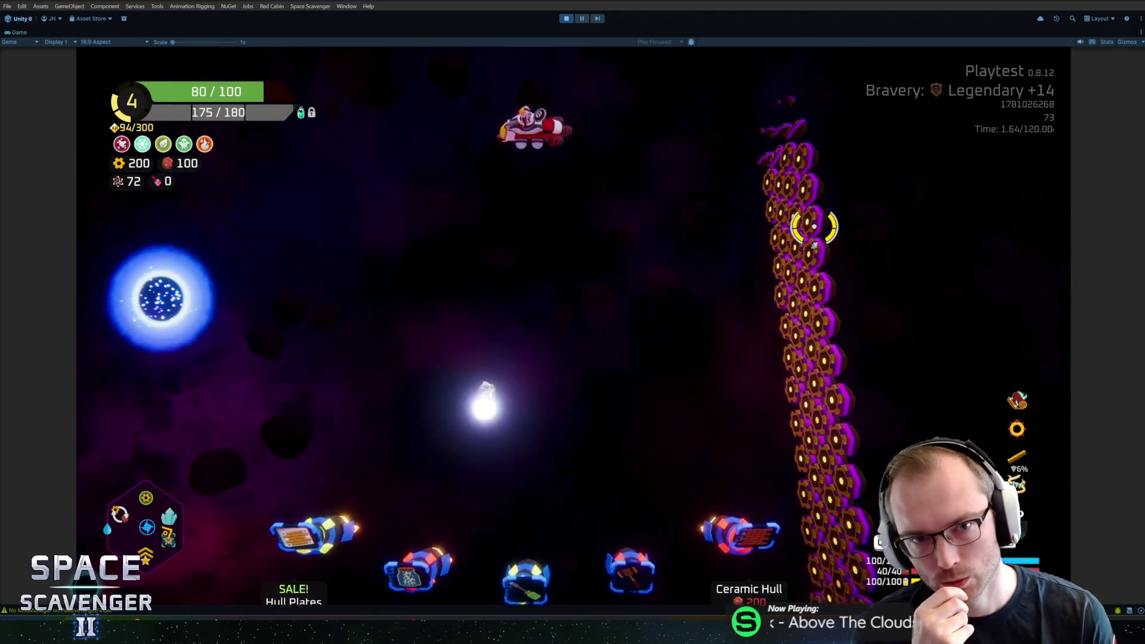
pyautogui.press('w')
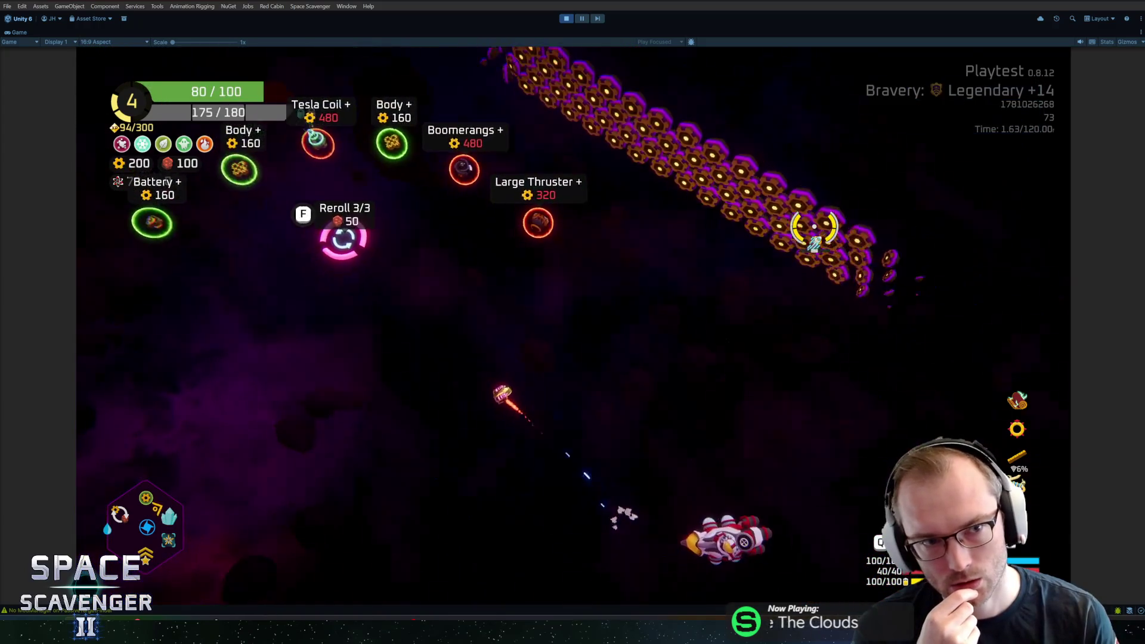
# - Fly the ship onto the Lightning in a Bottle item, then exit maximized view and resume play
pyautogui.press('s')
pyautogui.press('a')
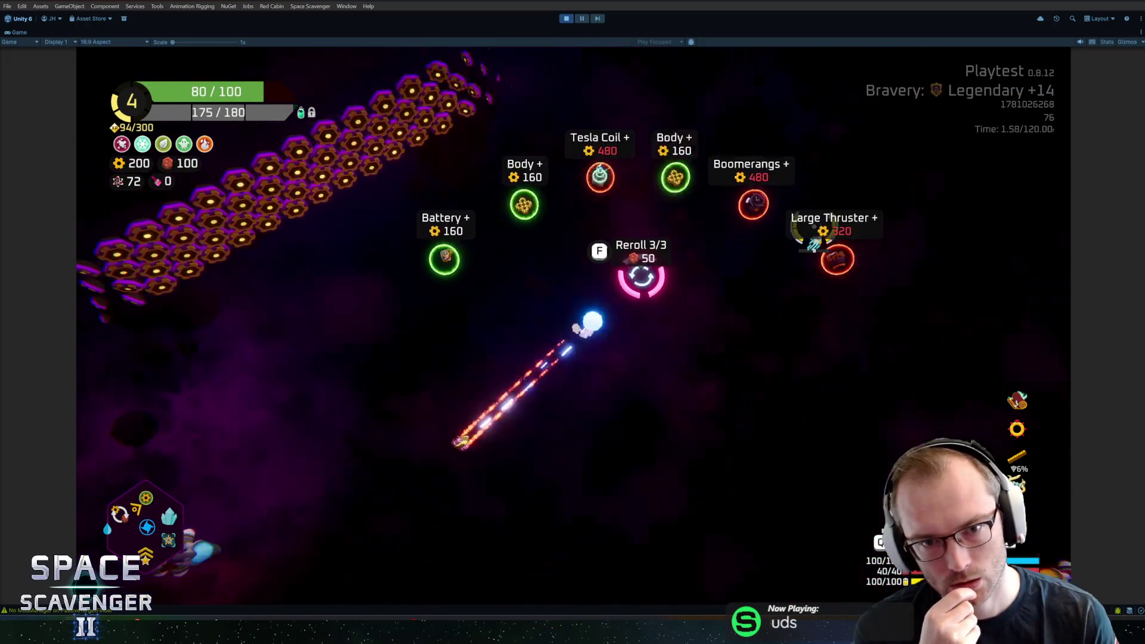
pyautogui.press('d')
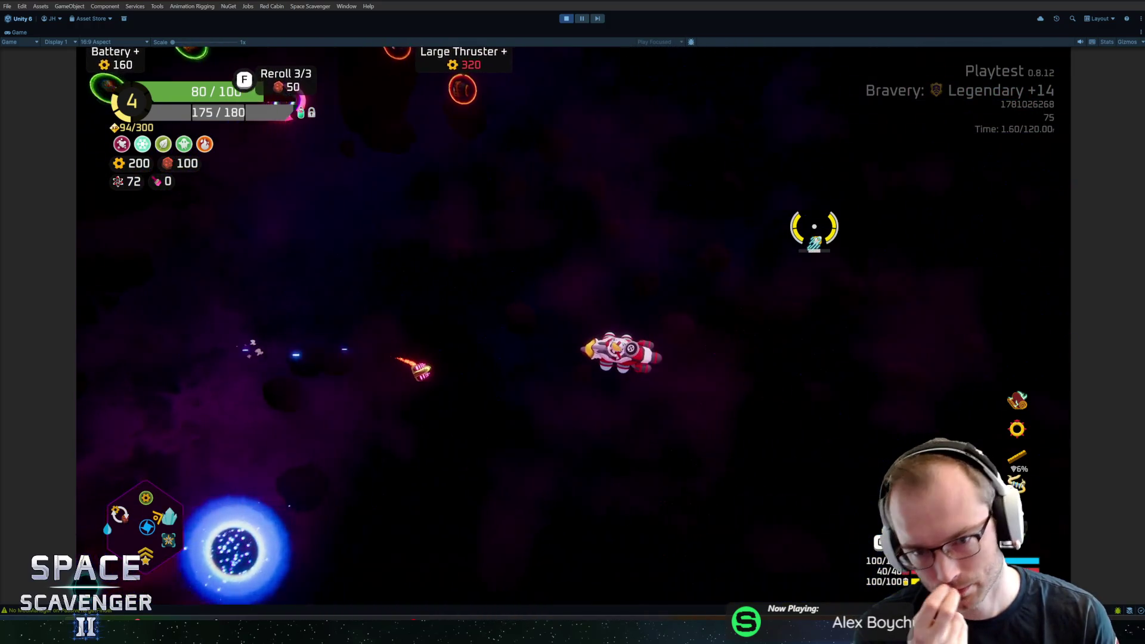
pyautogui.press('s')
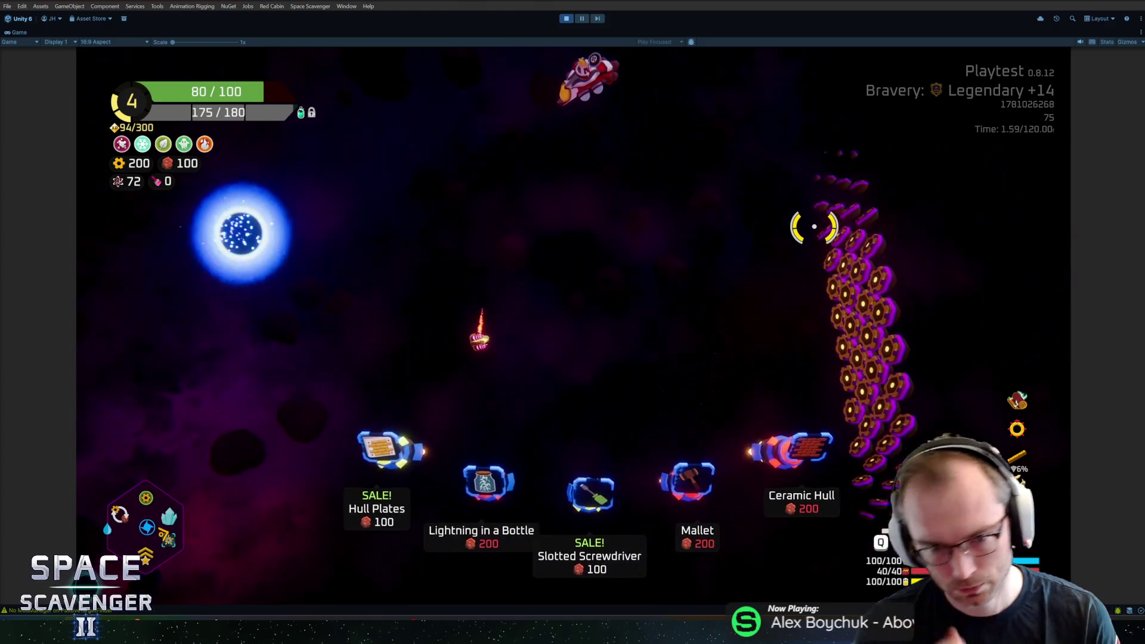
pyautogui.press('s')
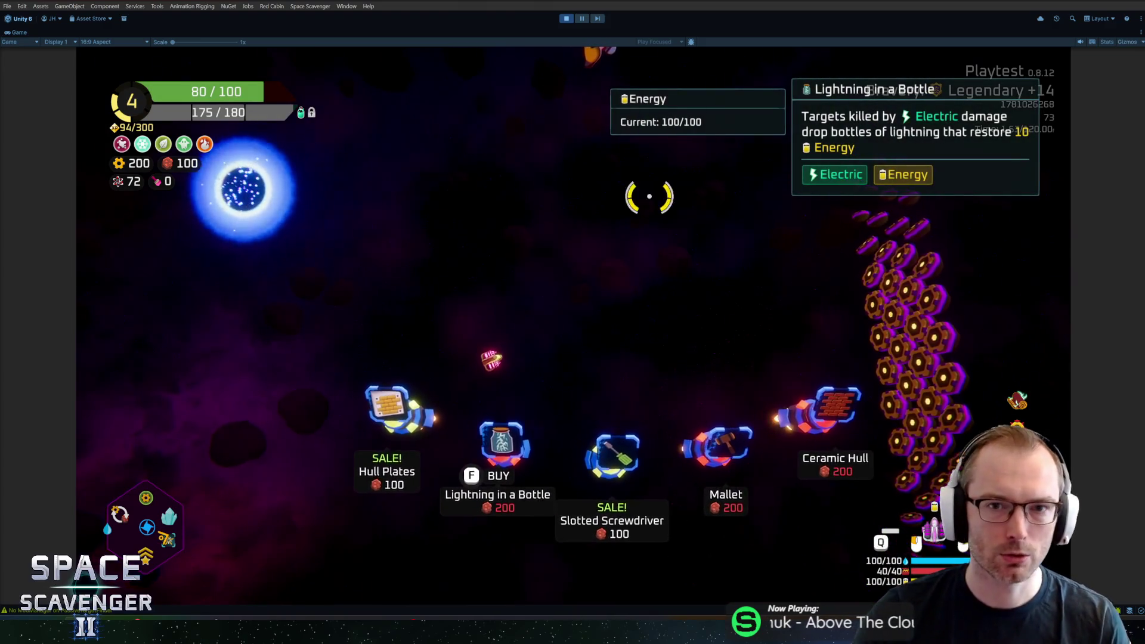
pyautogui.click(582, 19)
pyautogui.click(581, 18)
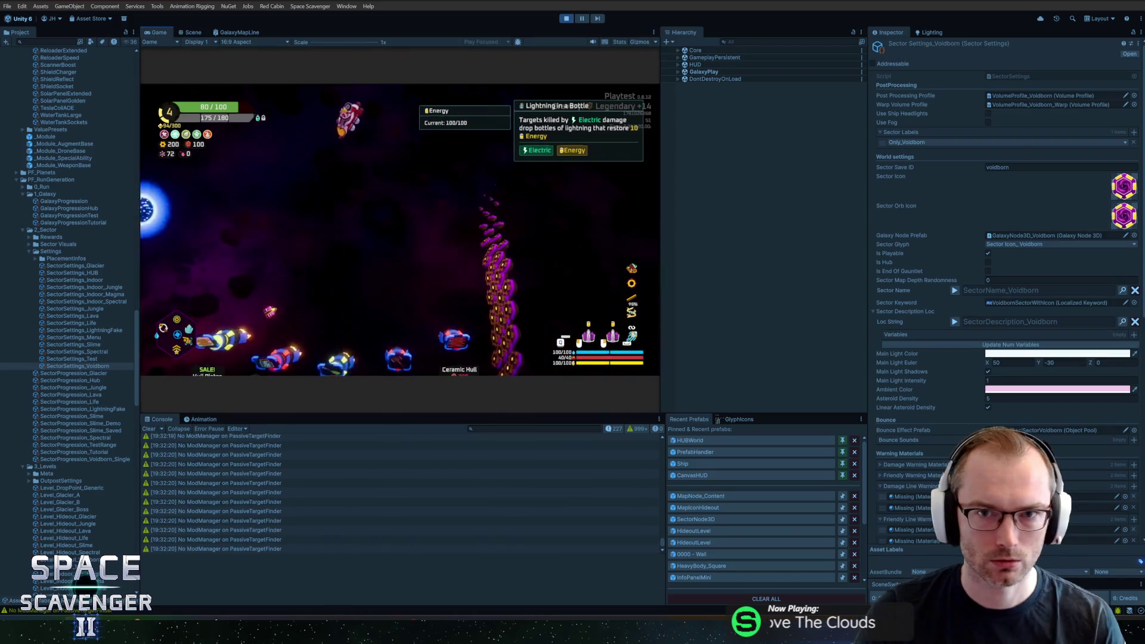
# - Filter the Hierarchy for the gadget shop and rotate GadgetShop(Clone) to Z 123.12
pyautogui.write('gadgetsh')
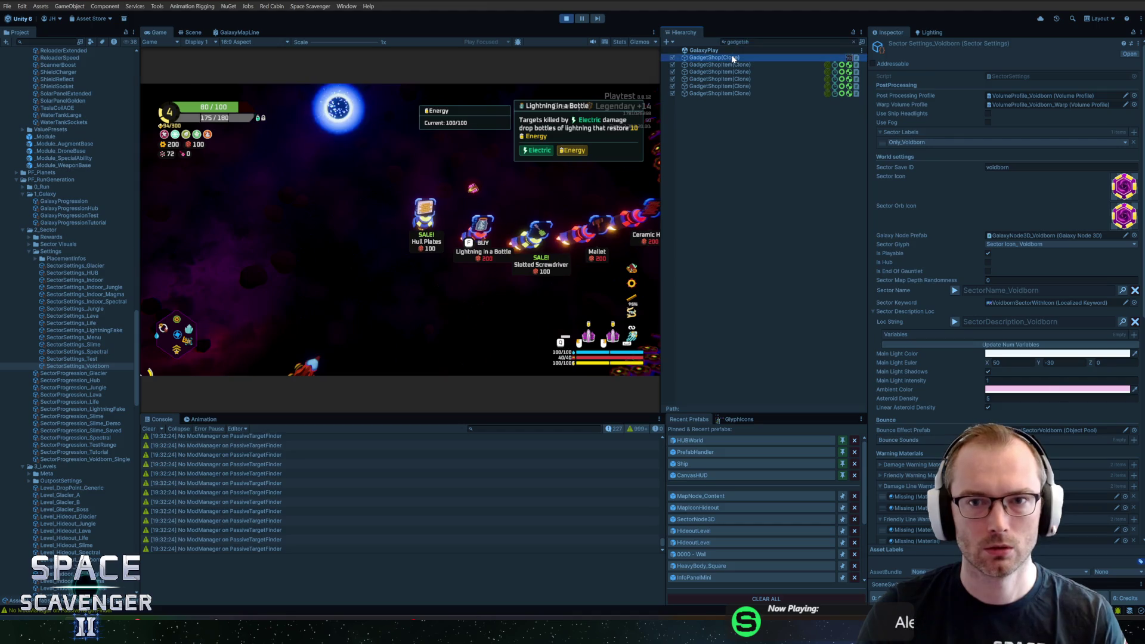
pyautogui.click(714, 57)
pyautogui.moveTo(1097, 92)
pyautogui.mouseDown()
pyautogui.moveTo(685, 133)
pyautogui.moveTo(700, 61)
pyautogui.mouseUp()
# - Rotate the five GadgetShopItem(Clone)s to about -43.73 on Z, then stop the playtest
pyautogui.click(699, 63)
pyautogui.click(853, 42)
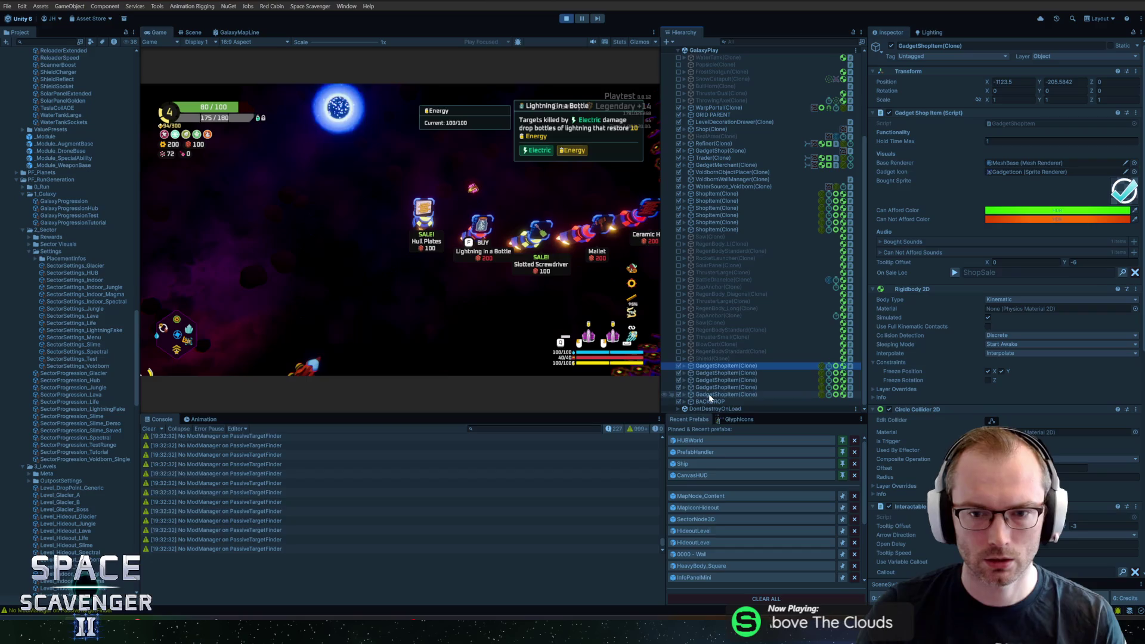
pyautogui.keyDown('shift'); pyautogui.click(710, 394); pyautogui.keyUp('shift')
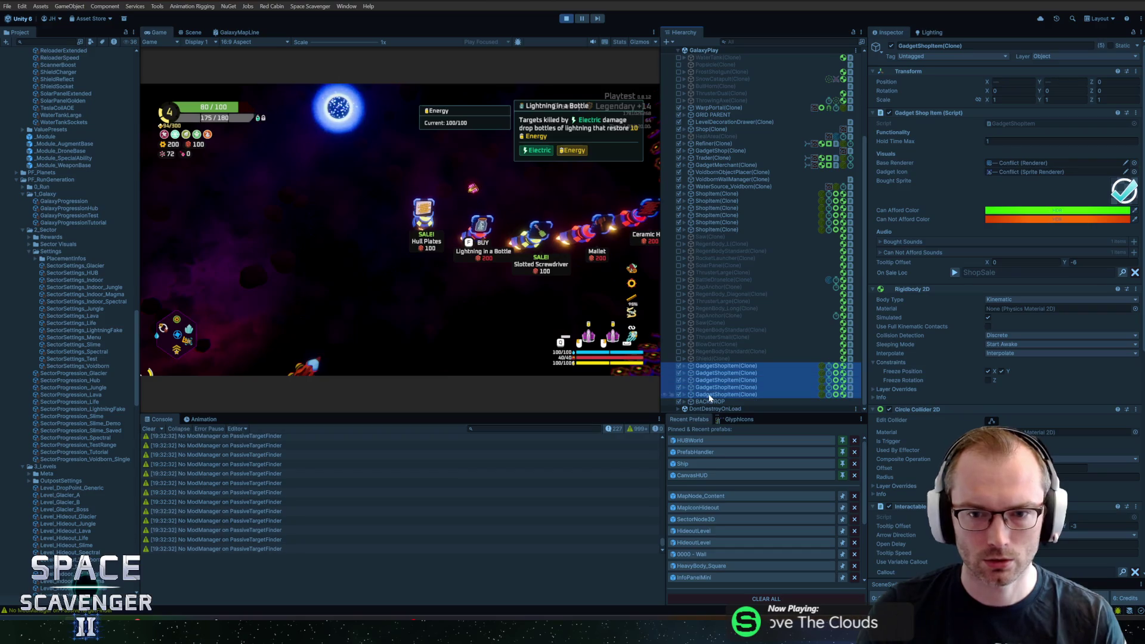
pyautogui.click(1097, 90)
pyautogui.write('30.95')
pyautogui.moveTo(1091, 91)
pyautogui.mouseDown()
pyautogui.moveTo(548, 174)
pyautogui.moveTo(689, 356)
pyautogui.mouseUp()
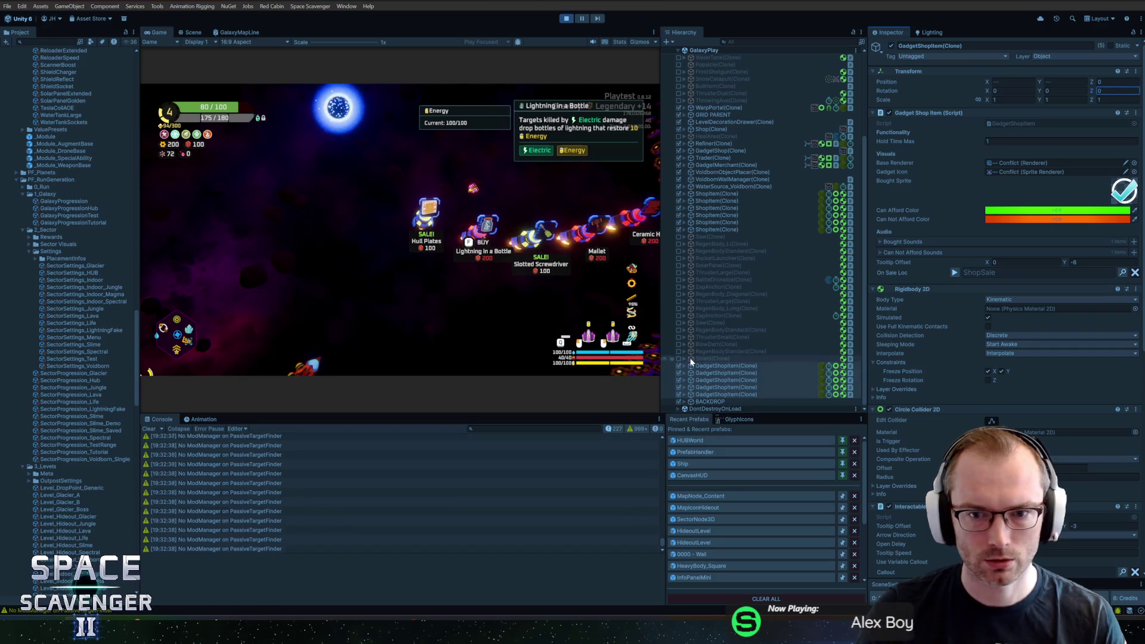
pyautogui.click(566, 18)
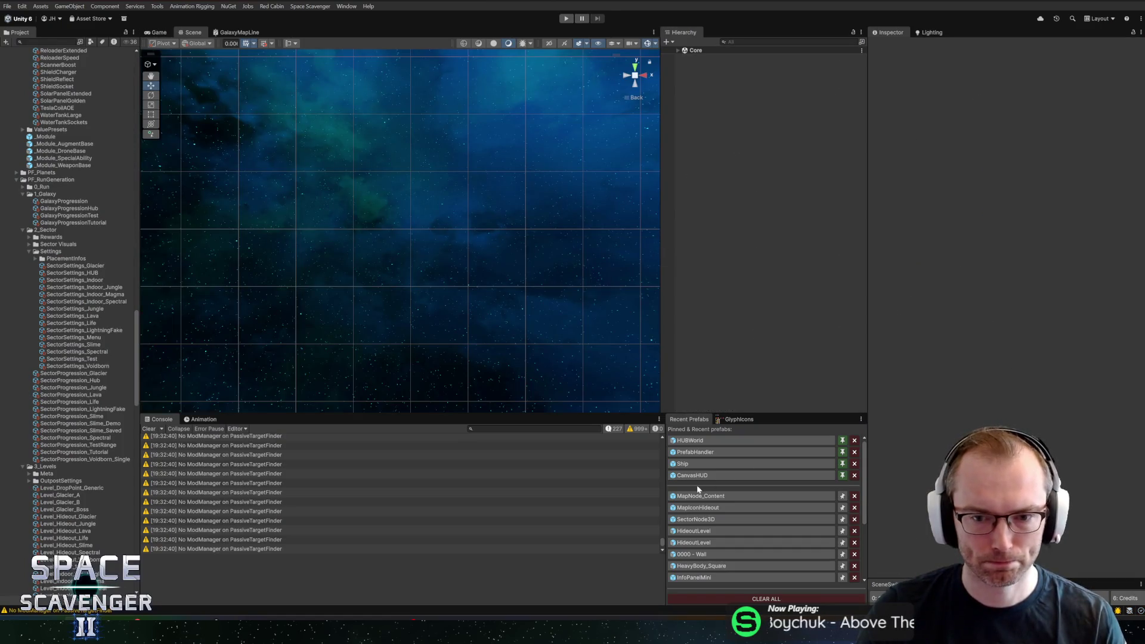
# - Find the GadgetShop prefab with a 'gadgetsh' search, open it, and open its Gadget Shop script
pyautogui.click(45, 42)
pyautogui.write('gadgetsh')
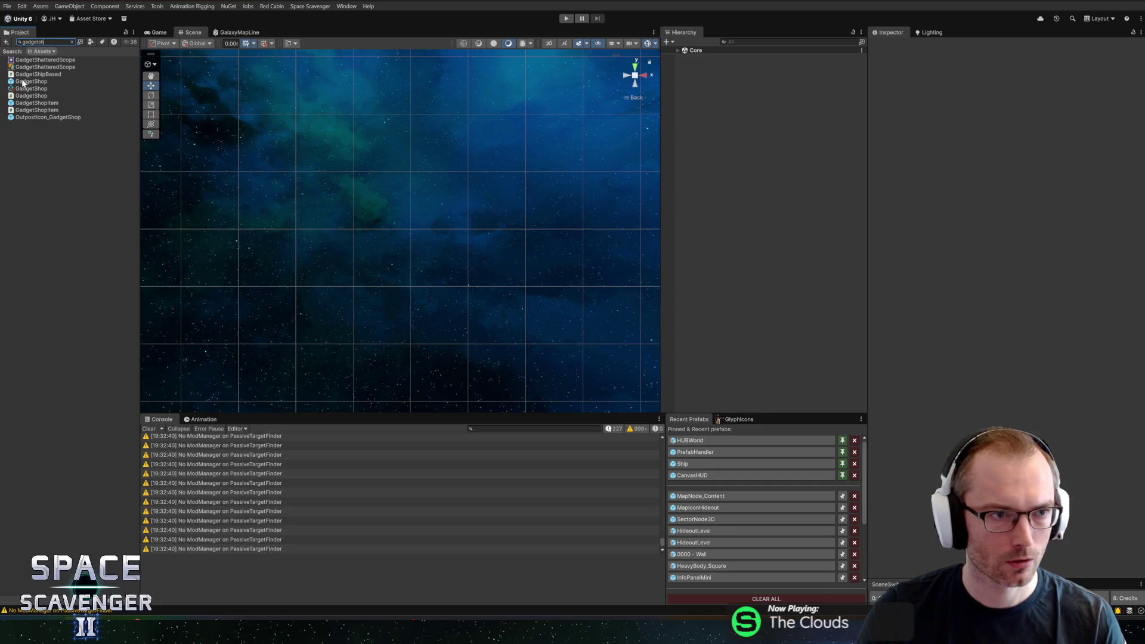
pyautogui.doubleClick(24, 81)
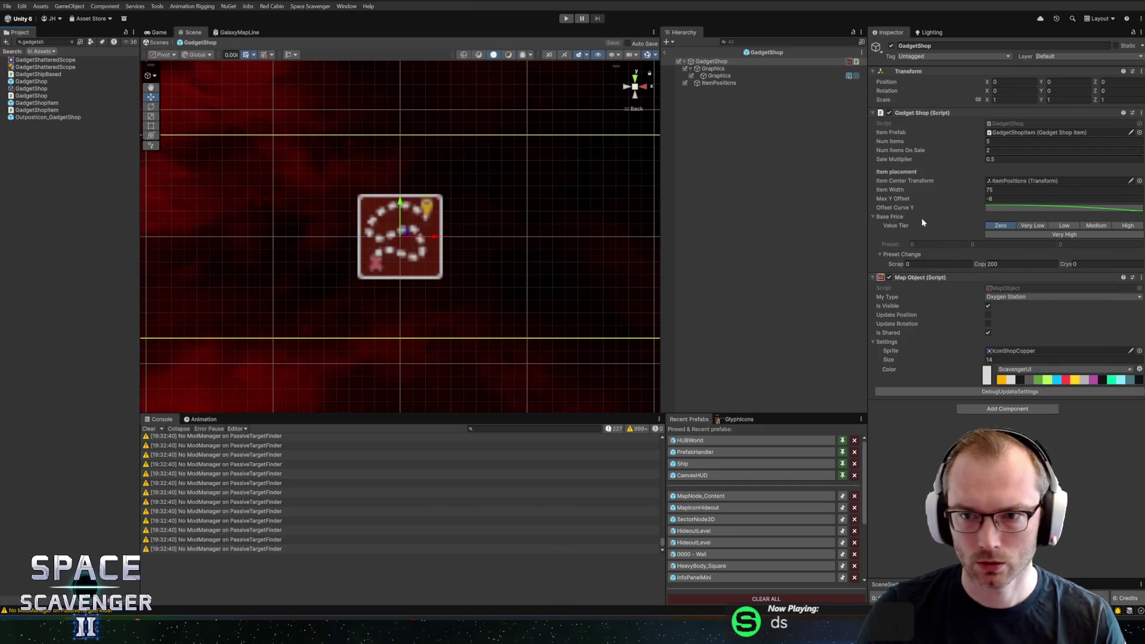
pyautogui.rightClick(948, 114)
pyautogui.click(965, 224)
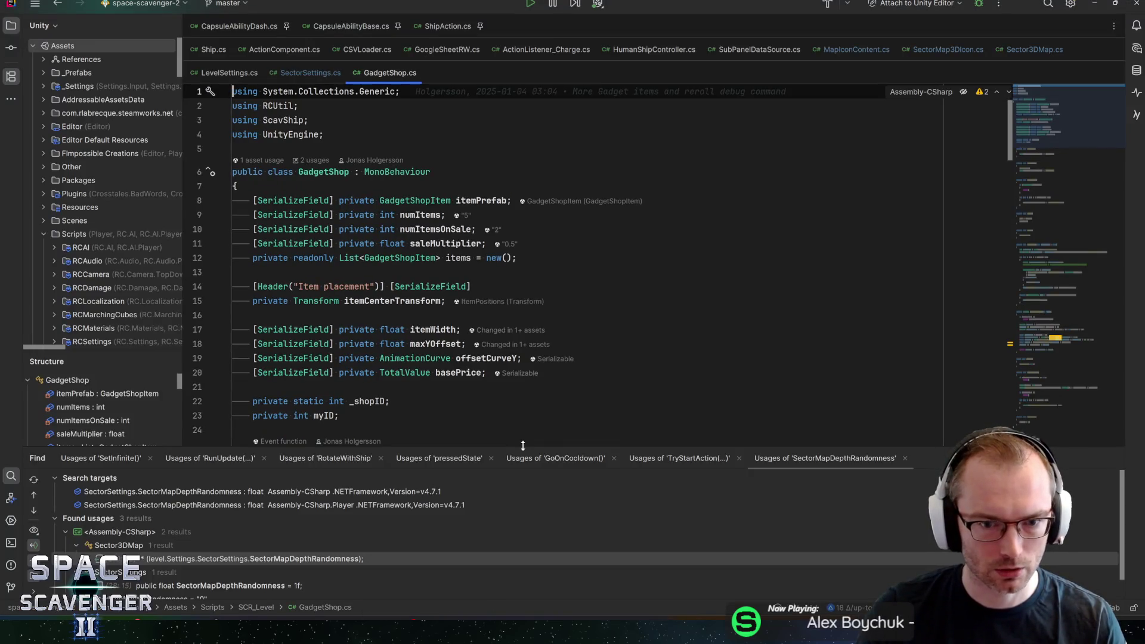
# - Skim through the newly opened GadgetShop.cs script in Rider
pyautogui.moveTo(522, 445); pyautogui.dragTo(525, 483)
pyautogui.scroll(-1, 525, 465)
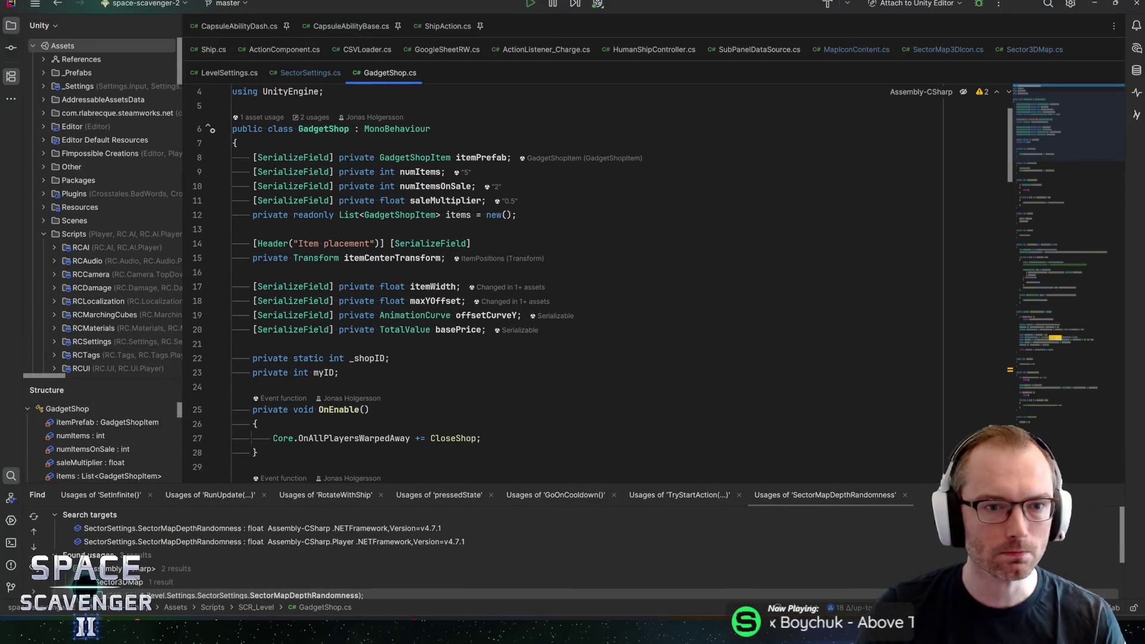
pyautogui.scroll(-4, 465, 286)
pyautogui.scroll(6, 489, 299)
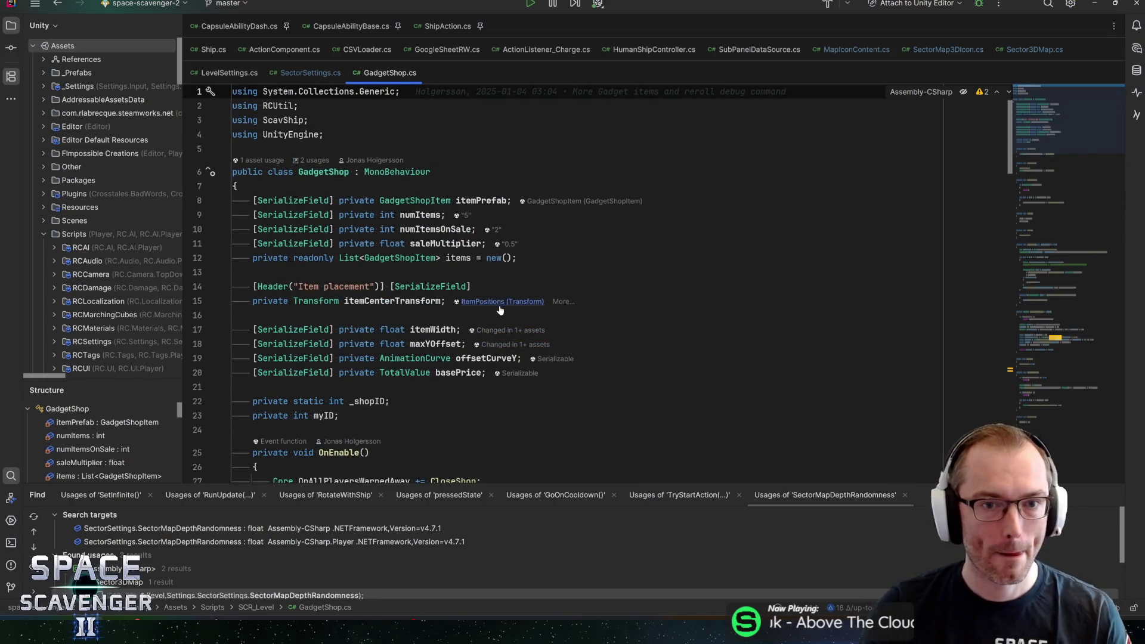
pyautogui.scroll(-2, 501, 304)
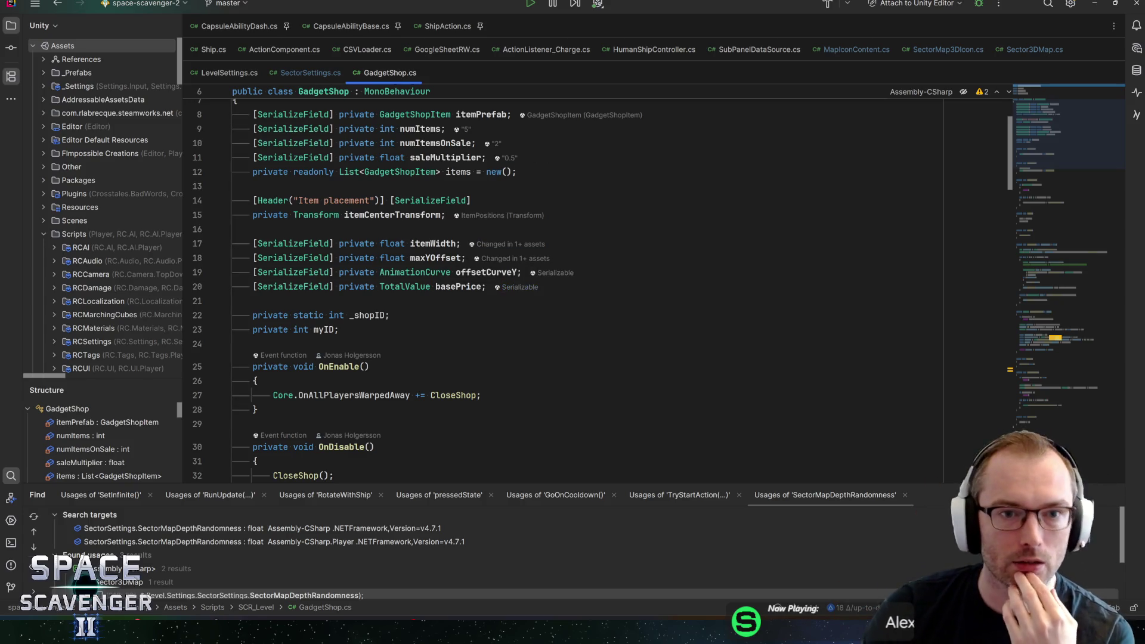
# - Search GadgetShop.cs for numItems, then scroll to GetItemPosition and highlight itemCenterTransform.position
pyautogui.hotkey('ctrl', 'f')
pyautogui.scroll(-10, 560, 299)
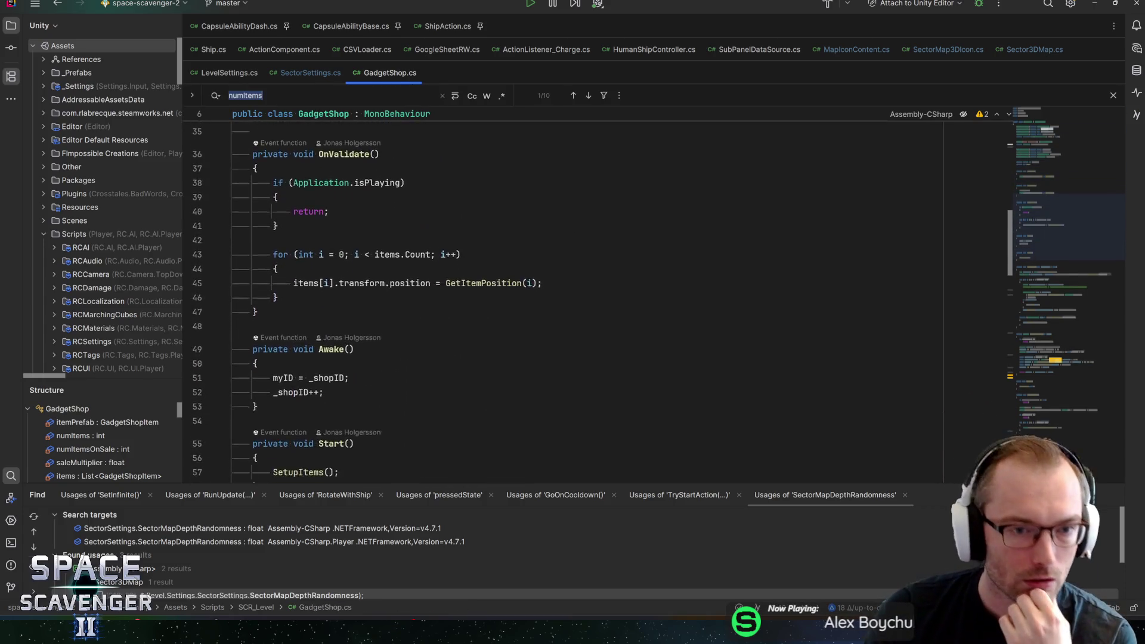
pyautogui.scroll(5, 561, 298)
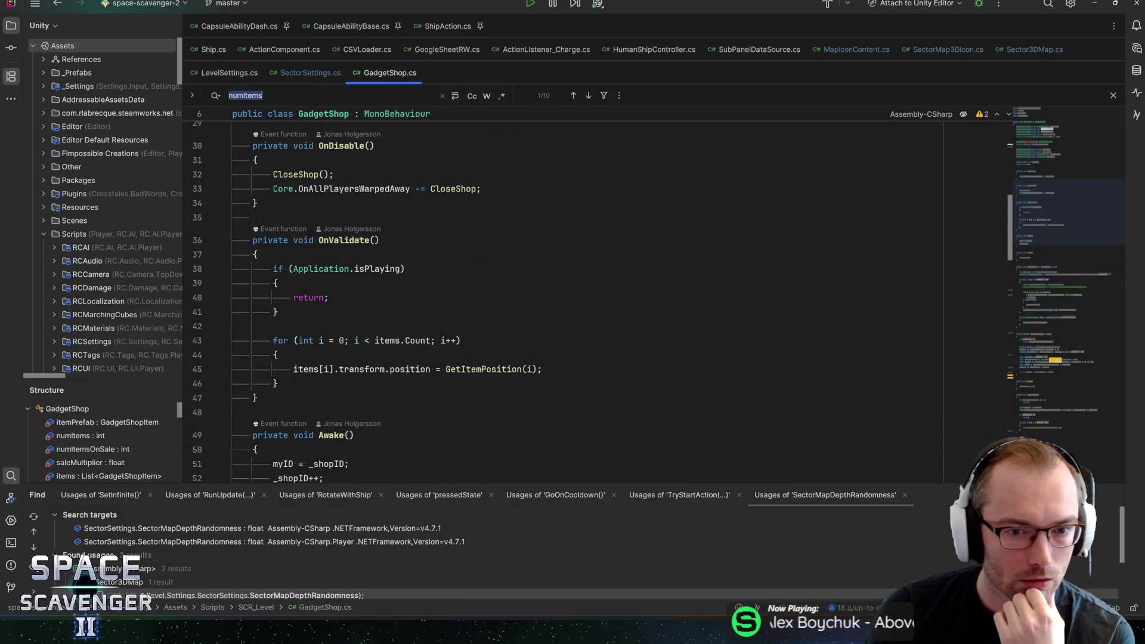
pyautogui.scroll(-5, 561, 298)
pyautogui.scroll(5, 560, 298)
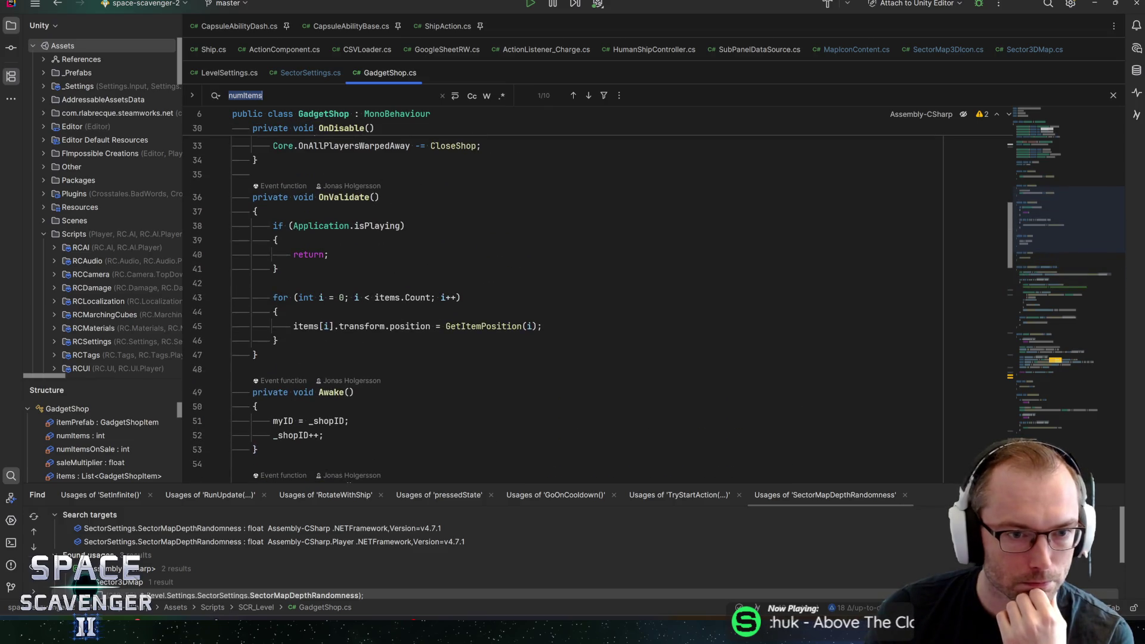
pyautogui.scroll(-5, 378, 315)
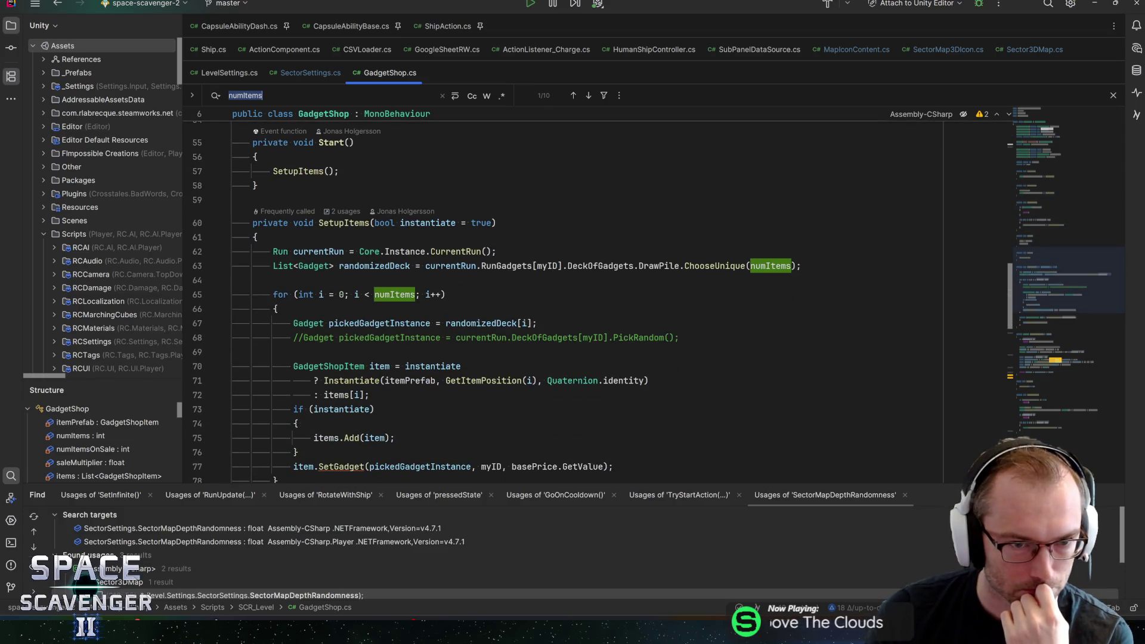
pyautogui.moveTo(477, 325)
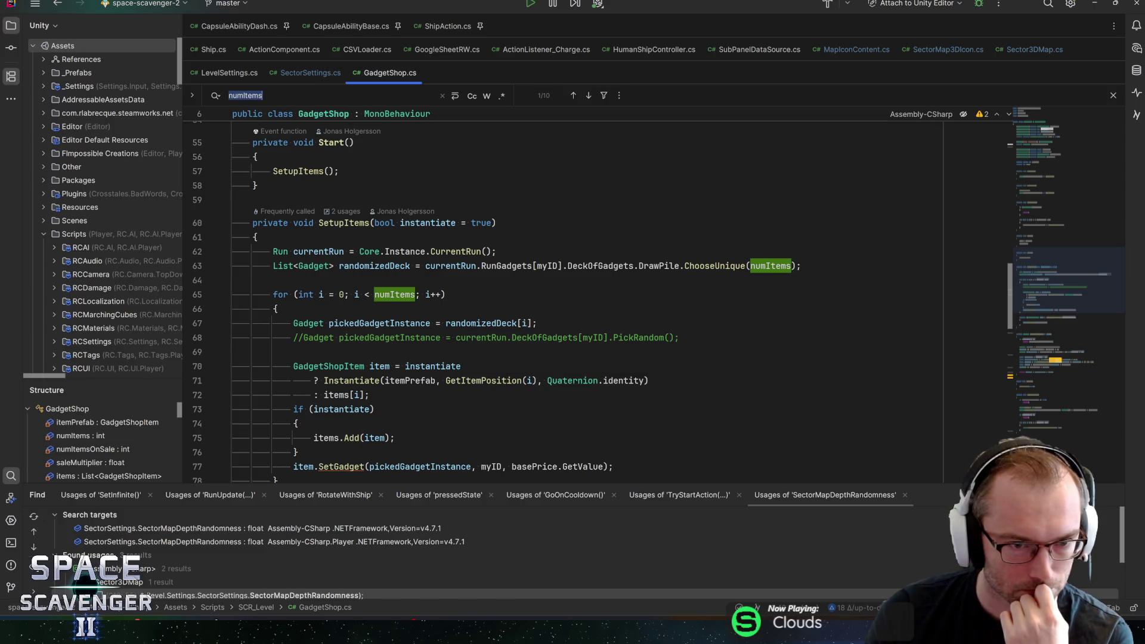
pyautogui.scroll(-2, 495, 302)
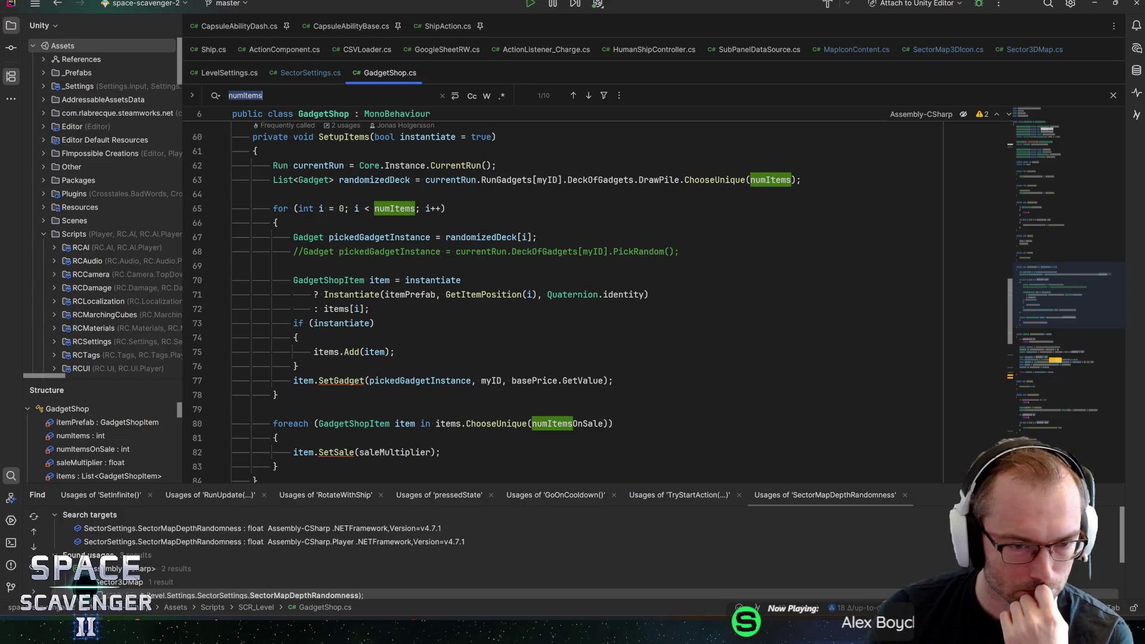
pyautogui.scroll(-1, 495, 302)
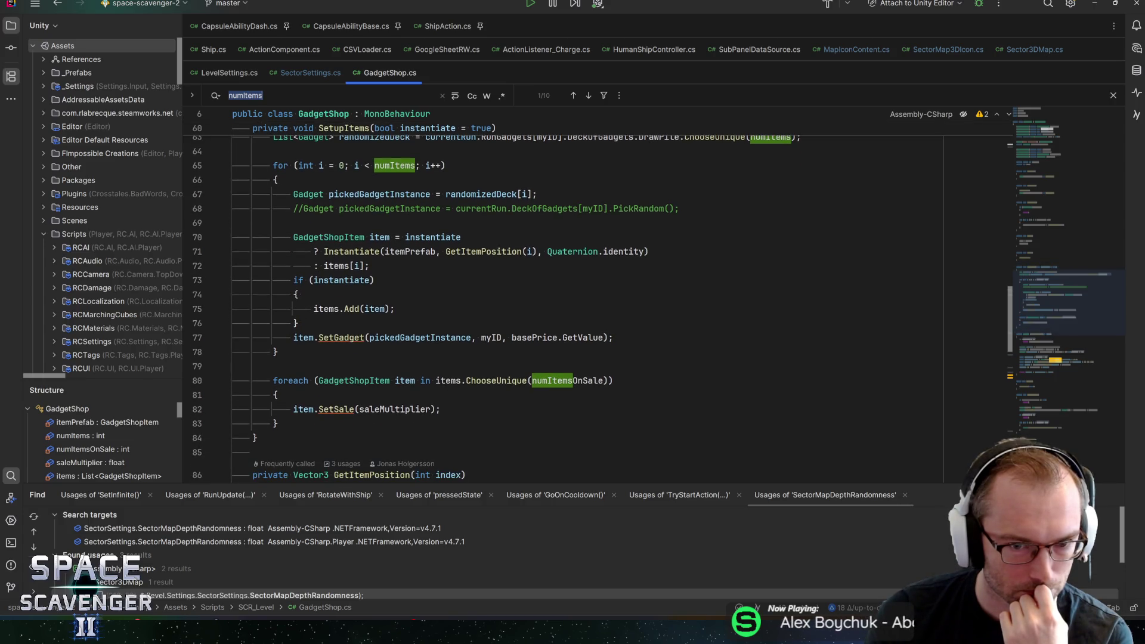
pyautogui.scroll(-6, 495, 302)
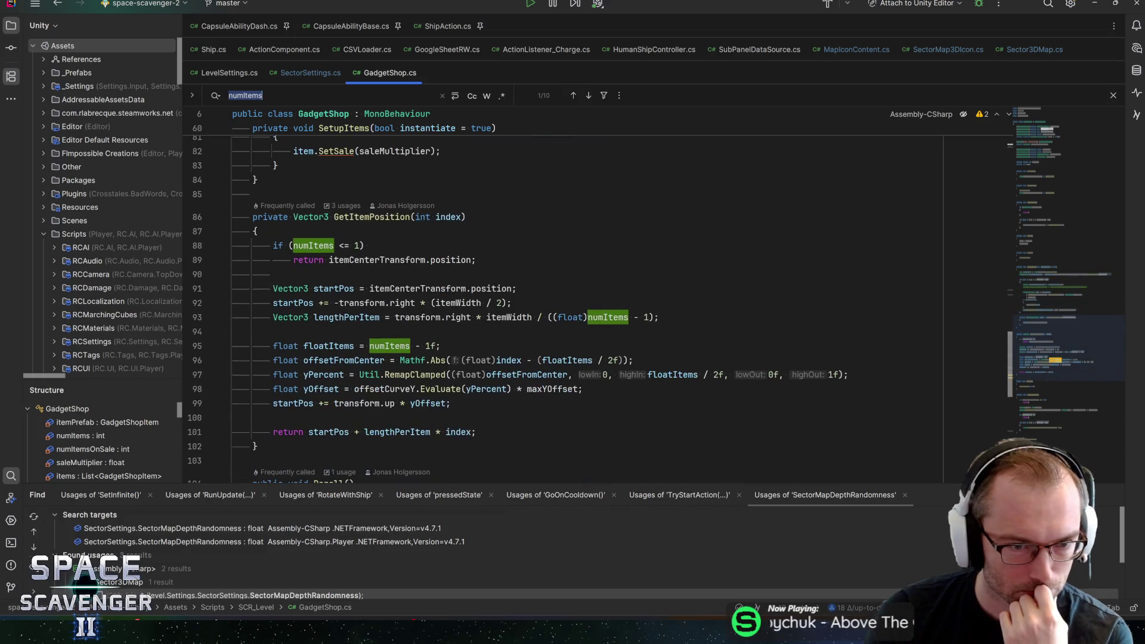
pyautogui.click(406, 260)
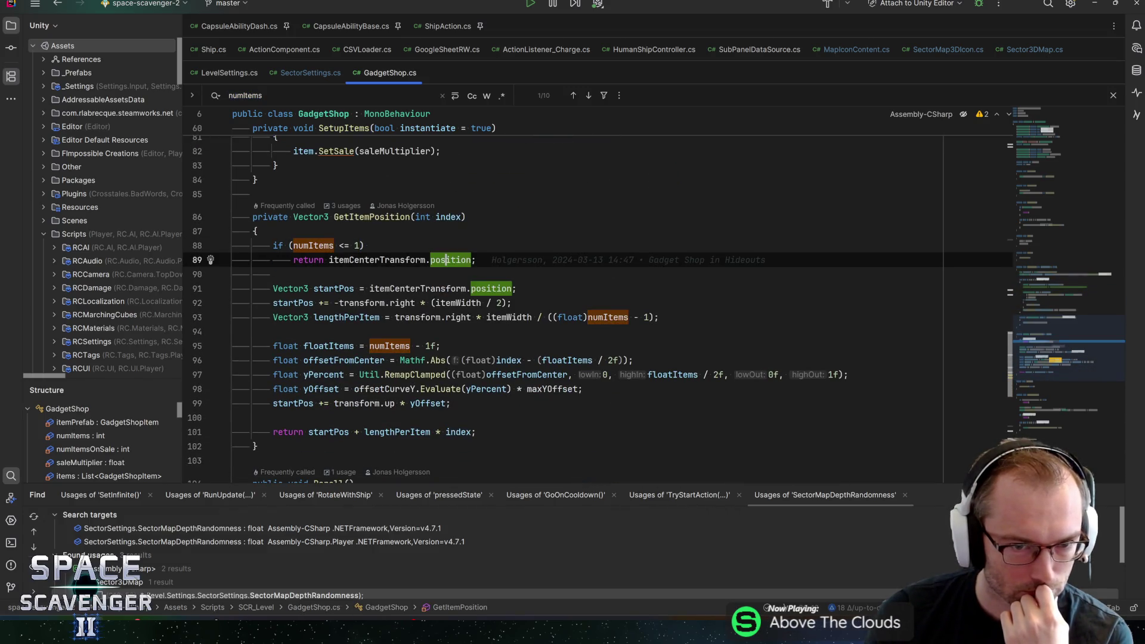
pyautogui.click(451, 260)
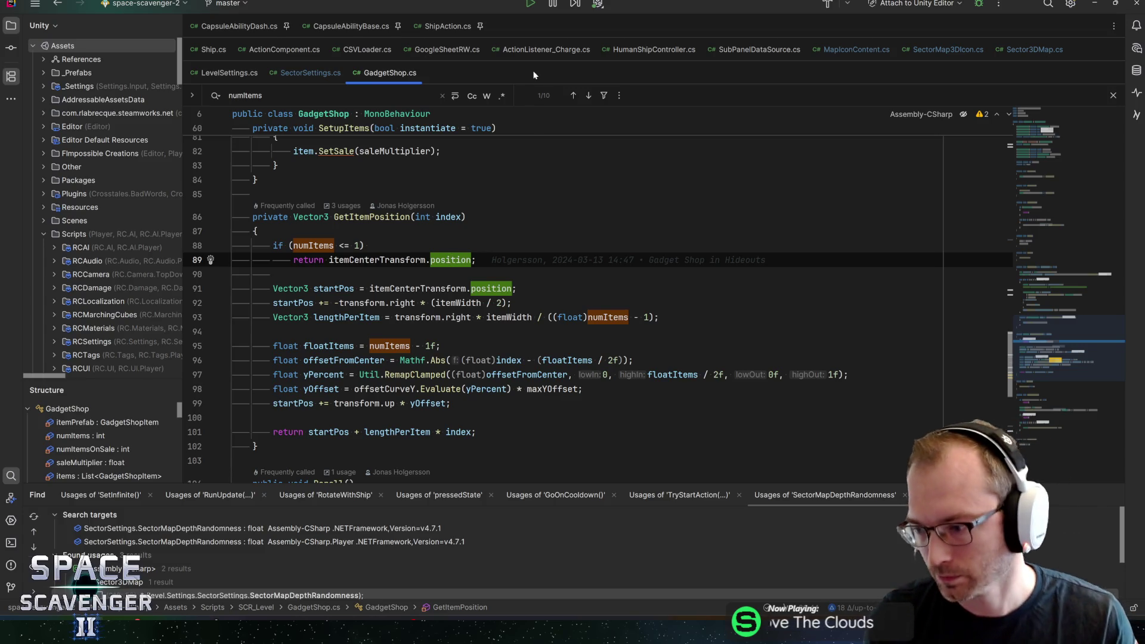
# - Step through lines 89–95 of GetItemPosition to follow the start position calculation
pyautogui.click(517, 288)
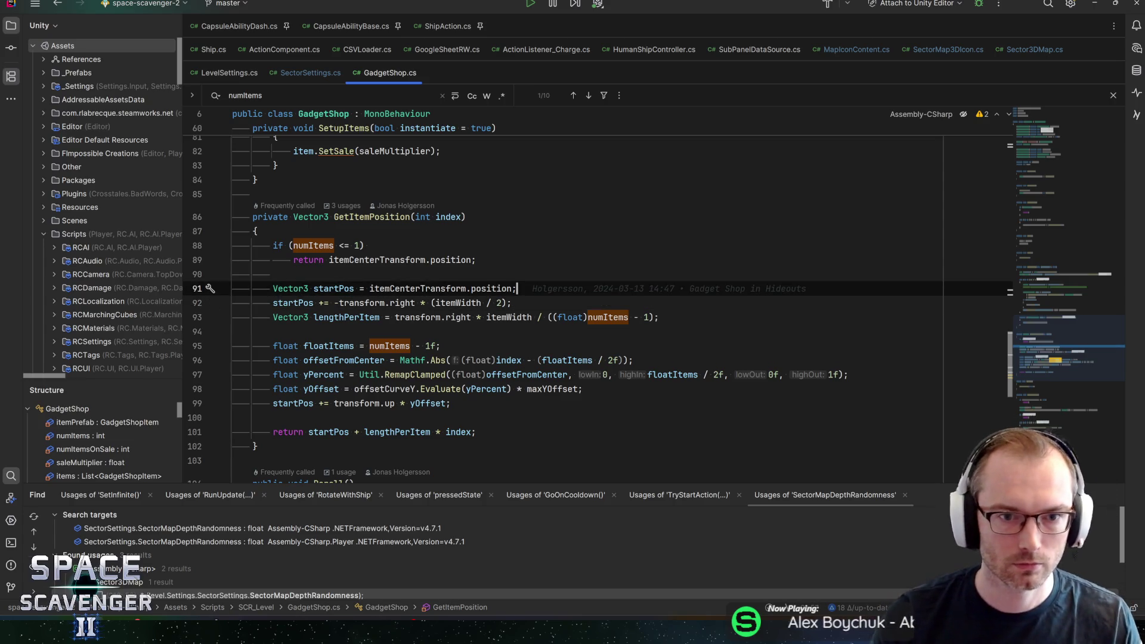
pyautogui.press('Up')
pyautogui.press('Up')
pyautogui.press('Up')
pyautogui.press('Up')
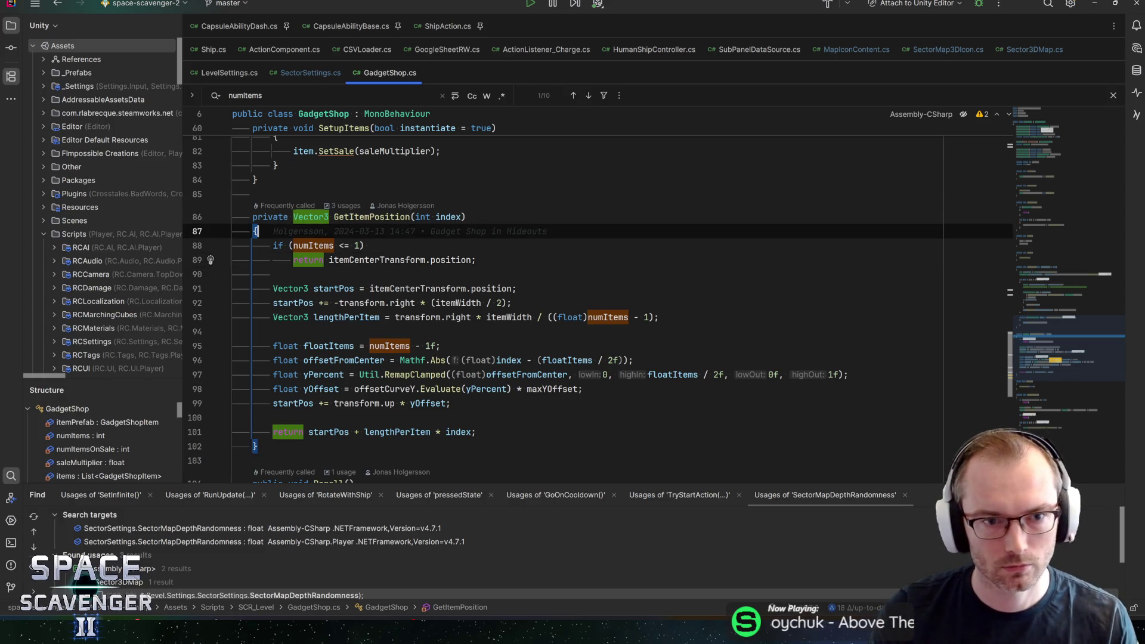
pyautogui.press('Down')
pyautogui.press('Down')
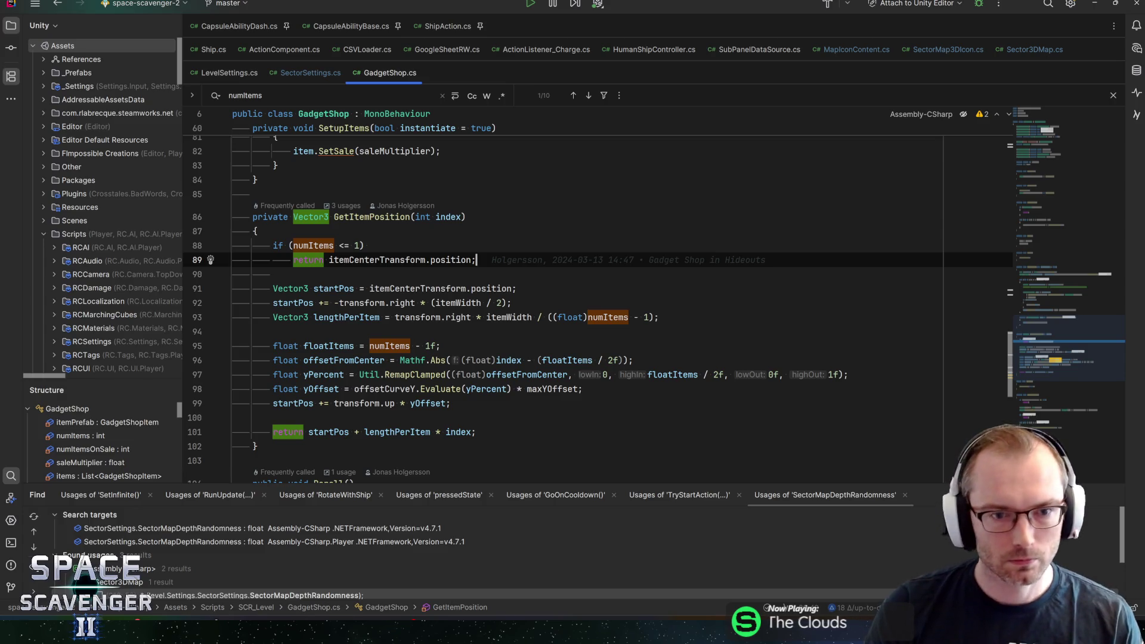
pyautogui.click(440, 346)
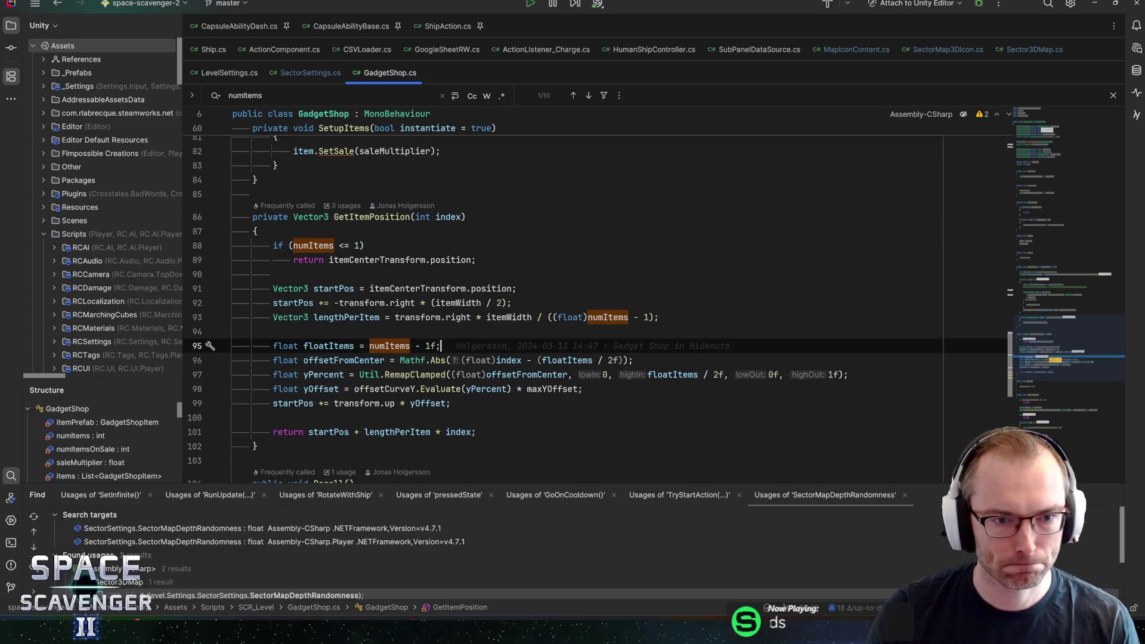
# - Trace offsetFromCenter, yPercent and the yOffset curve, then list GetItemPosition's three usages
pyautogui.doubleClick(344, 360)
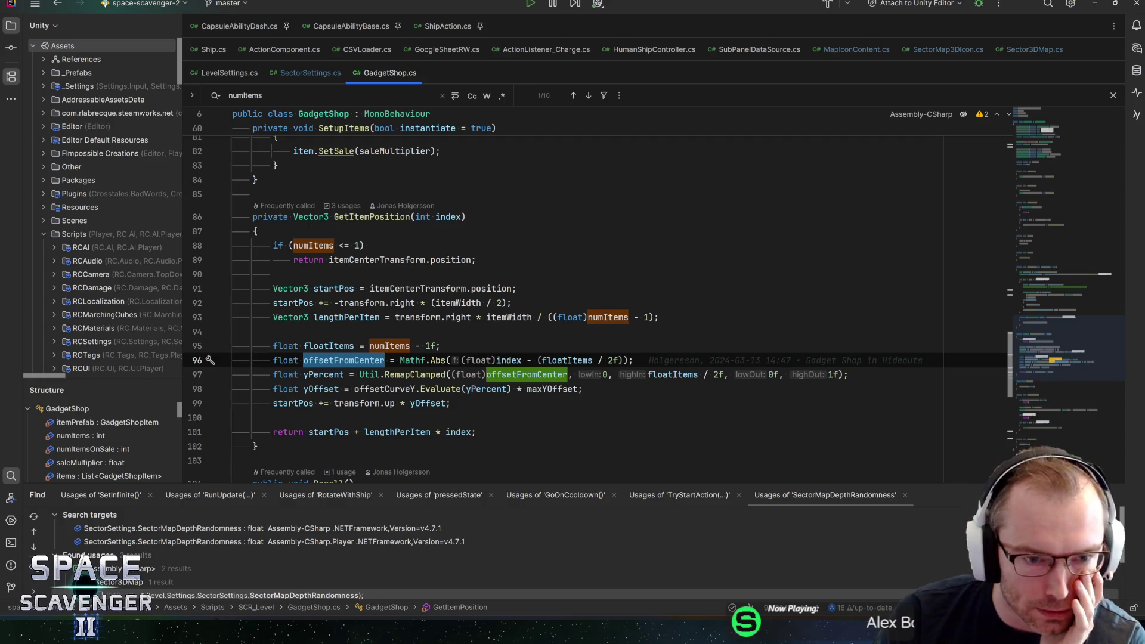
pyautogui.click(323, 375)
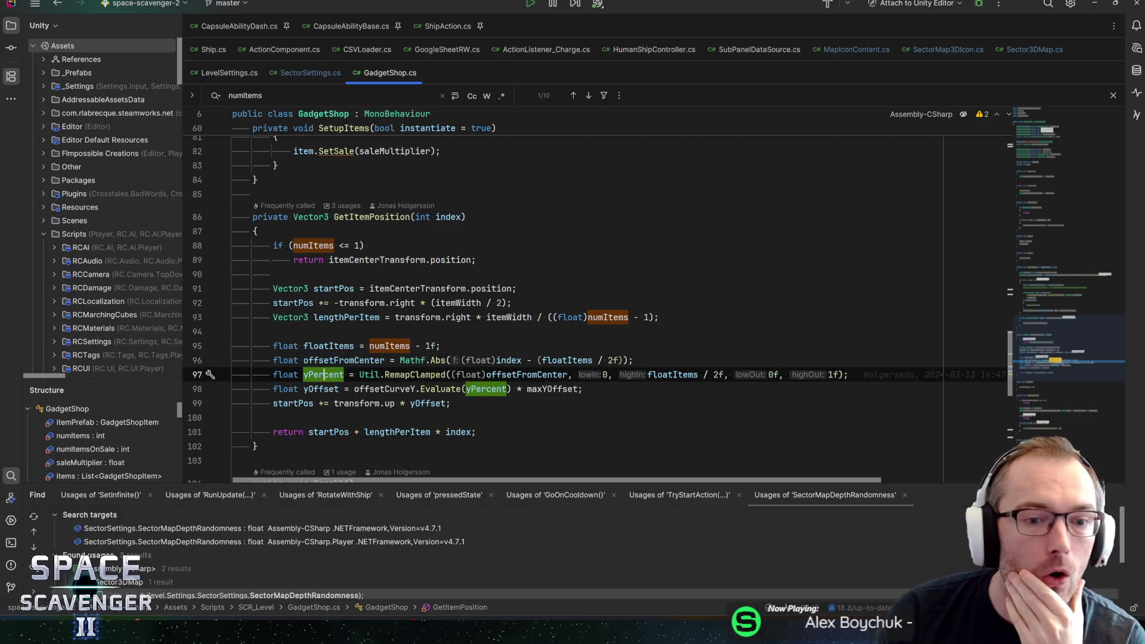
pyautogui.click(382, 389)
pyautogui.click(440, 389)
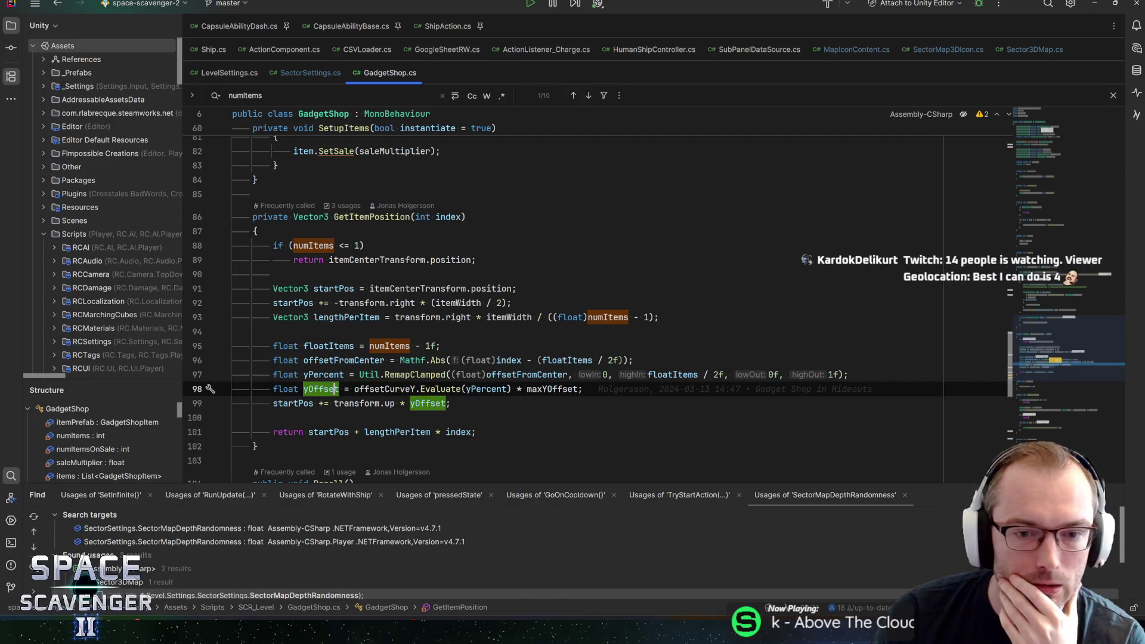
pyautogui.click(512, 375)
pyautogui.click(349, 403)
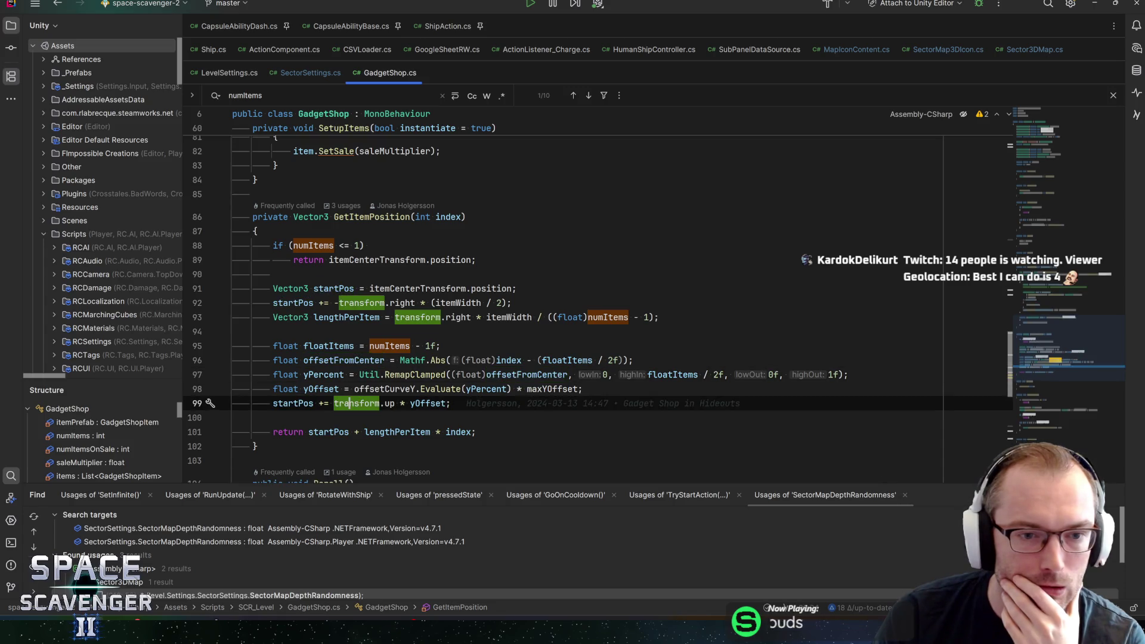
pyautogui.click(388, 403)
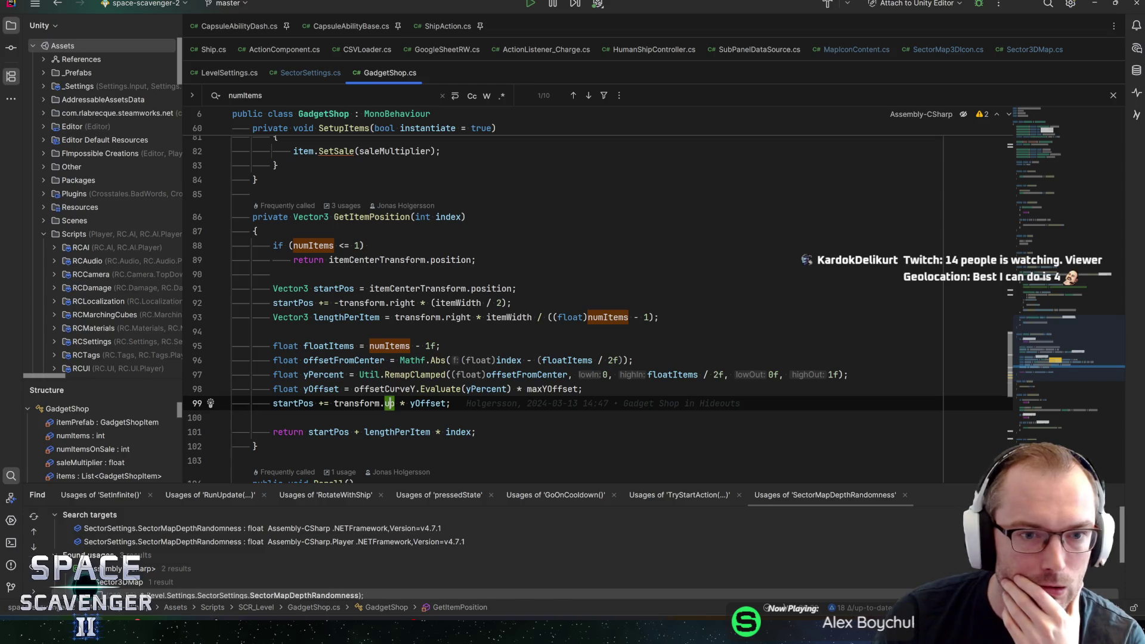
pyautogui.click(370, 217)
pyautogui.hotkey('alt', 'F7')
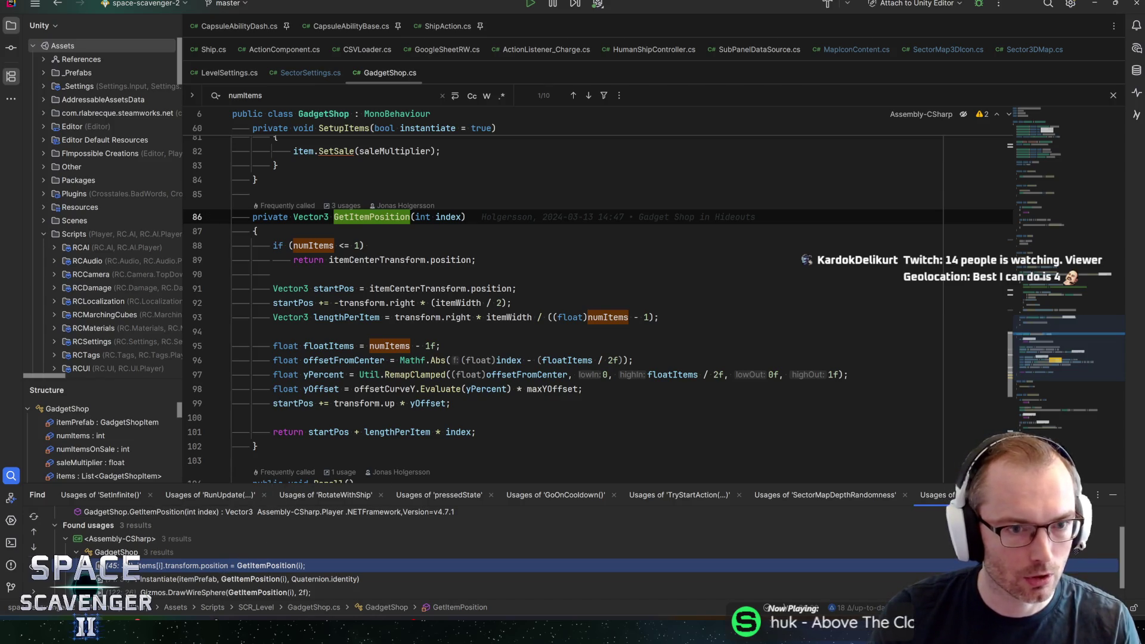
# - Examine the startPos assignment and the transform.right offset lines in GetItemPosition
pyautogui.click(369, 288)
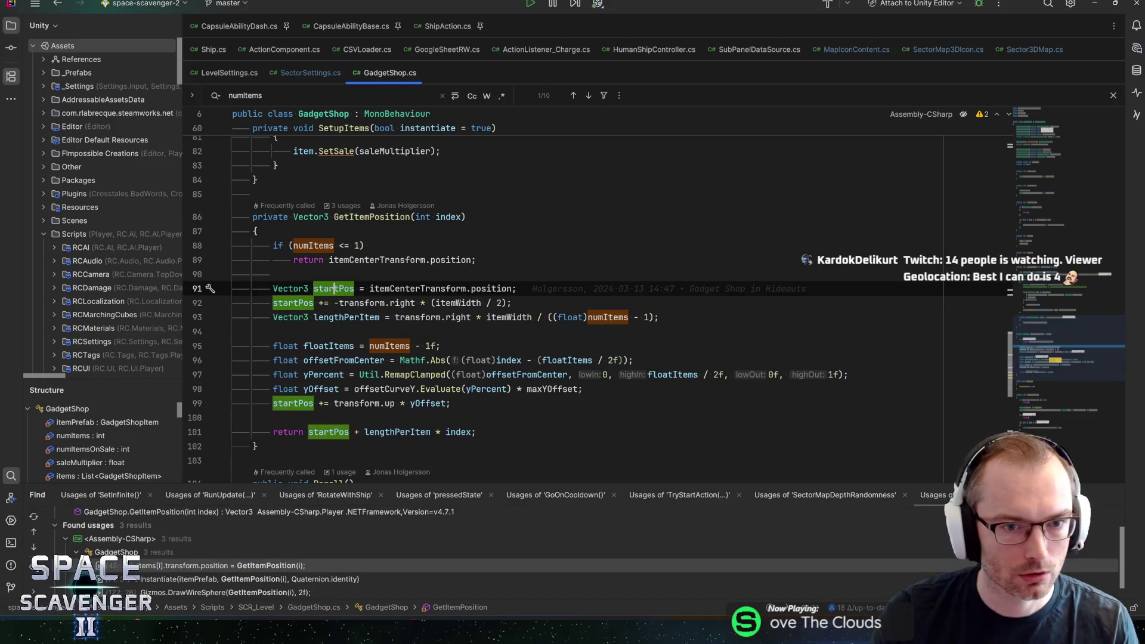
pyautogui.click(361, 288)
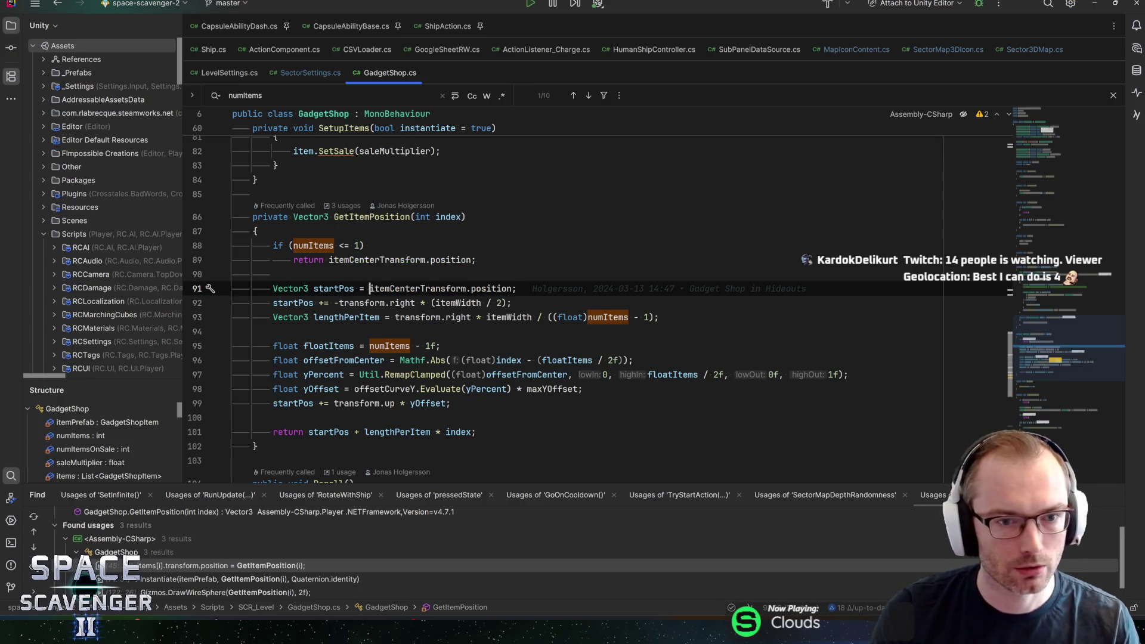
pyautogui.press('Down')
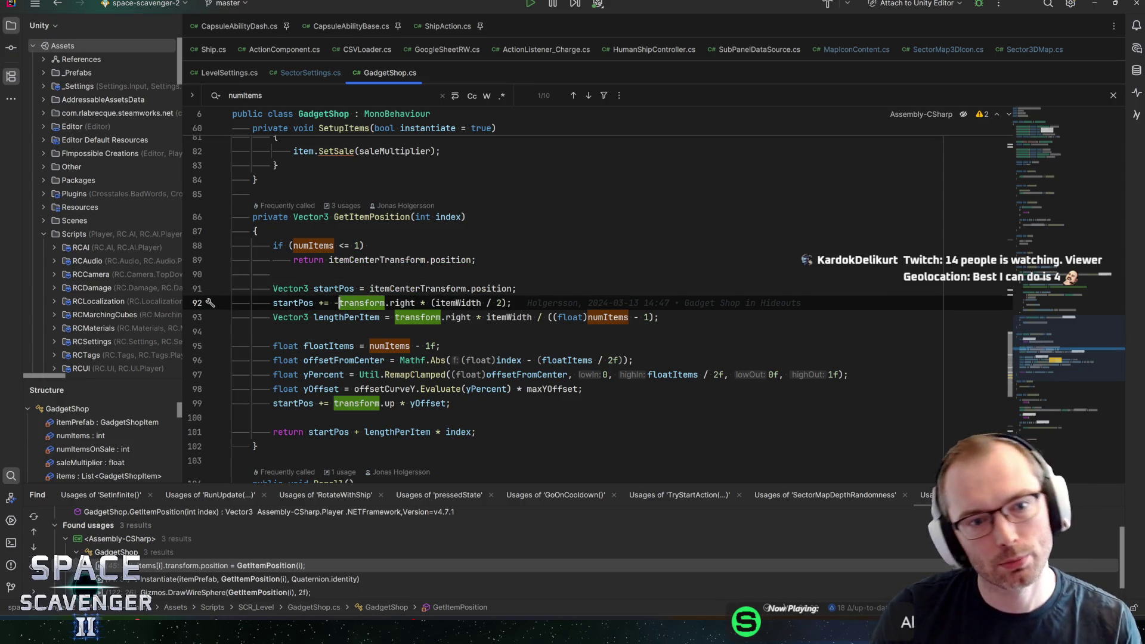
pyautogui.press('Left')
pyautogui.press('Left')
pyautogui.press('Left')
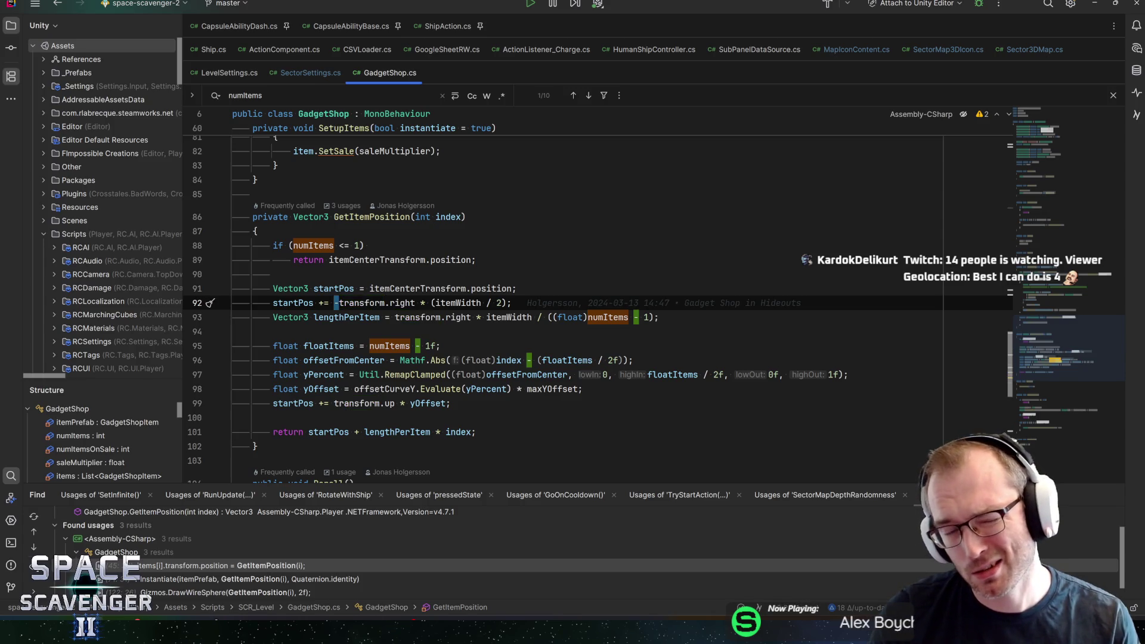
pyautogui.hotkey('ctrl', 'w')
pyautogui.hotkey('ctrl', 'w')
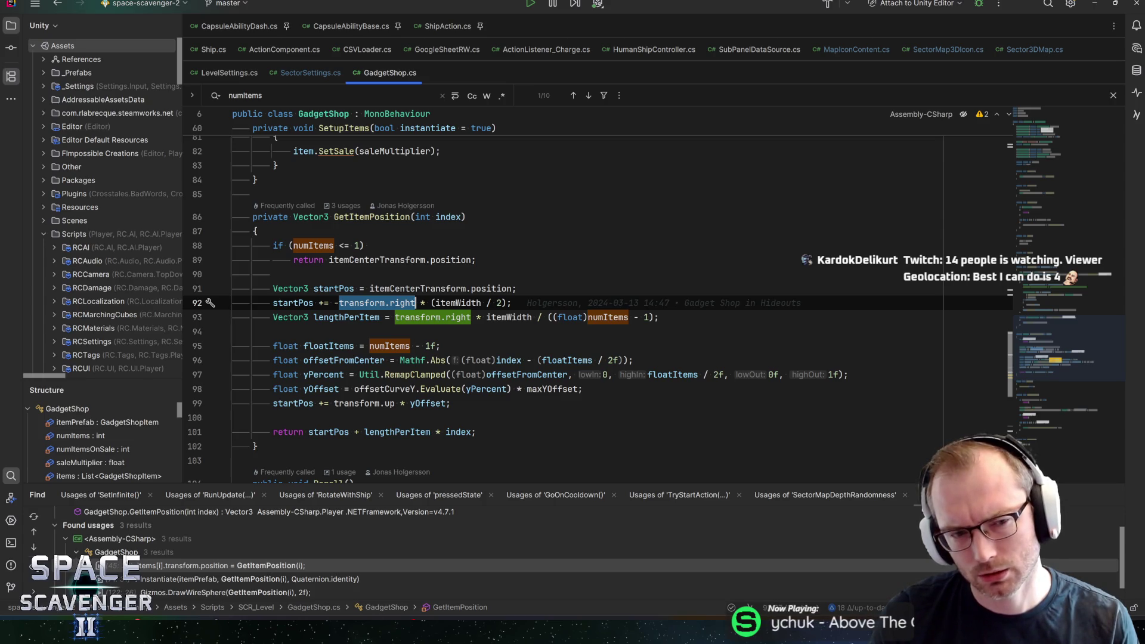
pyautogui.click(416, 317)
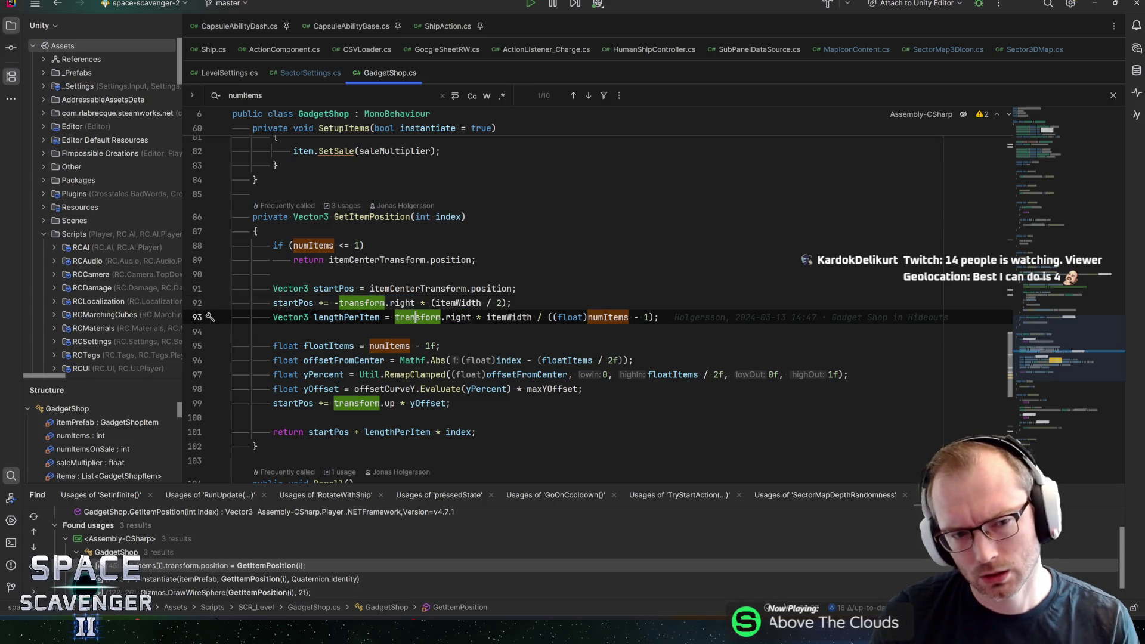
# - Jump from GetItemPosition's usages to the Gizmos.DrawWireSphere call in OnDrawGizmos
pyautogui.click(371, 217)
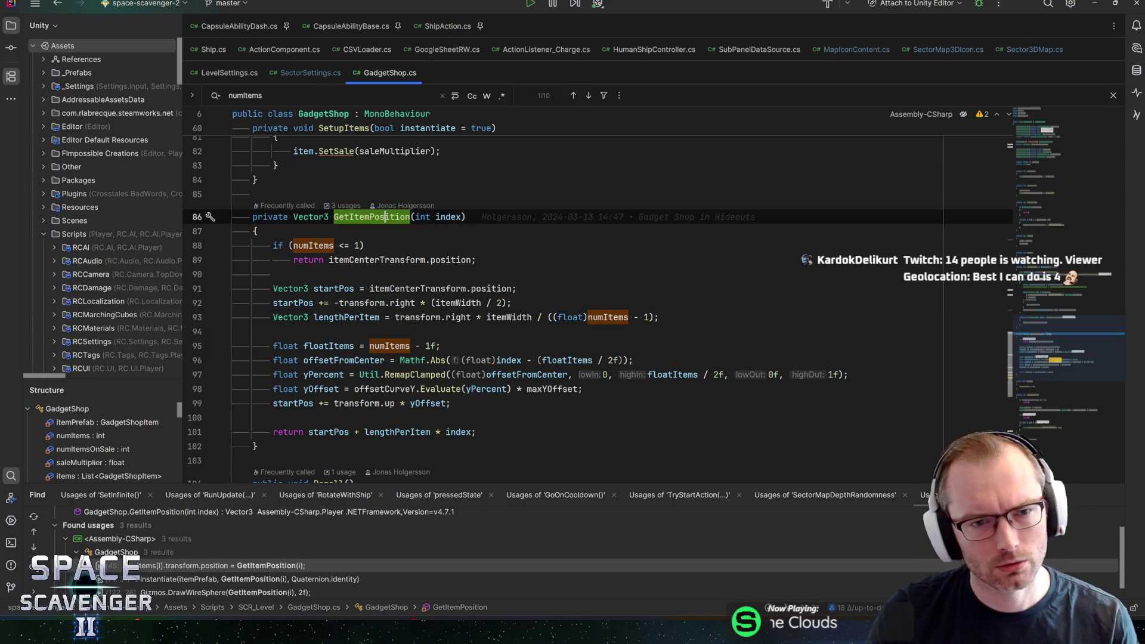
pyautogui.hotkey('alt', 'F7')
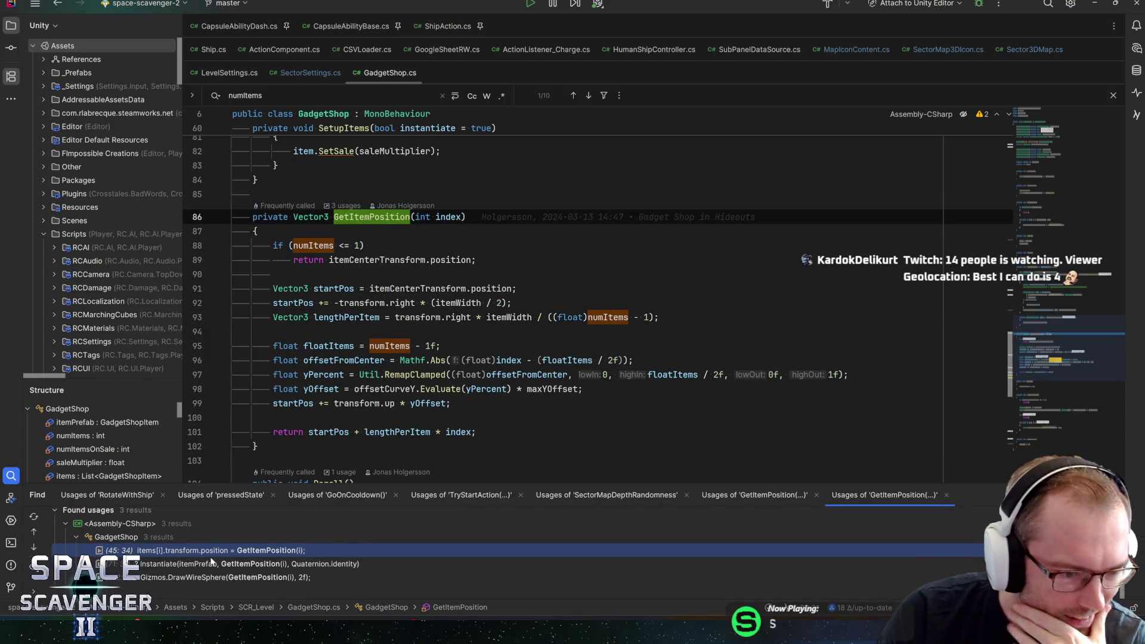
pyautogui.doubleClick(201, 577)
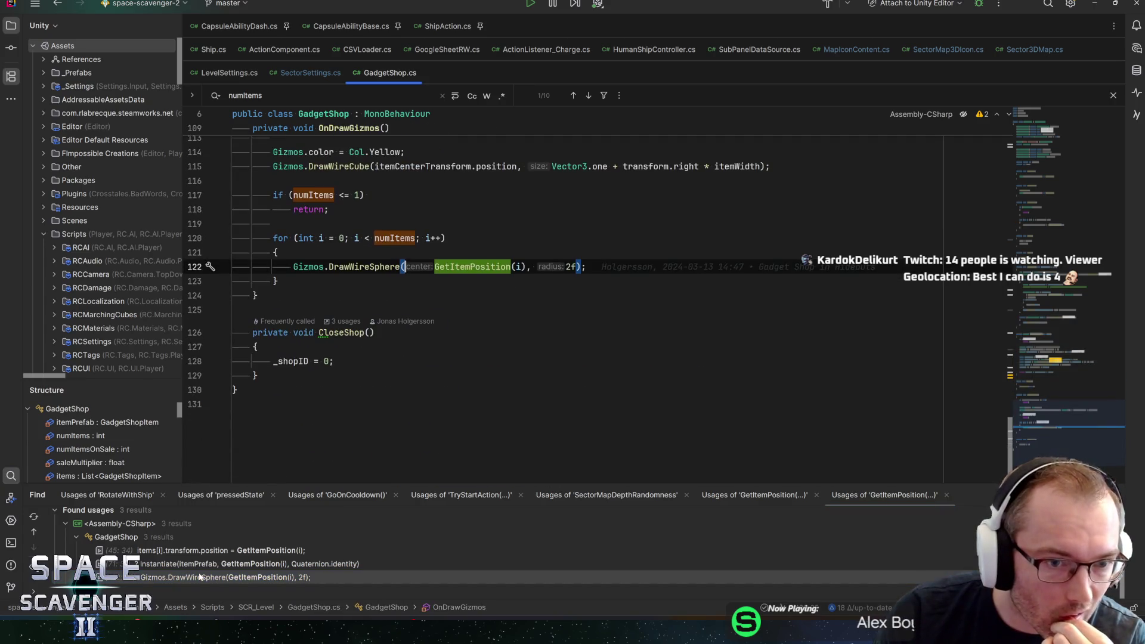
pyautogui.scroll(3, 394, 368)
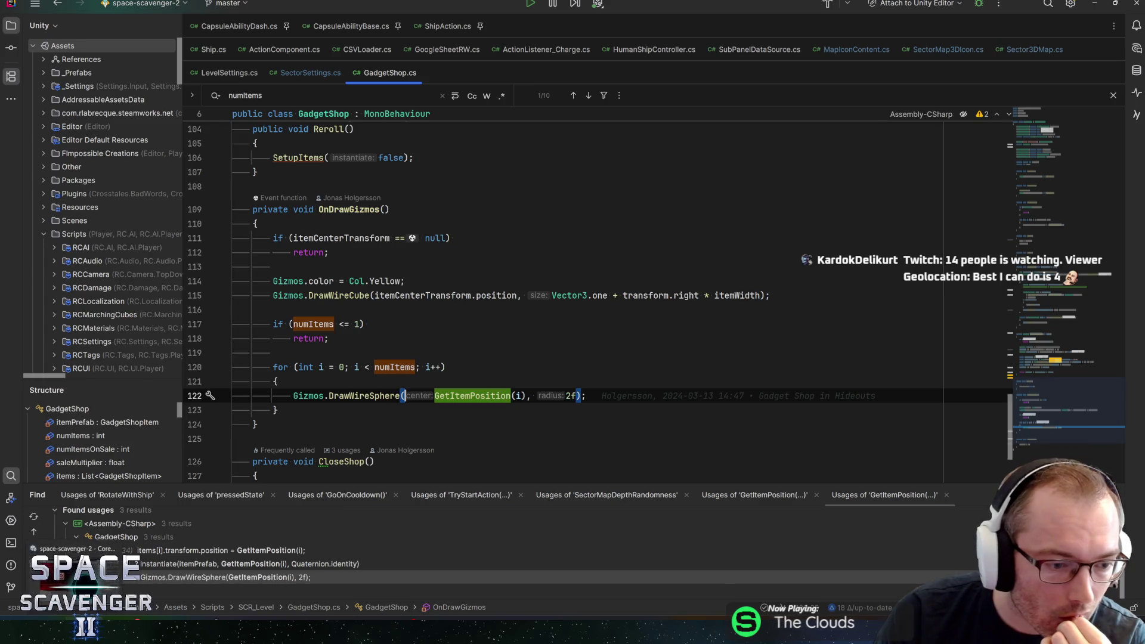
pyautogui.hotkey('alt', 'Tab')
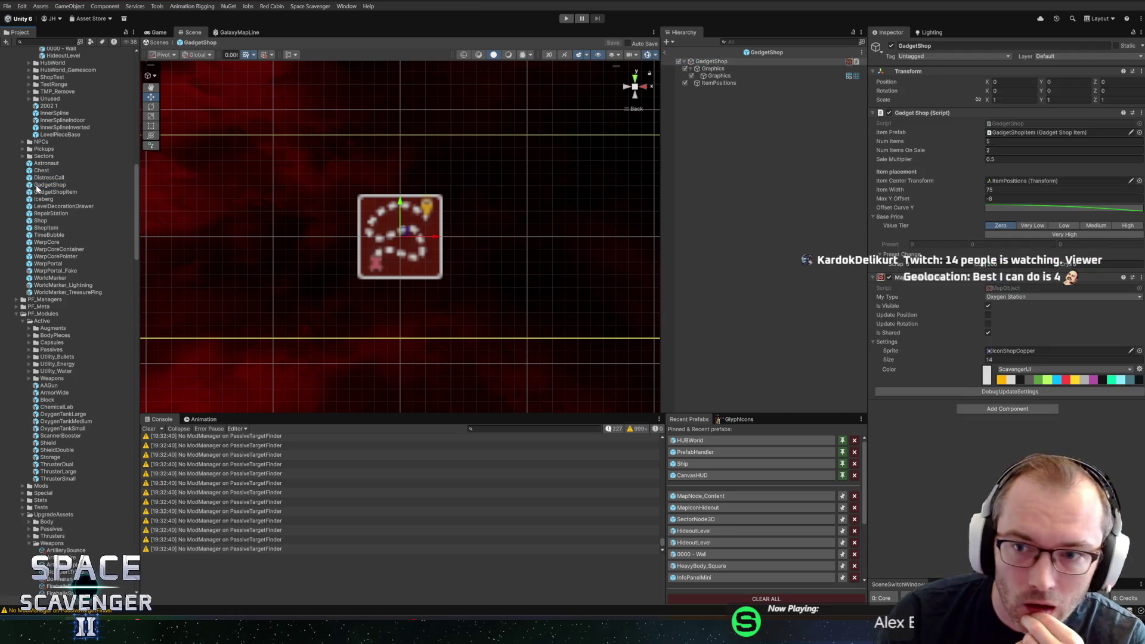
# - Zoom out on the GadgetShop item markers, try rotating the shop, then undo the rotation
pyautogui.scroll(-10, 518, 276)
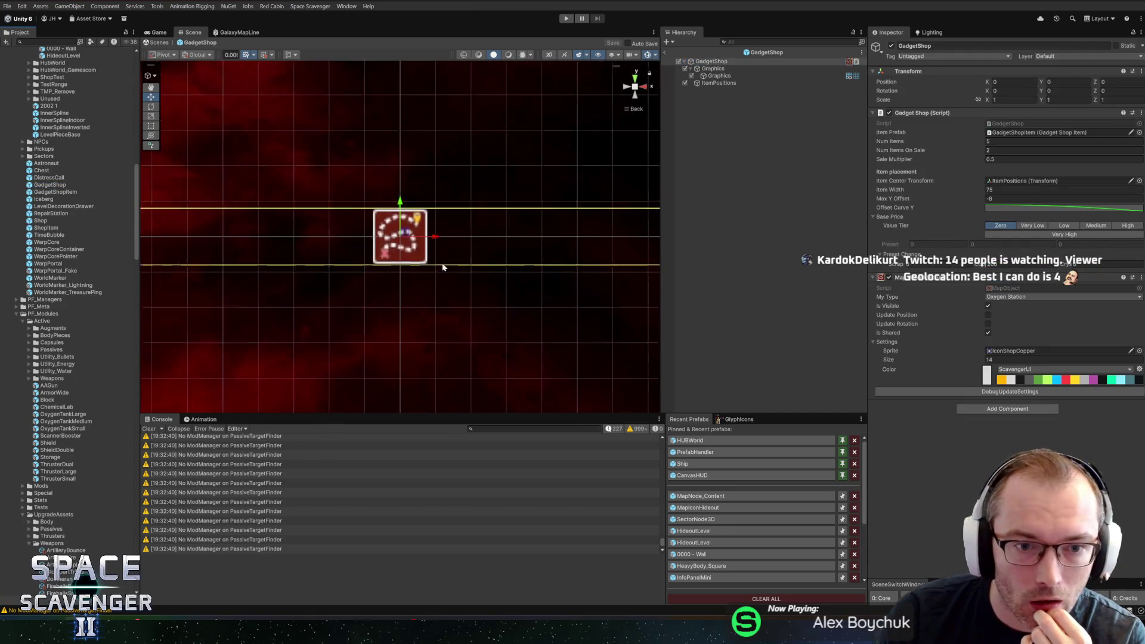
pyautogui.scroll(-5, 465, 278)
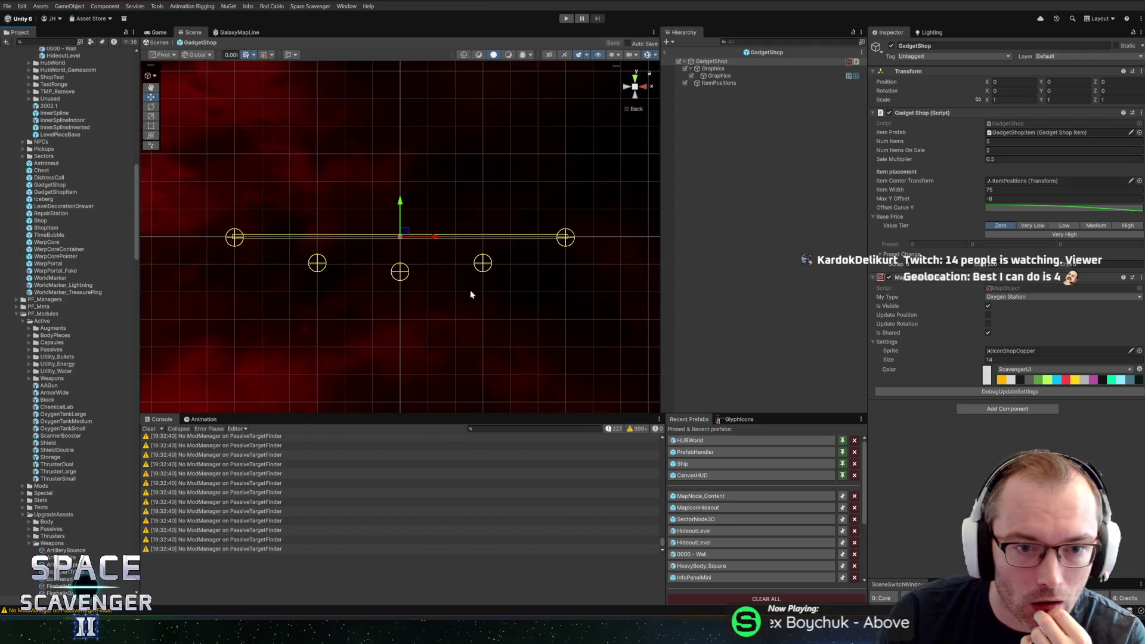
pyautogui.scroll(3, 381, 221)
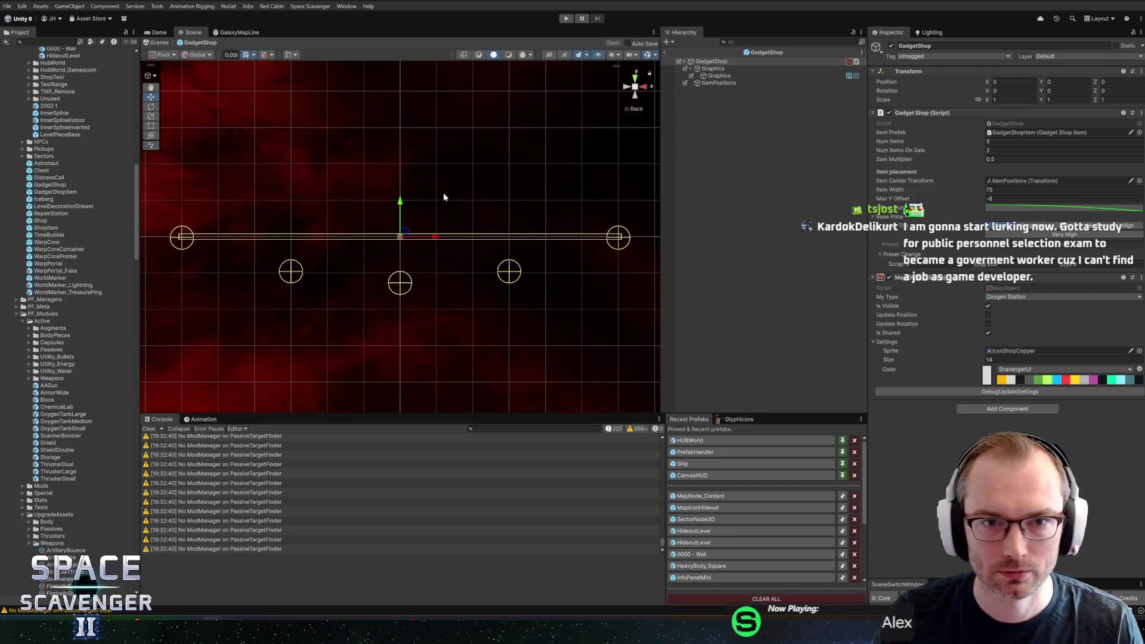
pyautogui.click(723, 63)
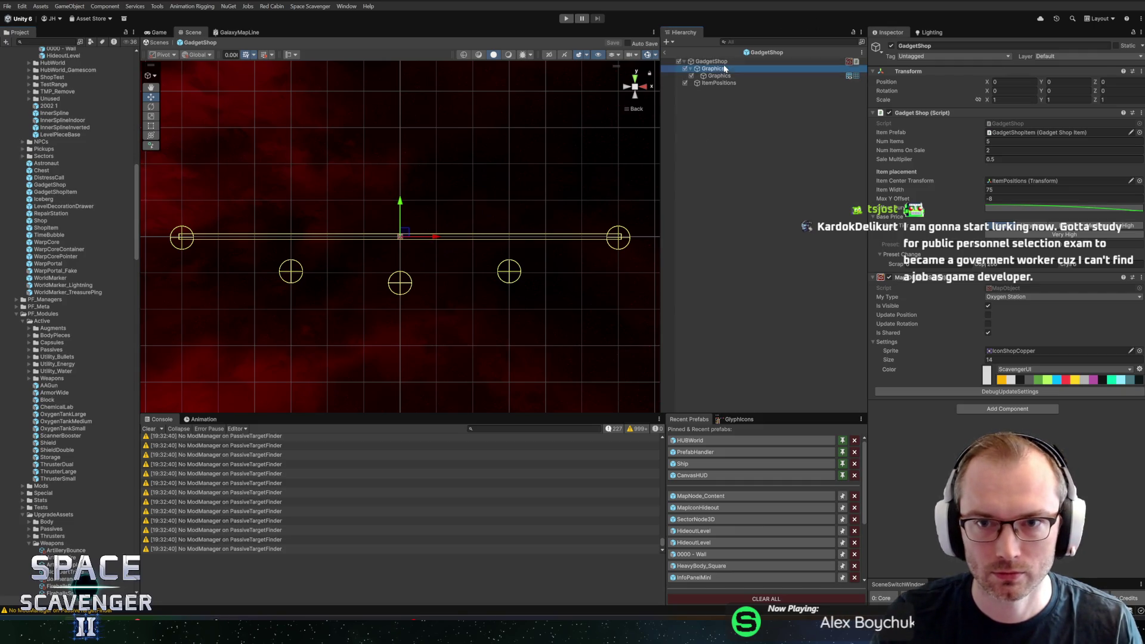
pyautogui.press('e')
pyautogui.moveTo(433, 221)
pyautogui.mouseDown()
pyautogui.moveTo(403, 163)
pyautogui.moveTo(414, 179)
pyautogui.mouseUp()
pyautogui.hotkey('ctrl', 'z')
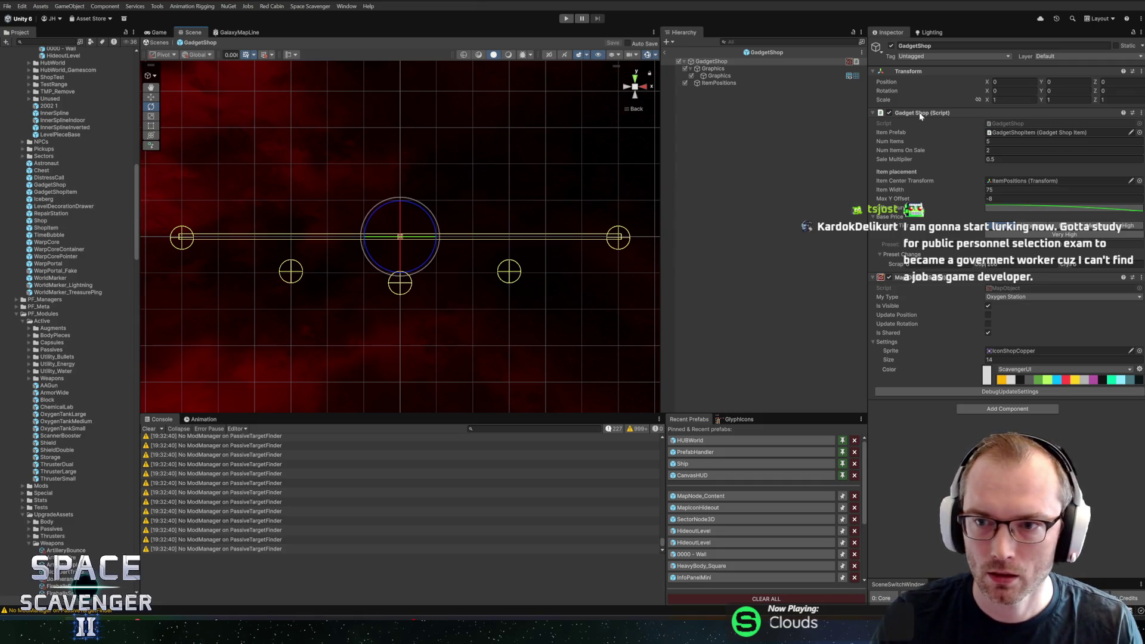
pyautogui.hotkey('alt', 'Tab')
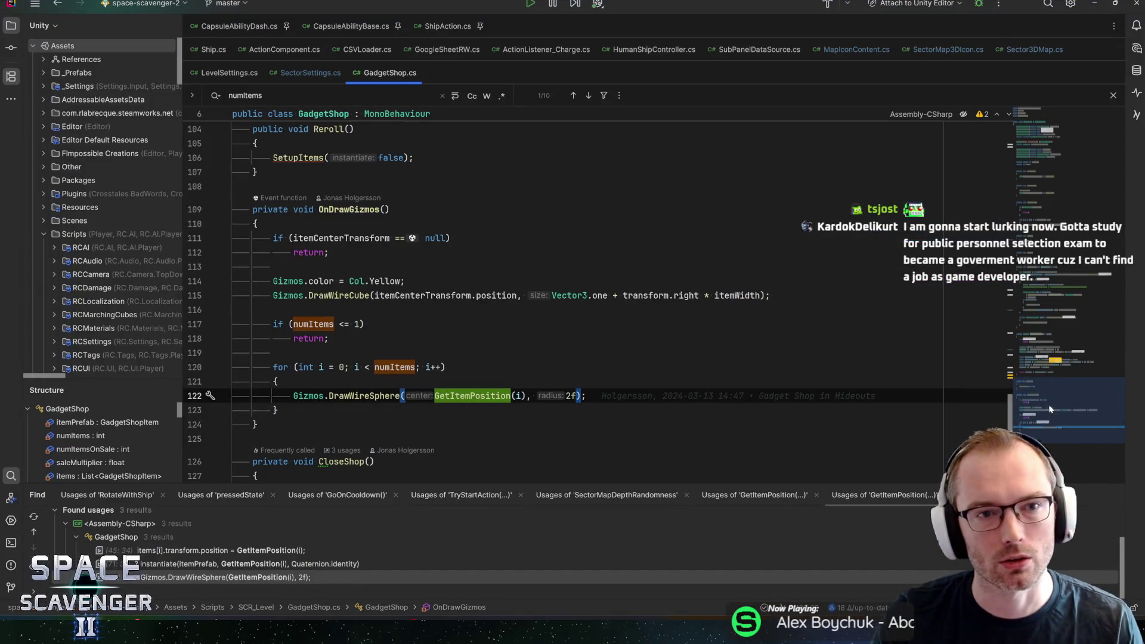
# - List every usage of the GadgetShop class across the project with Alt+F7
pyautogui.click(1043, 122)
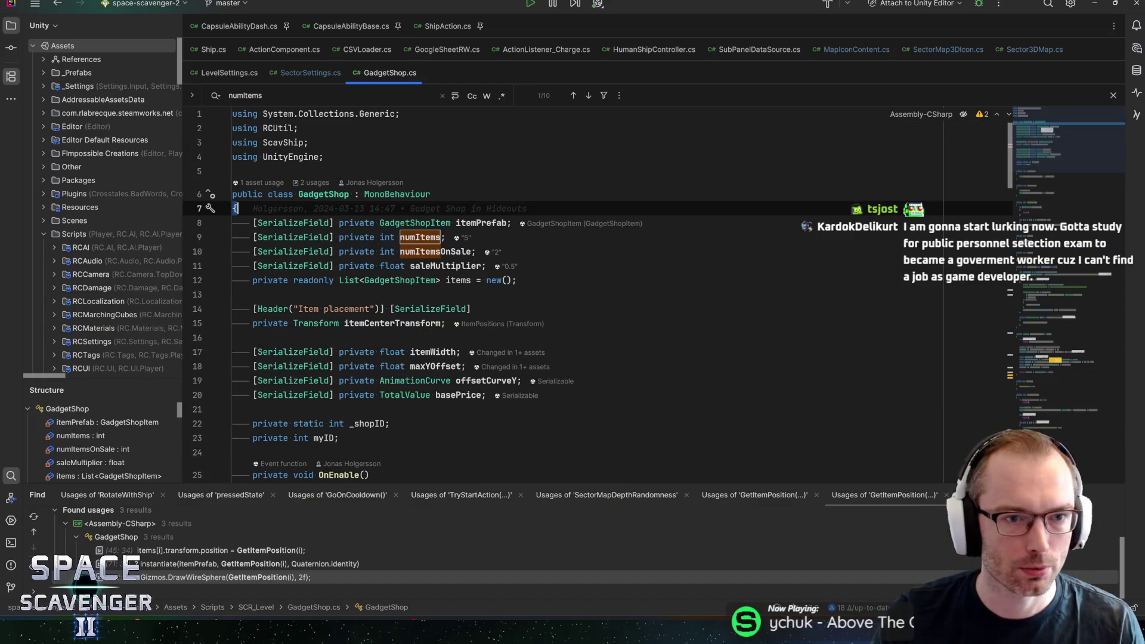
pyautogui.click(302, 183)
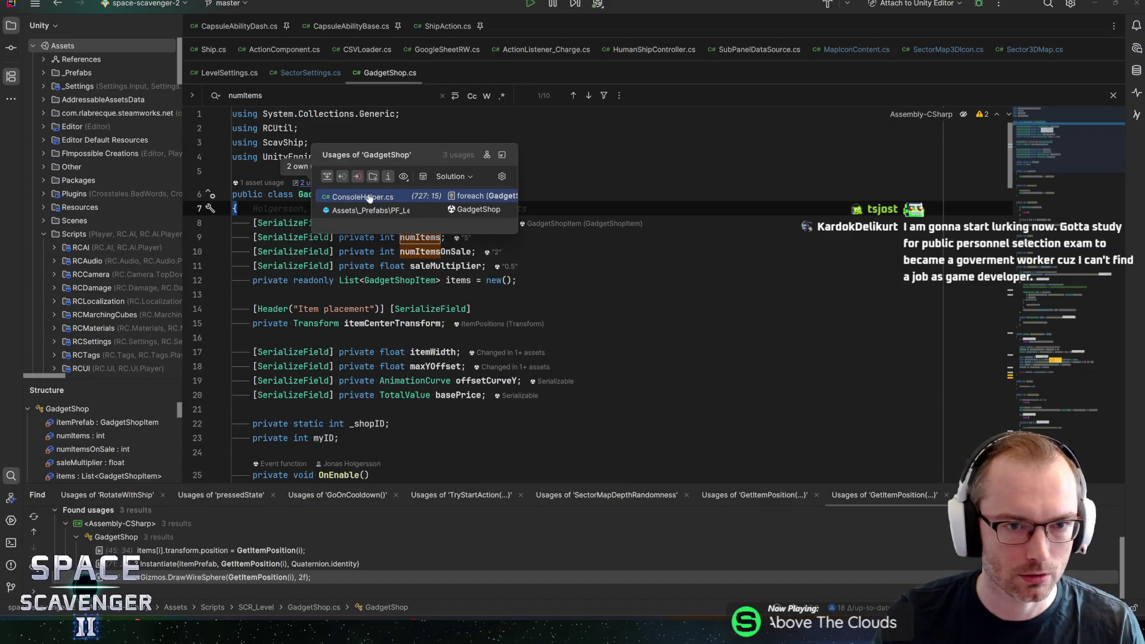
pyautogui.click(517, 280)
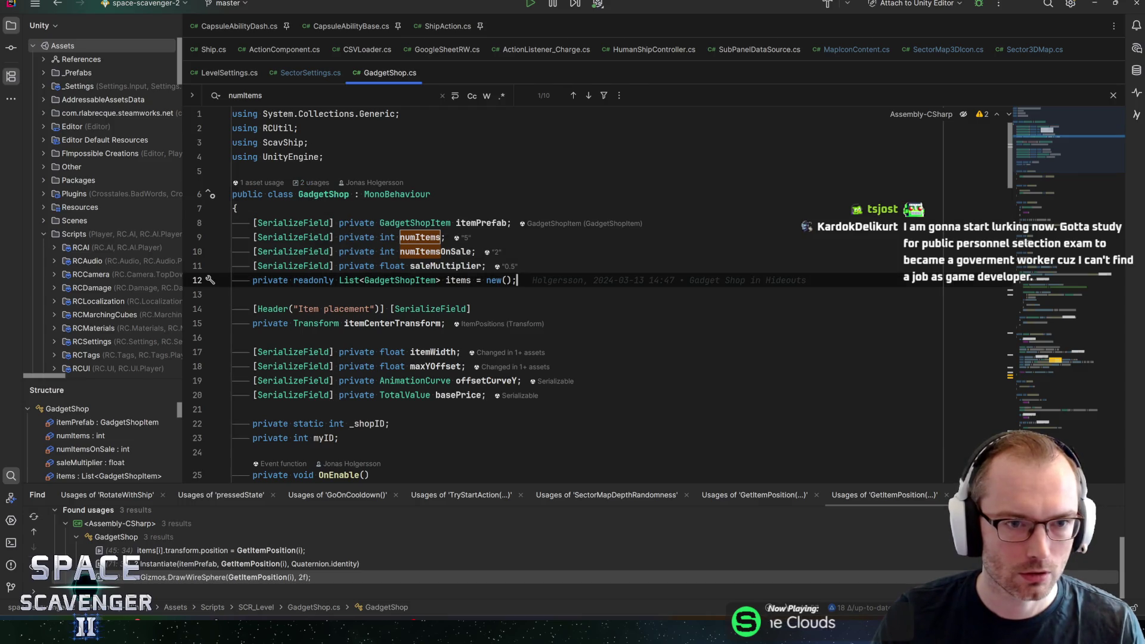
pyautogui.click(323, 195)
pyautogui.hotkey('alt', 'F7')
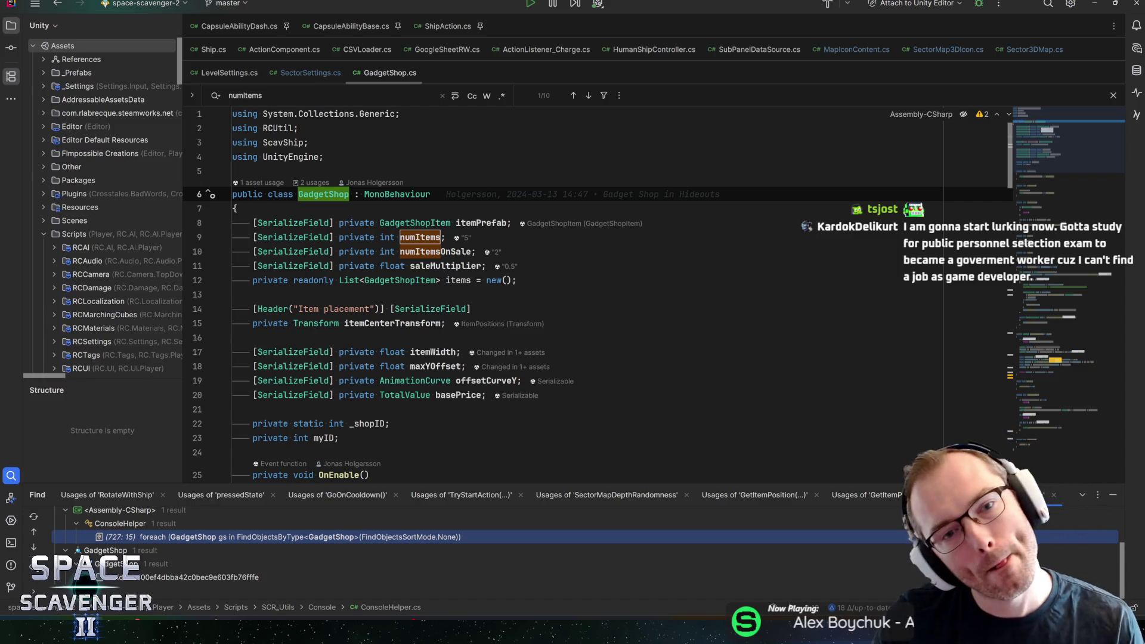
pyautogui.scroll(-5, 537, 298)
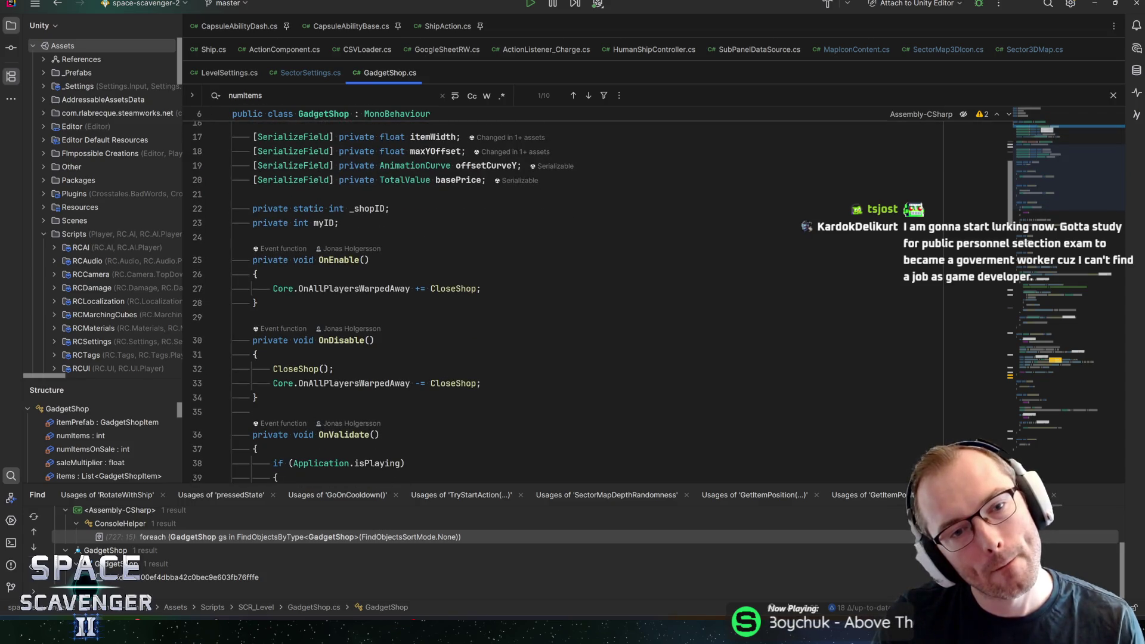
pyautogui.scroll(5, 537, 298)
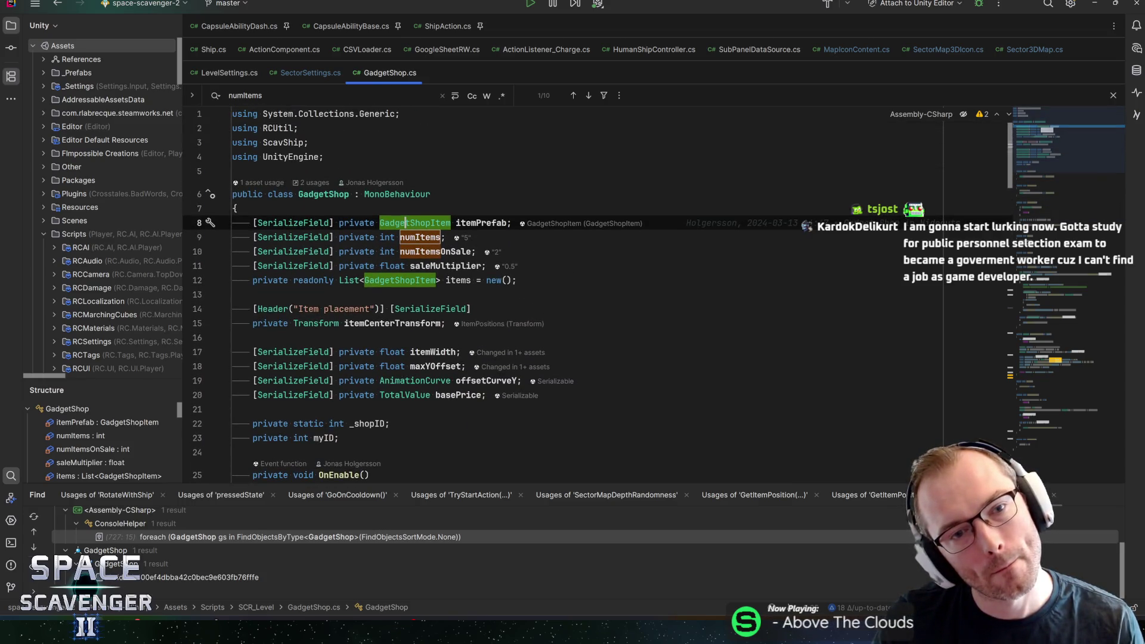
pyautogui.click(236, 208)
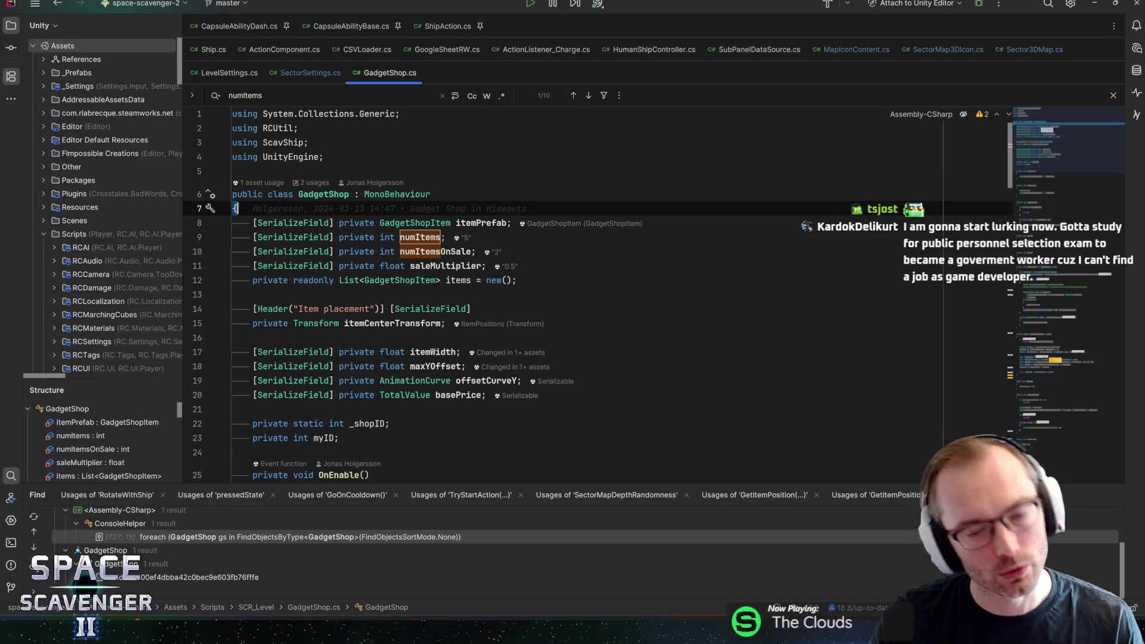
pyautogui.hotkey('ctrl', 't')
# - Open the Outpost class and confirm Spawn uses the spawnerTransform, following its LevelGenerator call
pyautogui.write('outpost')
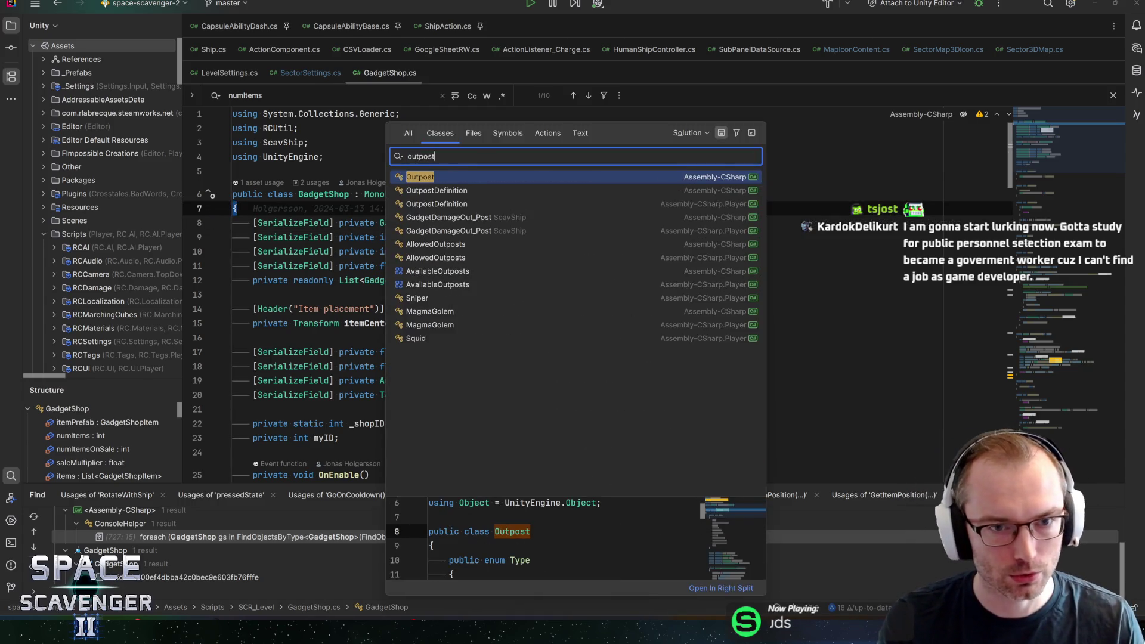
pyautogui.press('Return')
pyautogui.scroll(-9, 366, 205)
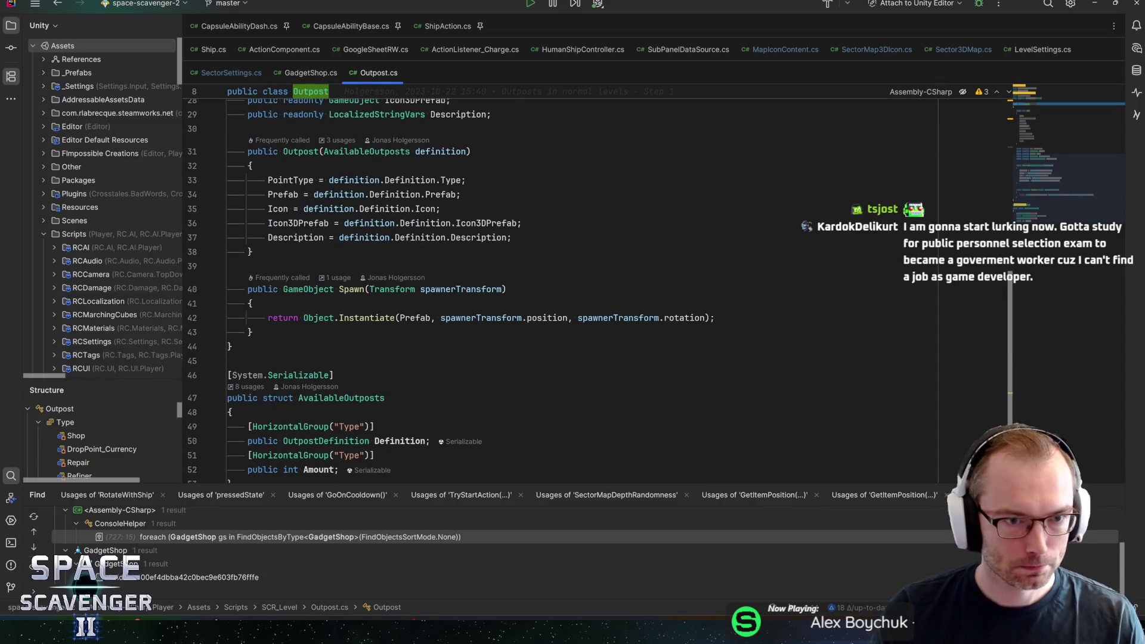
pyautogui.doubleClick(288, 181)
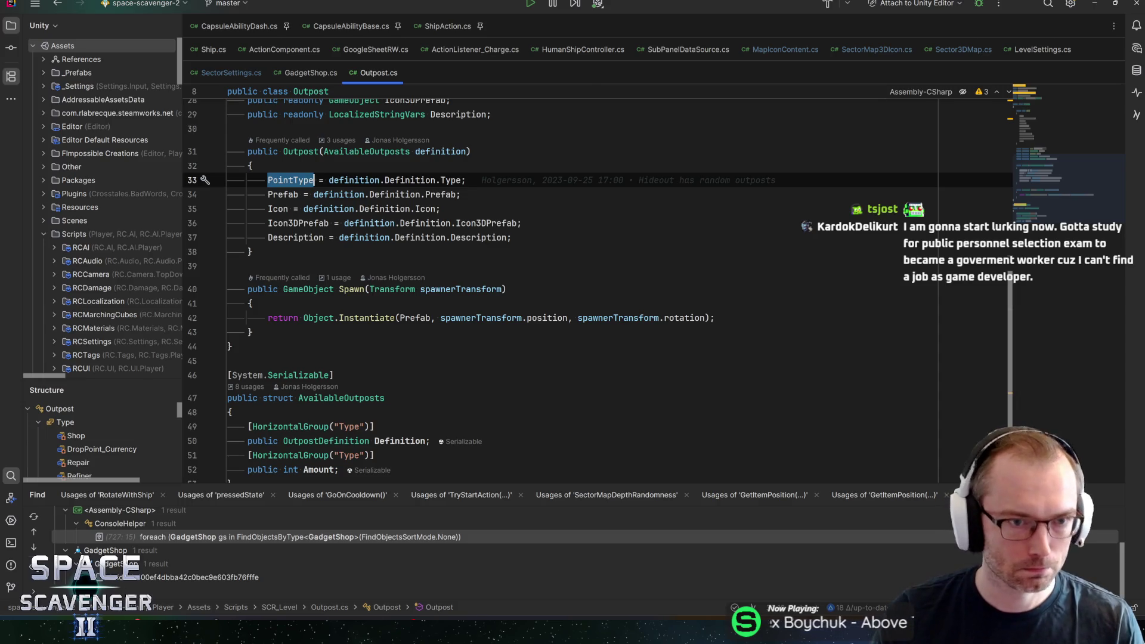
pyautogui.hotkey('ctrl', 'f')
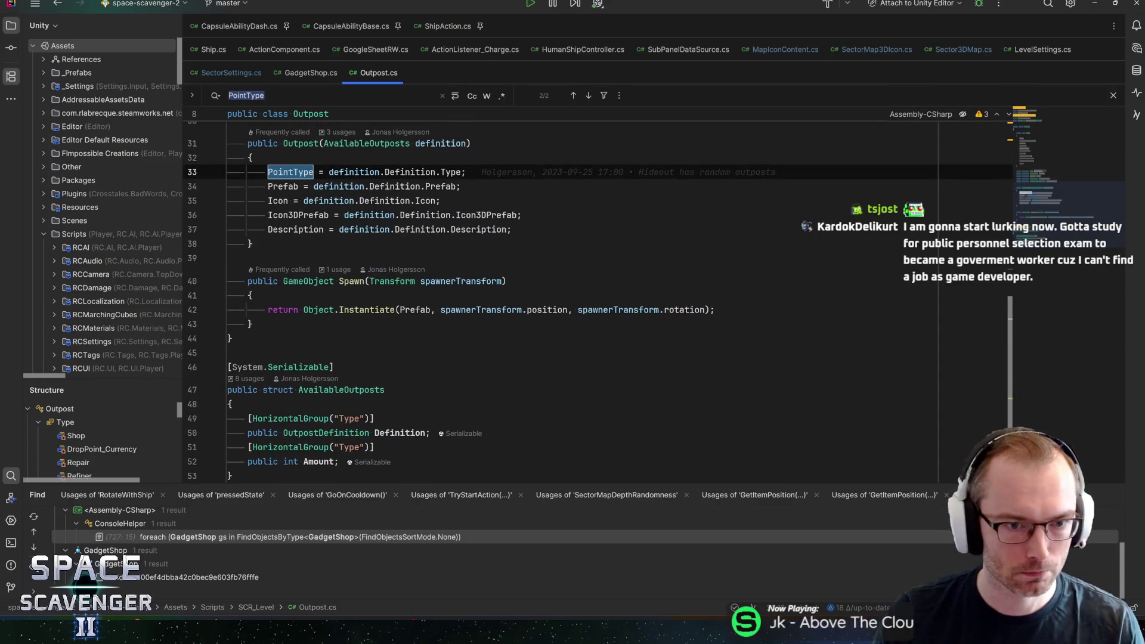
pyautogui.click(579, 309)
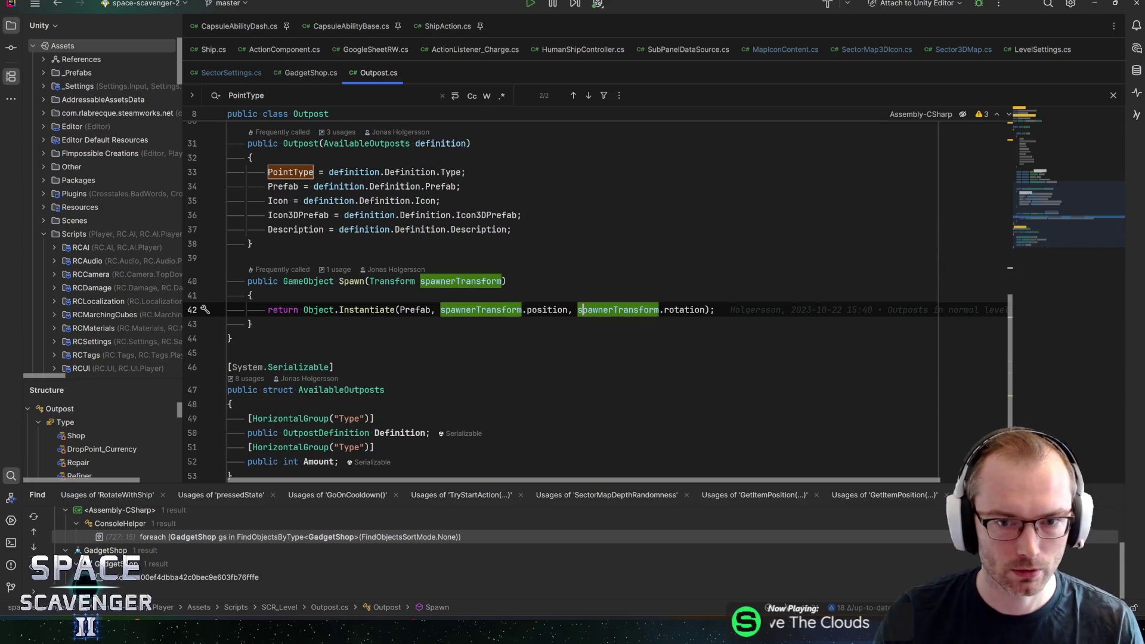
pyautogui.click(452, 281)
pyautogui.keyDown('ctrl'); pyautogui.click(351, 282); pyautogui.keyUp('ctrl')
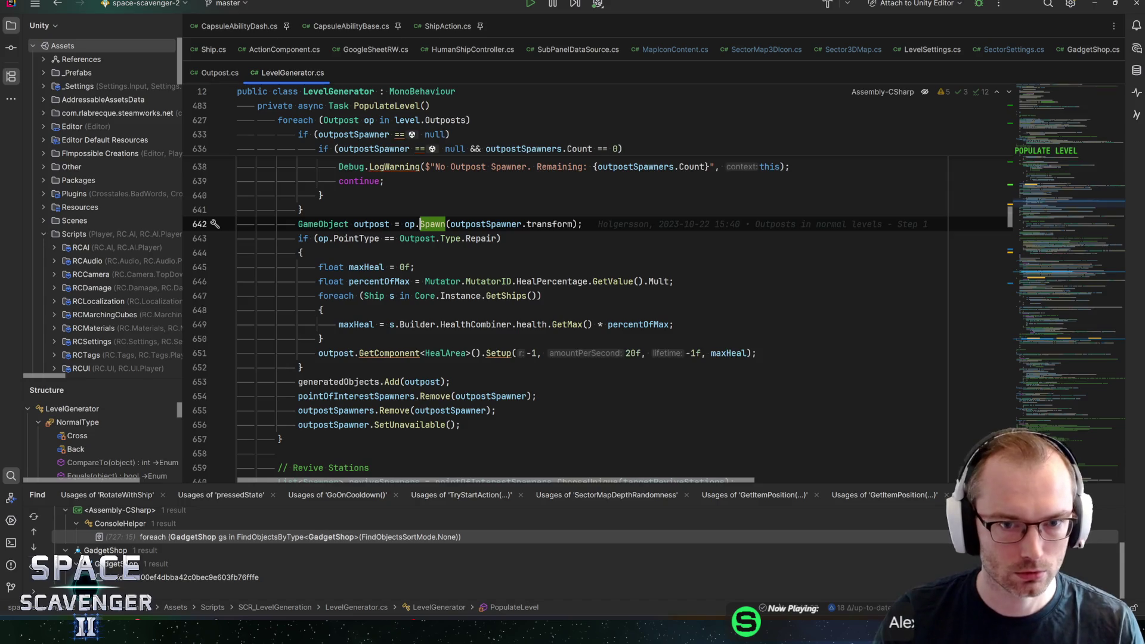
# - Back in Unity, close GadgetShop, open the HideoutLevel prefab and select the first PointOfInterest
pyautogui.hotkey('alt', 'Tab')
pyautogui.click(648, 210)
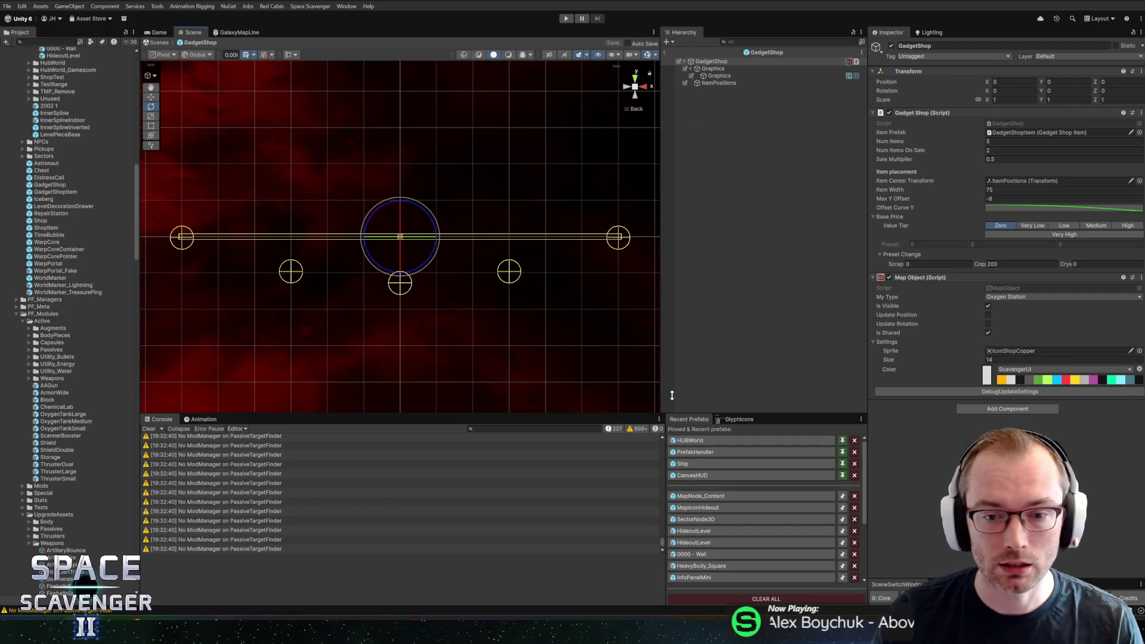
pyautogui.click(664, 52)
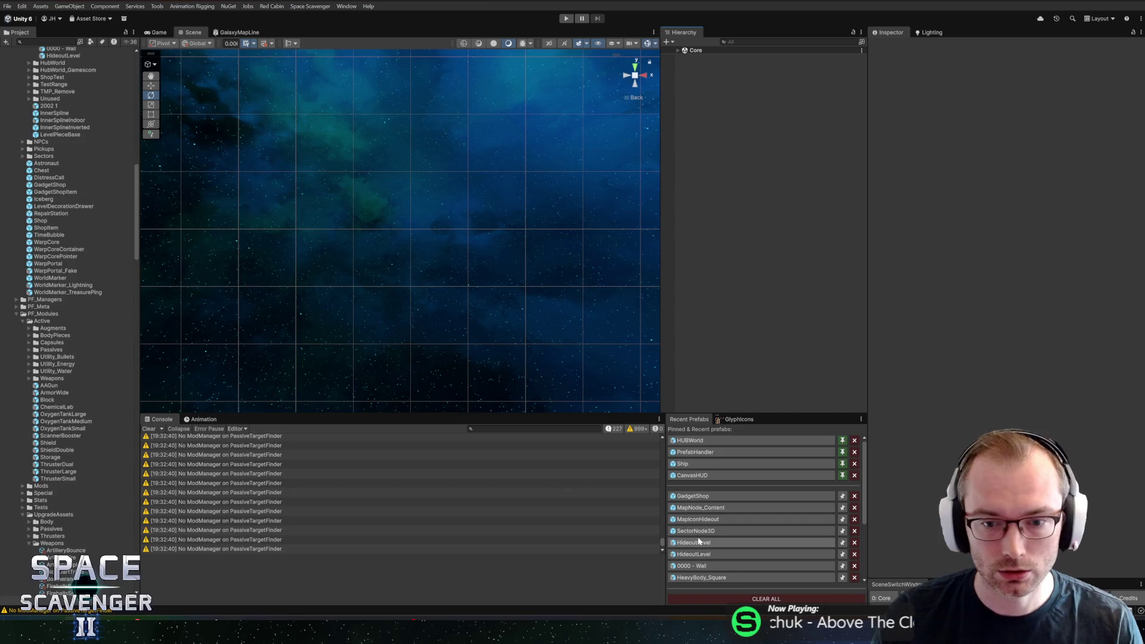
pyautogui.click(697, 542)
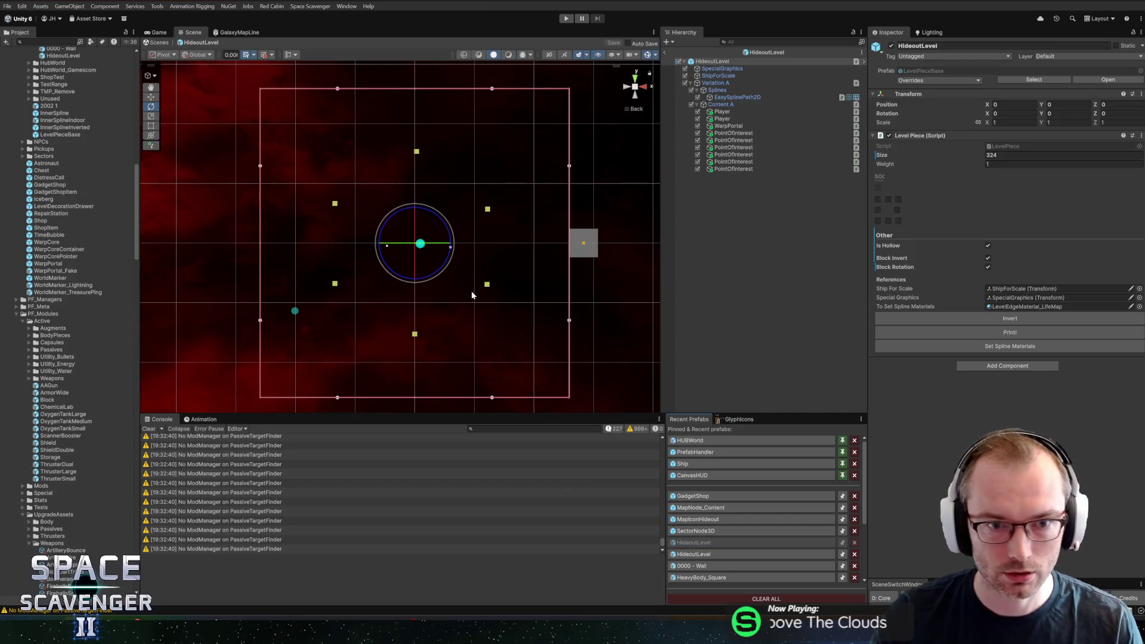
pyautogui.click(724, 133)
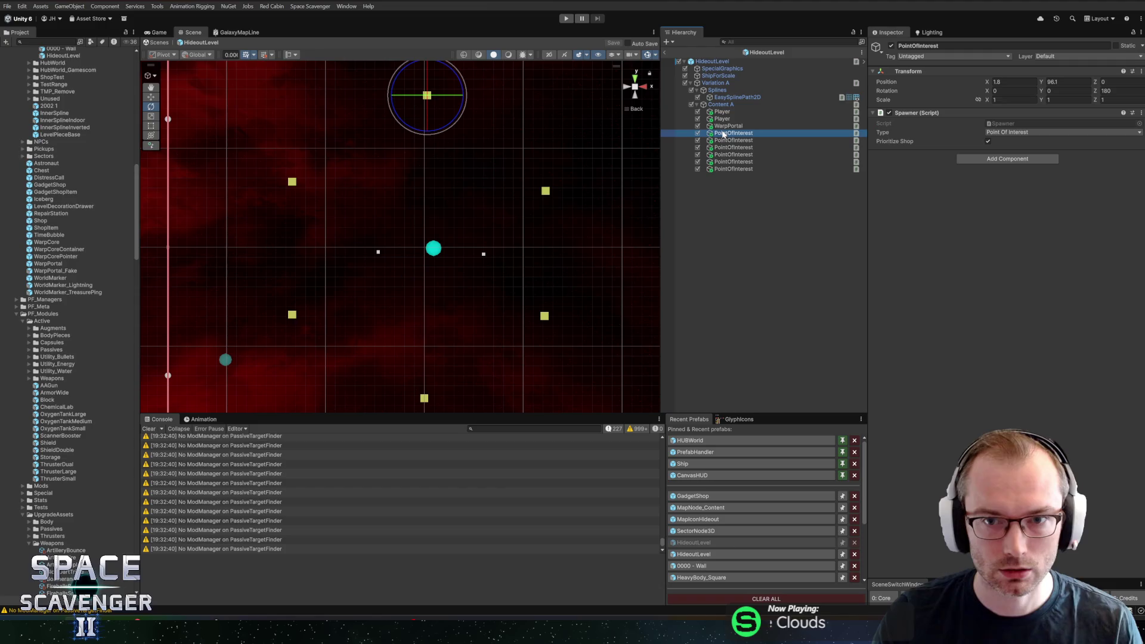
# - Pan the Scene view and switch the transform handles to local orientation
pyautogui.press('w')
pyautogui.moveTo(502, 143)
pyautogui.mouseDown()
pyautogui.moveTo(485, 161)
pyautogui.moveTo(460, 107)
pyautogui.mouseUp()
pyautogui.scroll(-2, 418, 231)
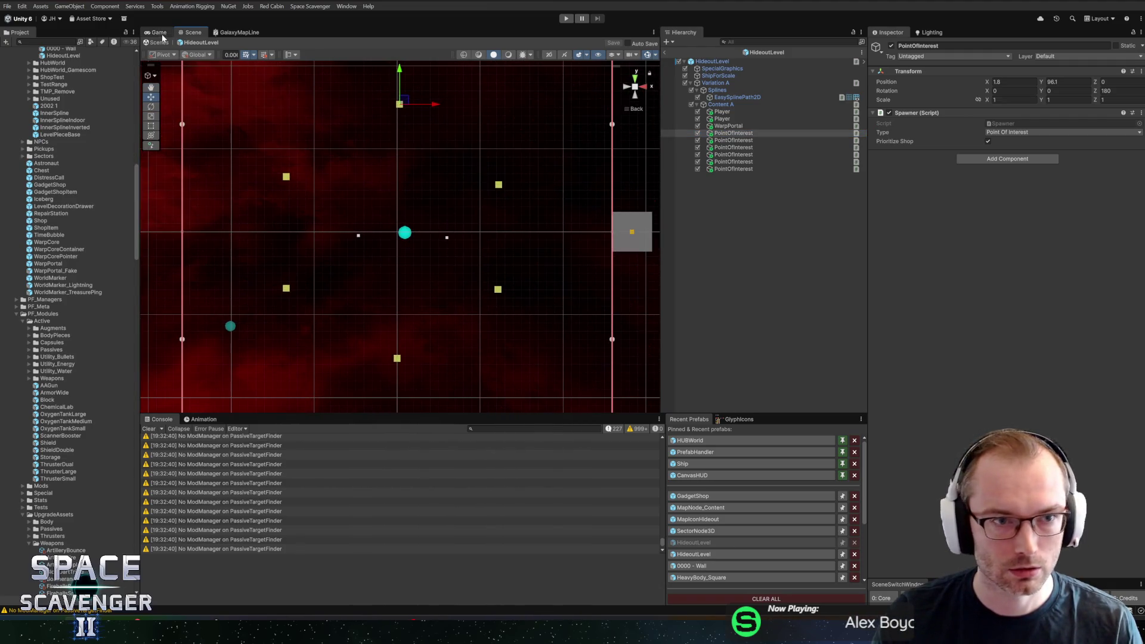
pyautogui.click(191, 57)
pyautogui.click(197, 77)
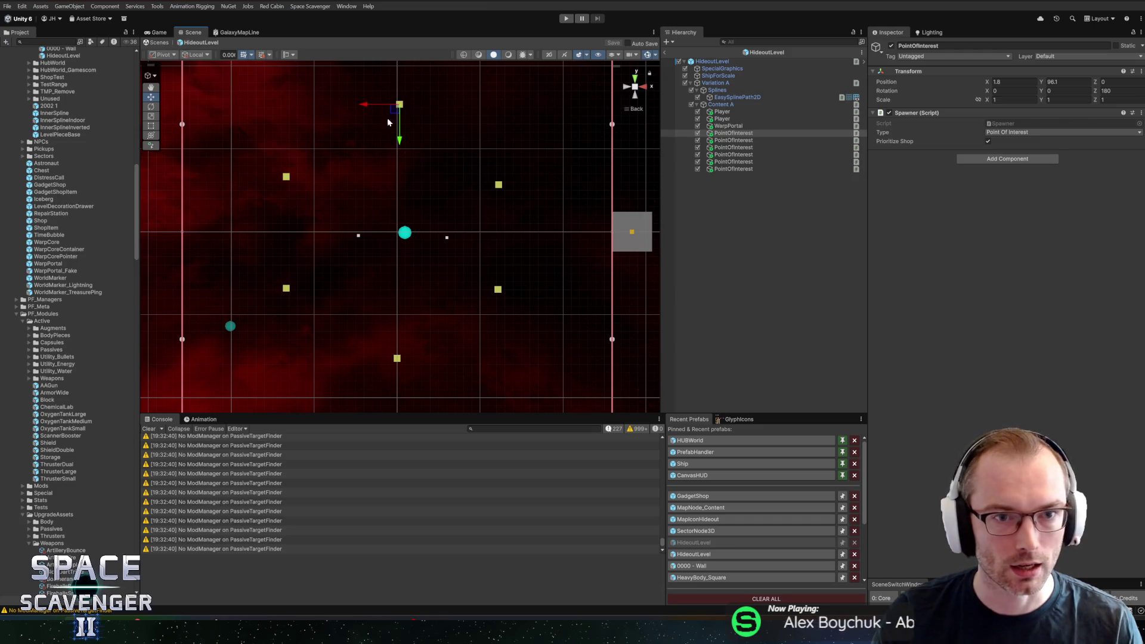
# - Turn the next PointOfInterest spawners toward the centre at 135° and 120°
pyautogui.click(747, 142)
pyautogui.press('e')
pyautogui.moveTo(538, 178); pyautogui.dragTo(530, 176)
pyautogui.press('w')
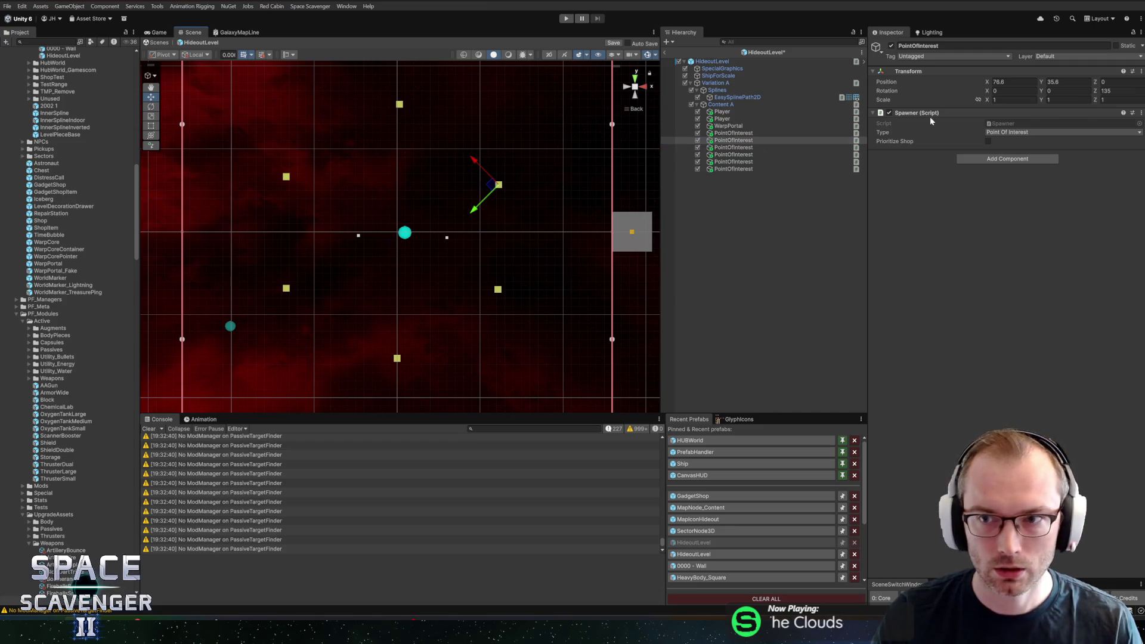
pyautogui.click(728, 142)
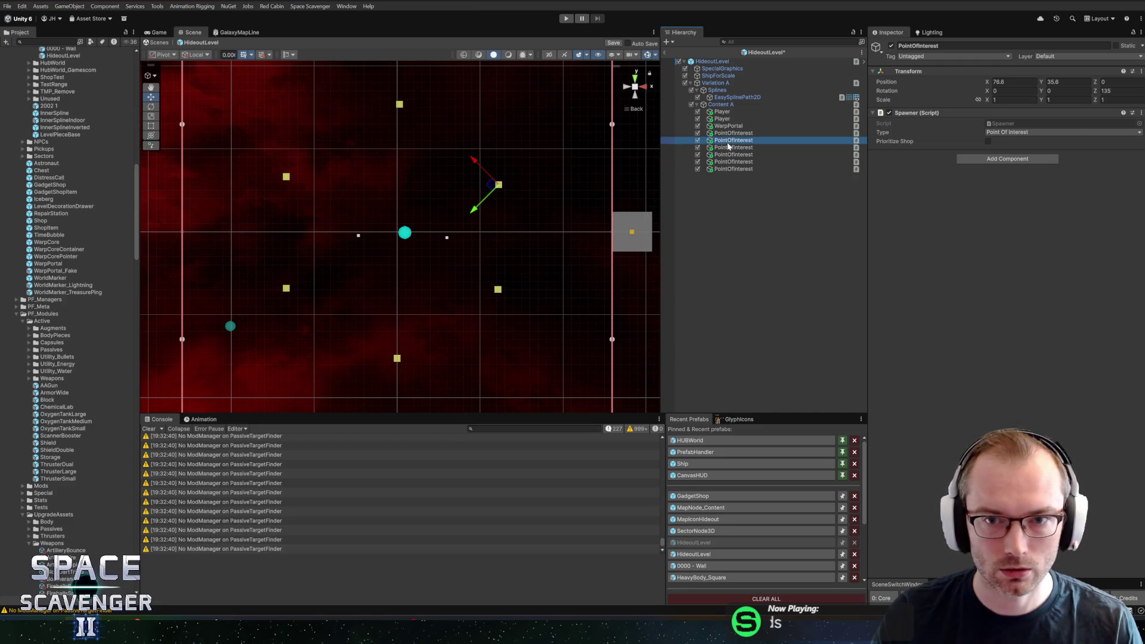
pyautogui.press('e')
pyautogui.moveTo(466, 178); pyautogui.dragTo(465, 169)
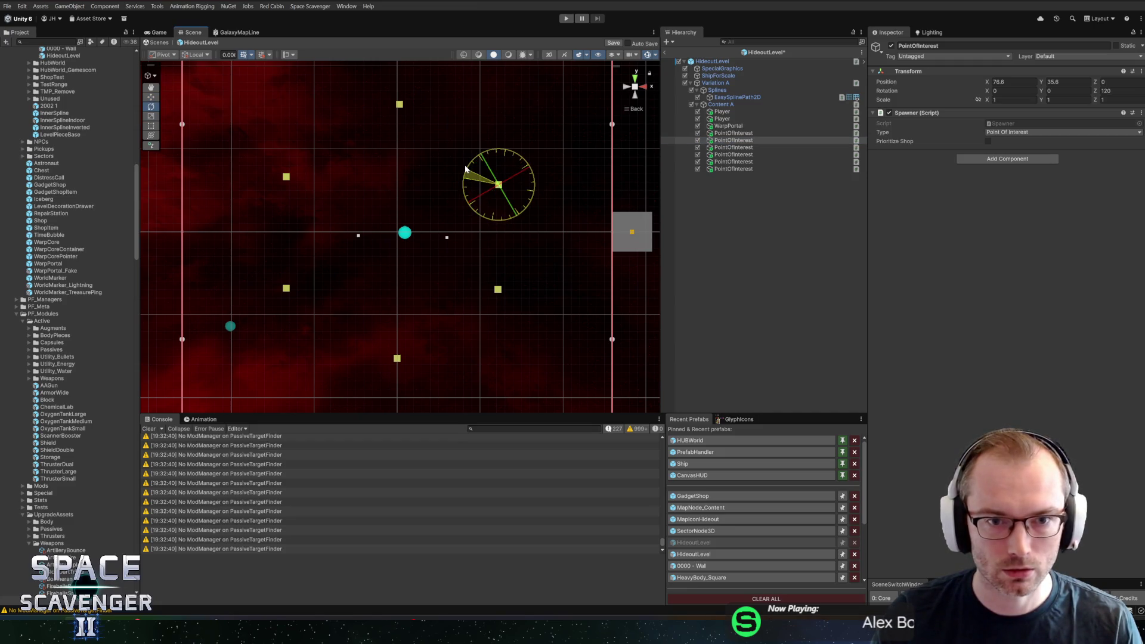
pyautogui.press('w')
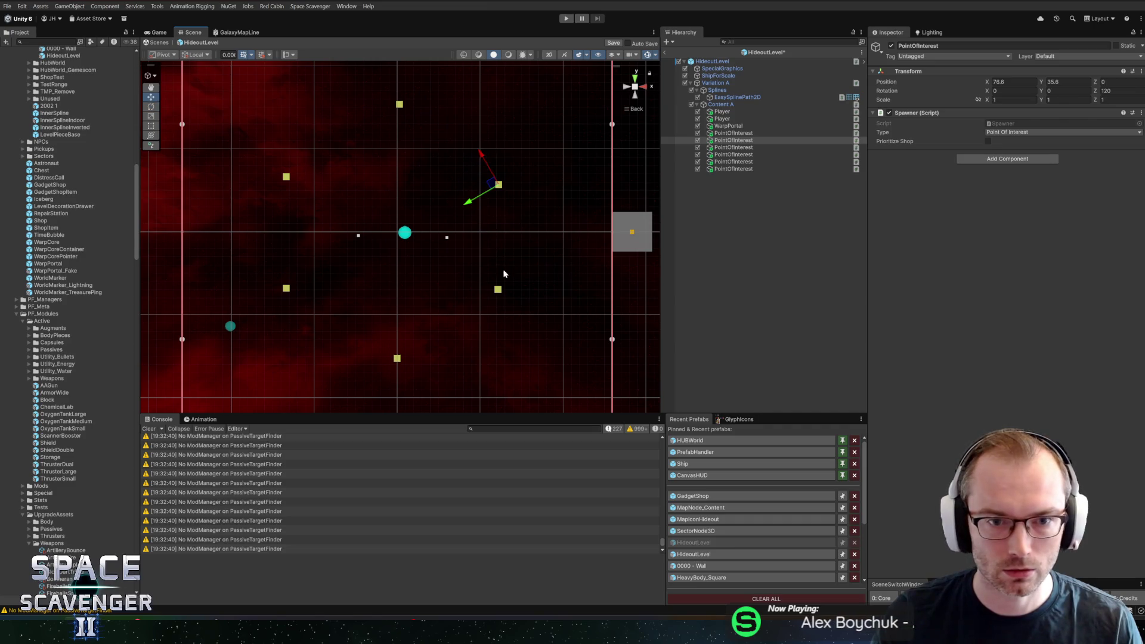
# - Turn the following two spawners toward the centre at -120° and -60°
pyautogui.click(728, 148)
pyautogui.press('e')
pyautogui.moveTo(319, 174); pyautogui.dragTo(336, 195)
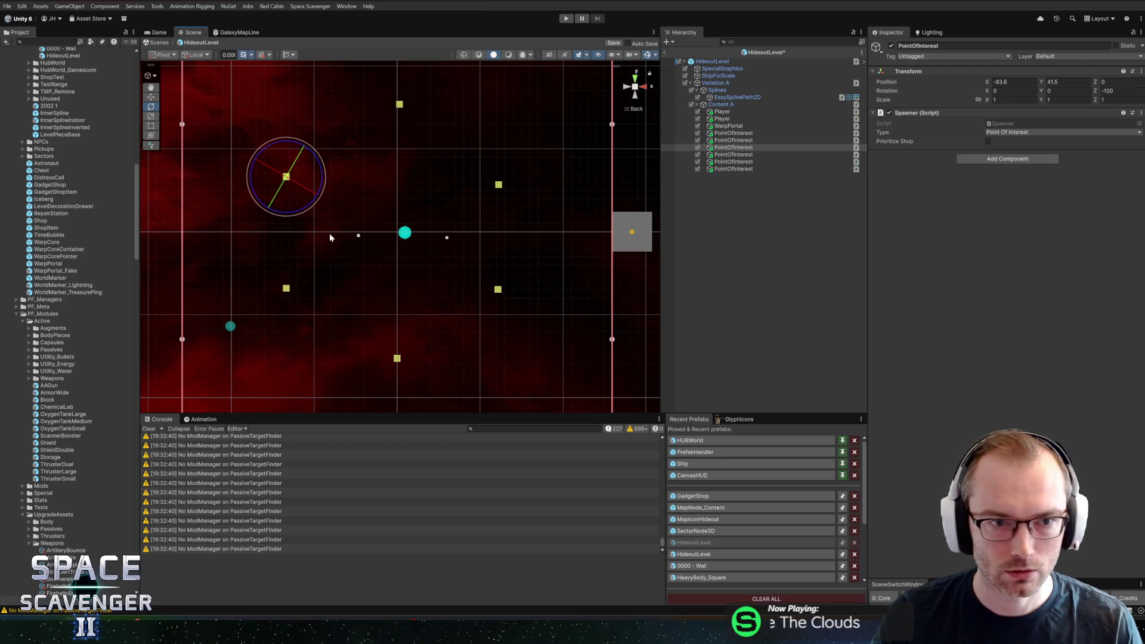
pyautogui.click(744, 155)
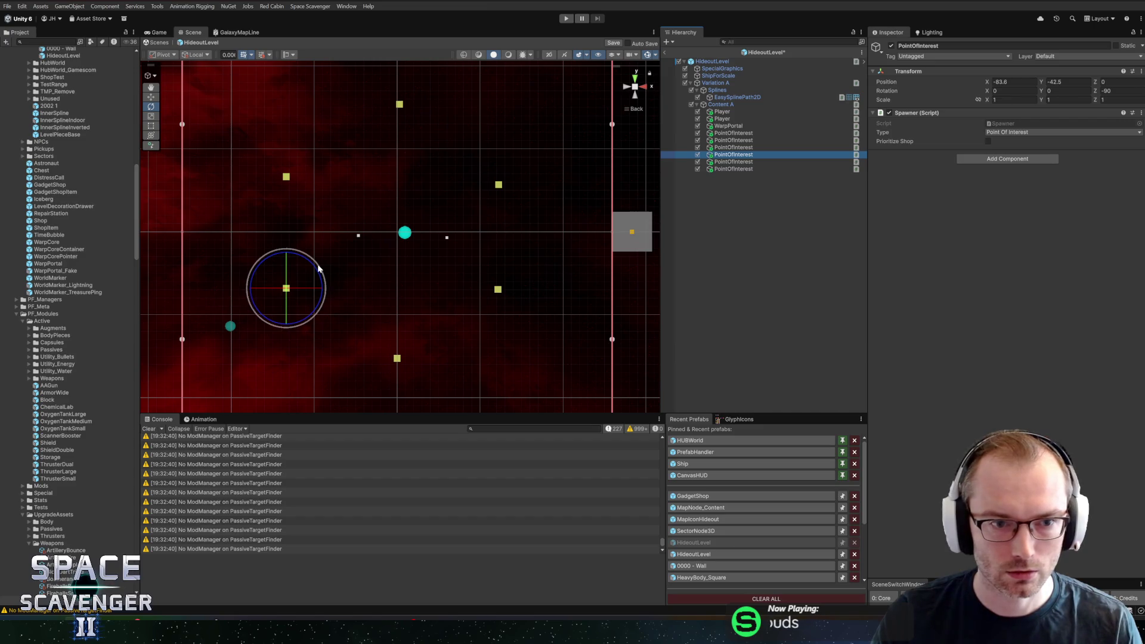
pyautogui.click(318, 270)
pyautogui.press('w')
pyautogui.press('e')
pyautogui.moveTo(318, 261)
pyautogui.mouseDown()
pyautogui.moveTo(307, 224)
pyautogui.moveTo(317, 232)
pyautogui.mouseUp()
pyautogui.press('w')
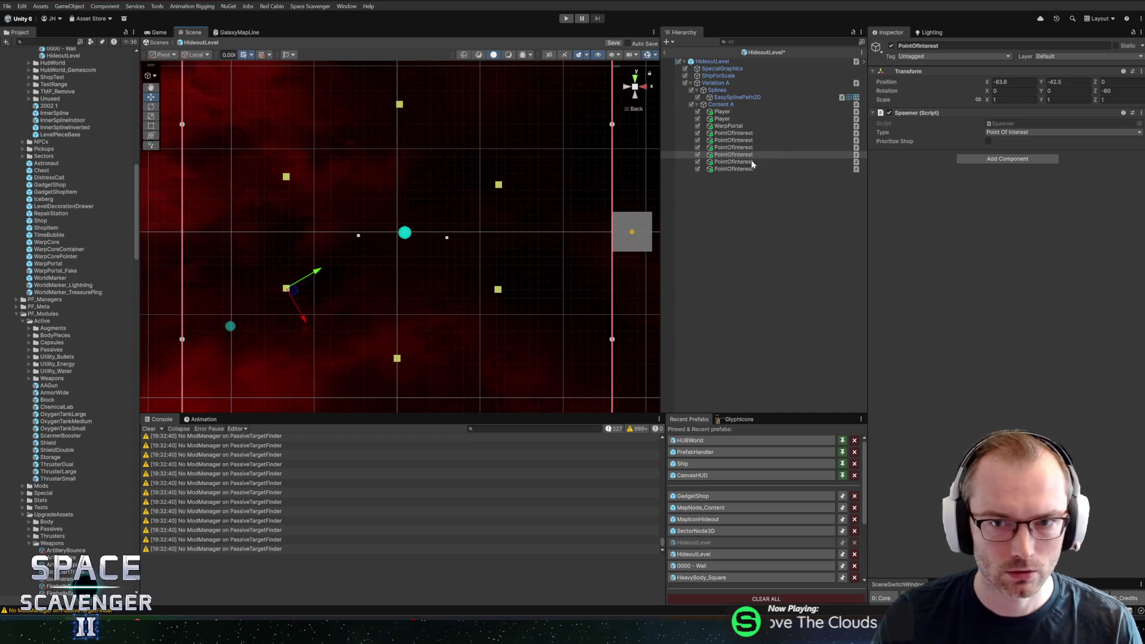
# - Turn the last spawner to 60°, check all facings, save the prefab and start a playtest
pyautogui.click(733, 162)
pyautogui.click(761, 168)
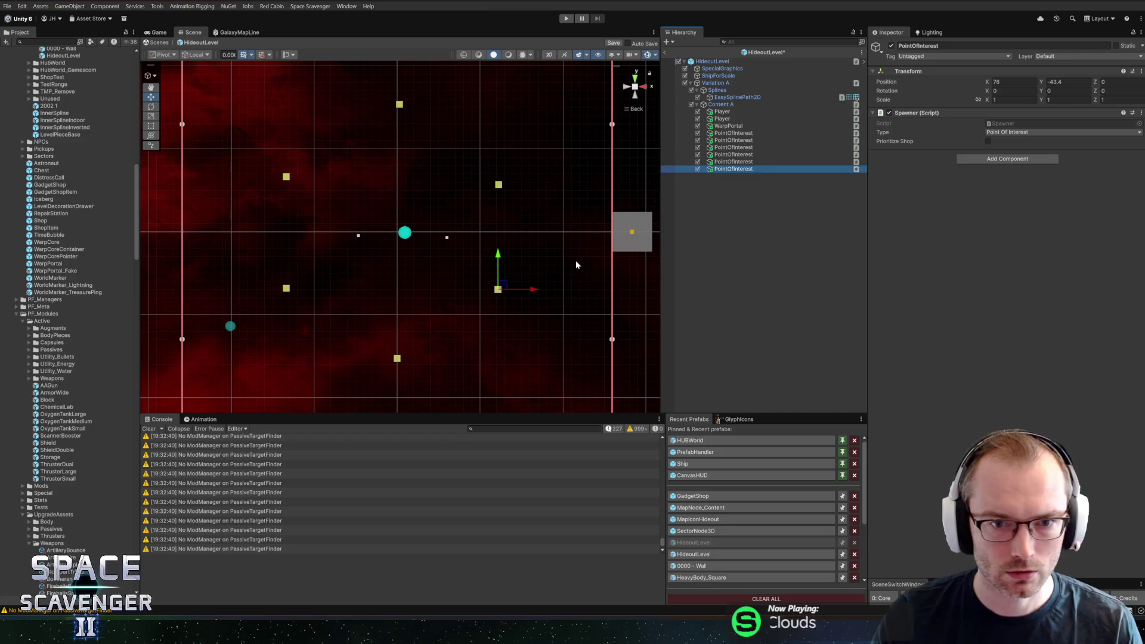
pyautogui.press('e')
pyautogui.moveTo(513, 258); pyautogui.dragTo(446, 240)
pyautogui.press('w')
pyautogui.press('Up')
pyautogui.press('Up')
pyautogui.press('Up')
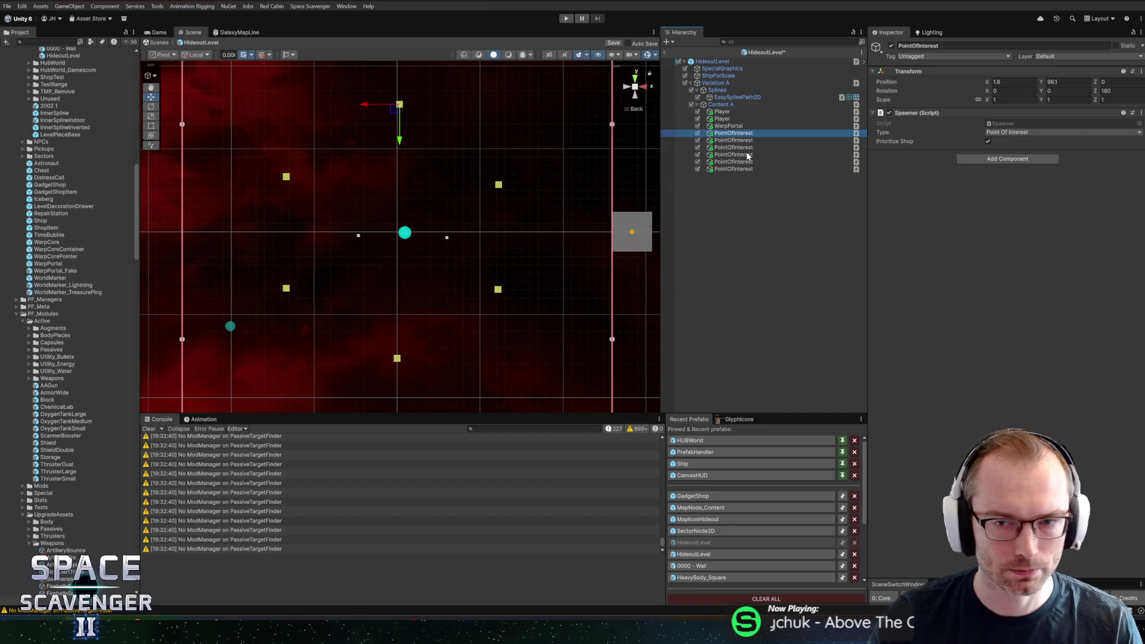
pyautogui.hotkey('ctrl', 's')
pyautogui.hotkey('ctrl', 'p')
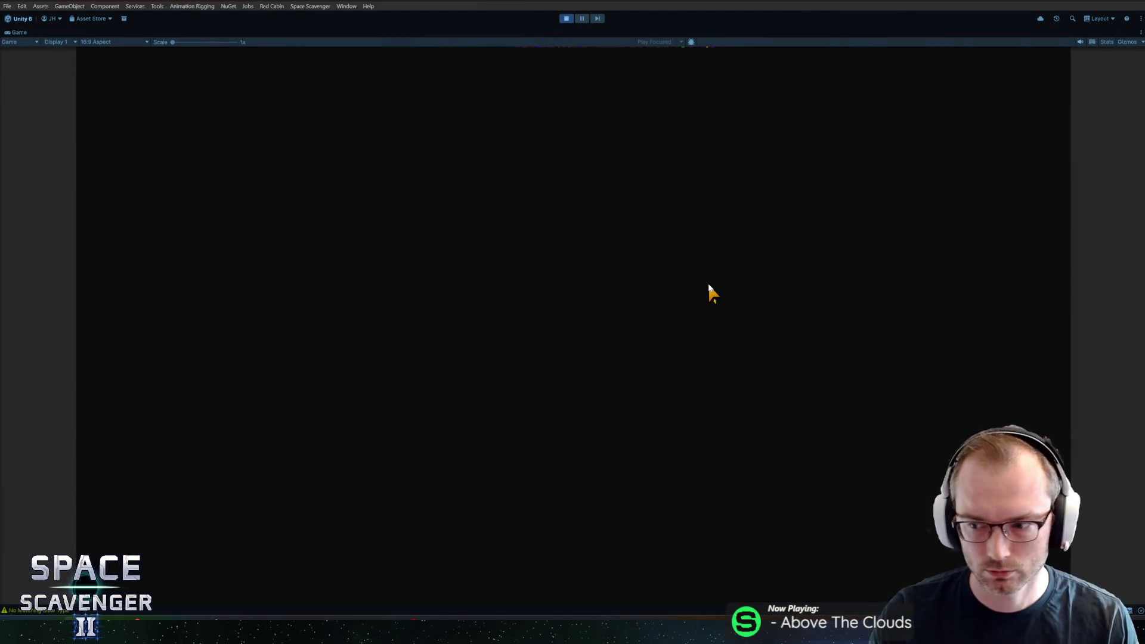
# - Run the 'level clear' and 'level scan' console commands in the playtest, then stop playing
pyautogui.press('d')
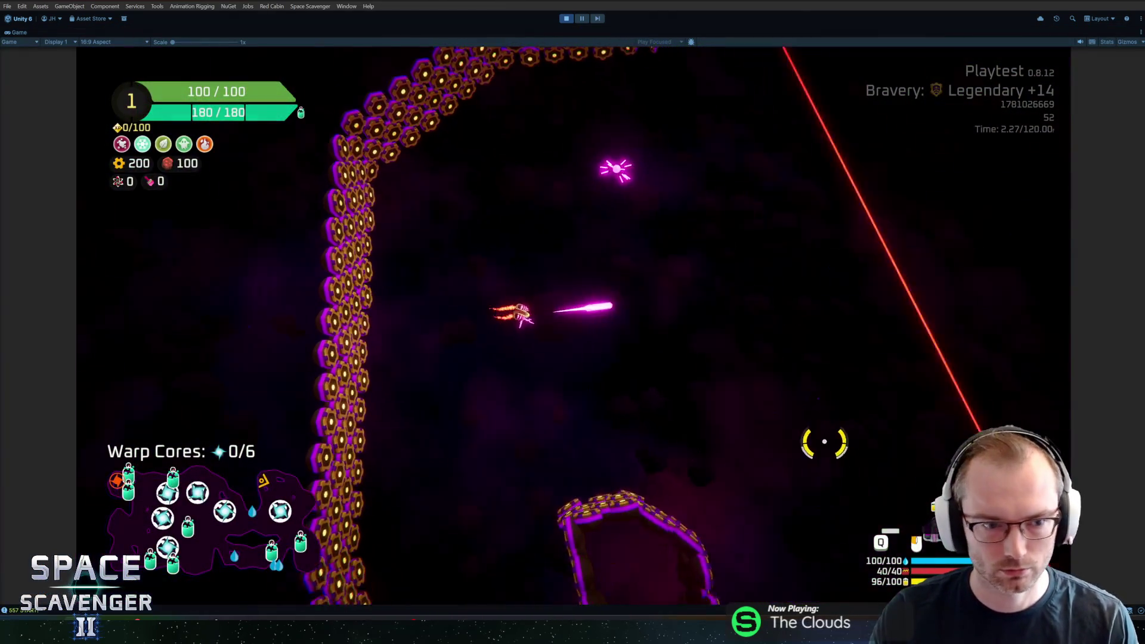
pyautogui.press('`')
pyautogui.write('lev')
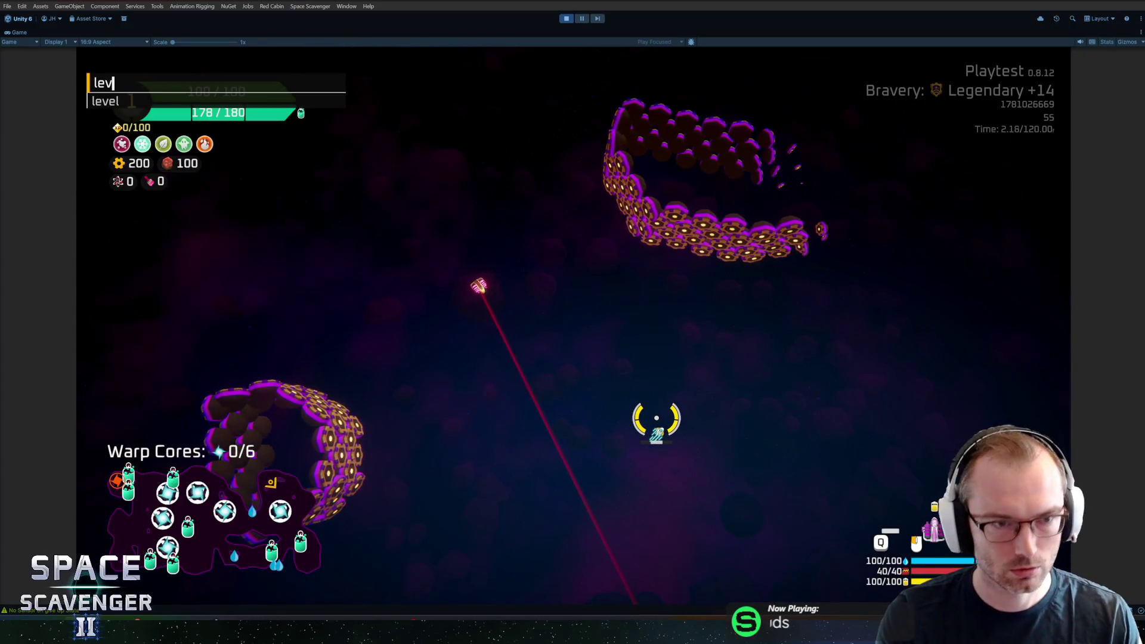
pyautogui.write('el clear')
pyautogui.press('Return')
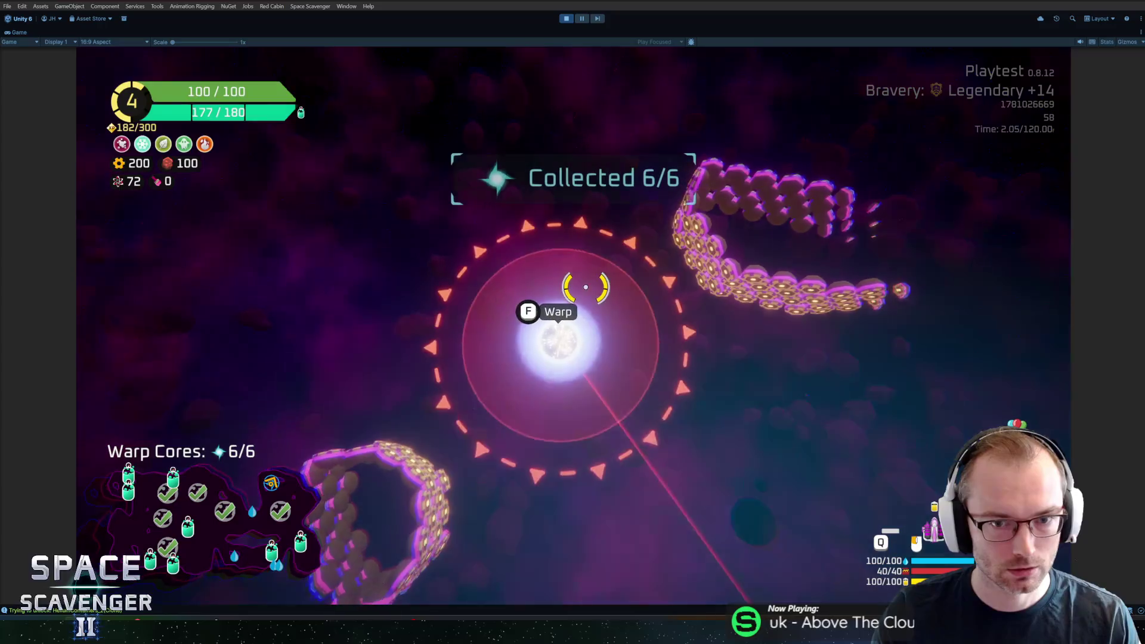
pyautogui.press('`')
pyautogui.write('level scan')
pyautogui.press('Return')
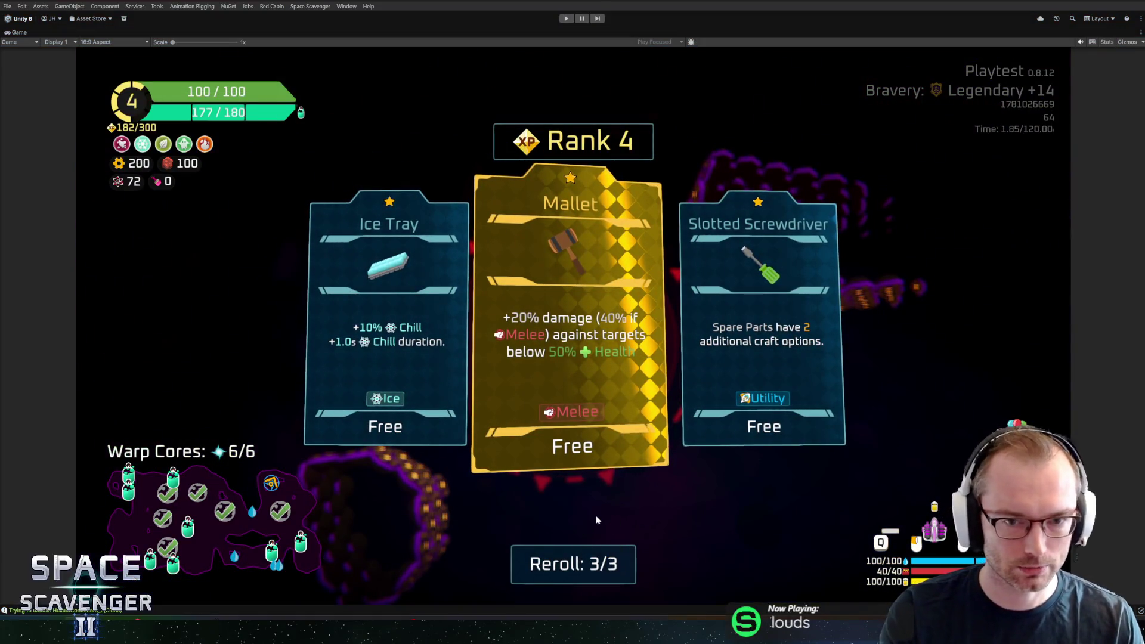
pyautogui.hotkey('ctrl', 'p')
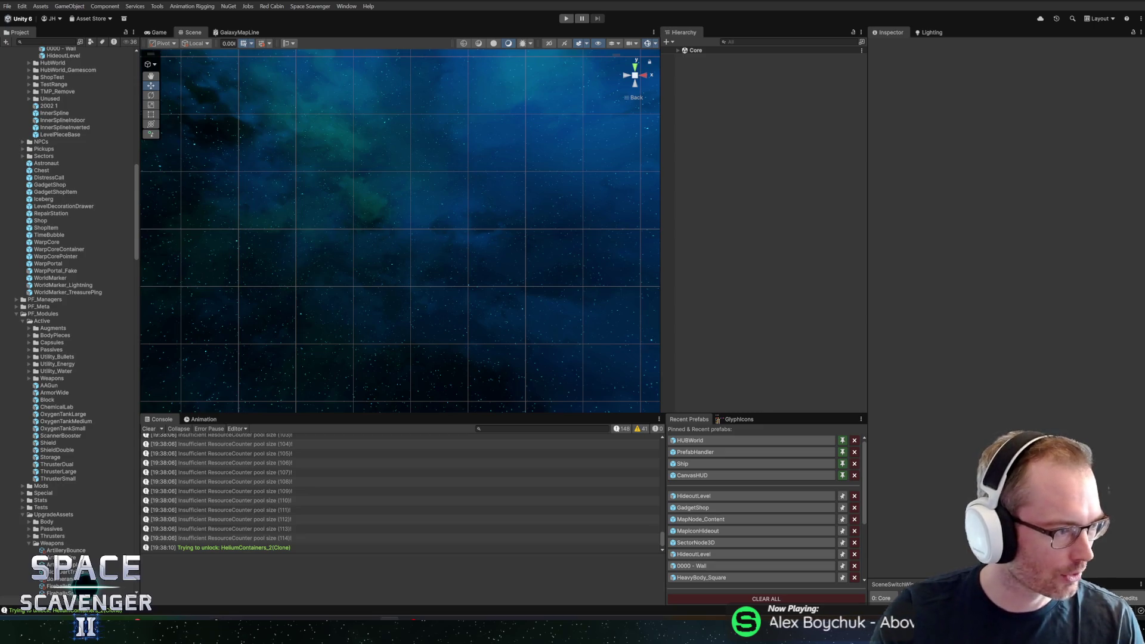
# - Launch a fresh playtest with Ctrl+P
pyautogui.hotkey('ctrl', 'p')
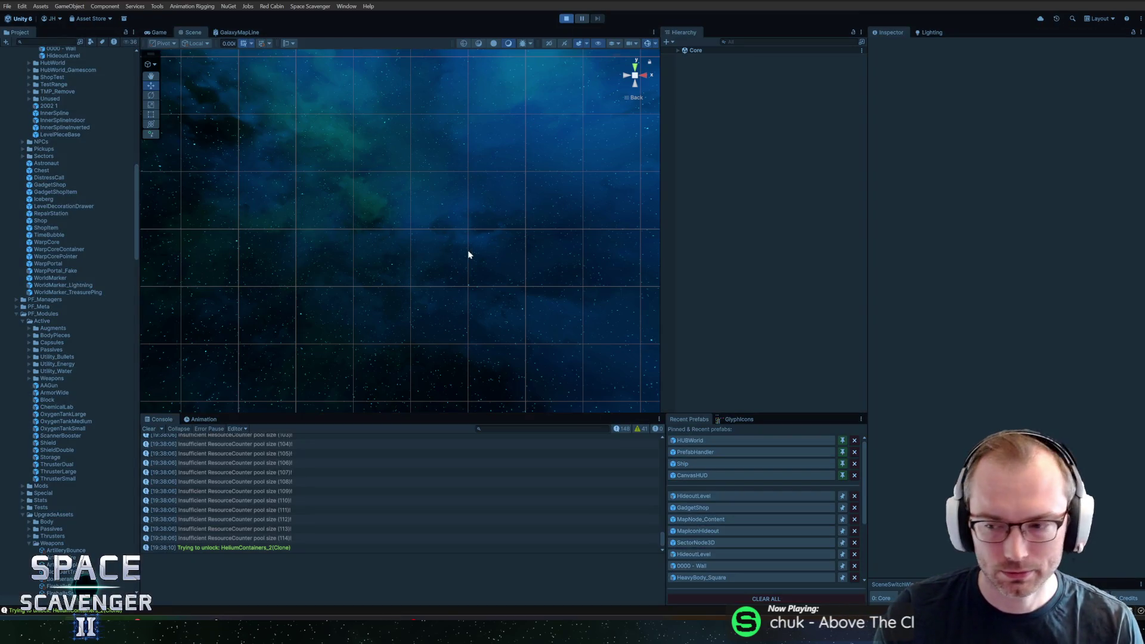
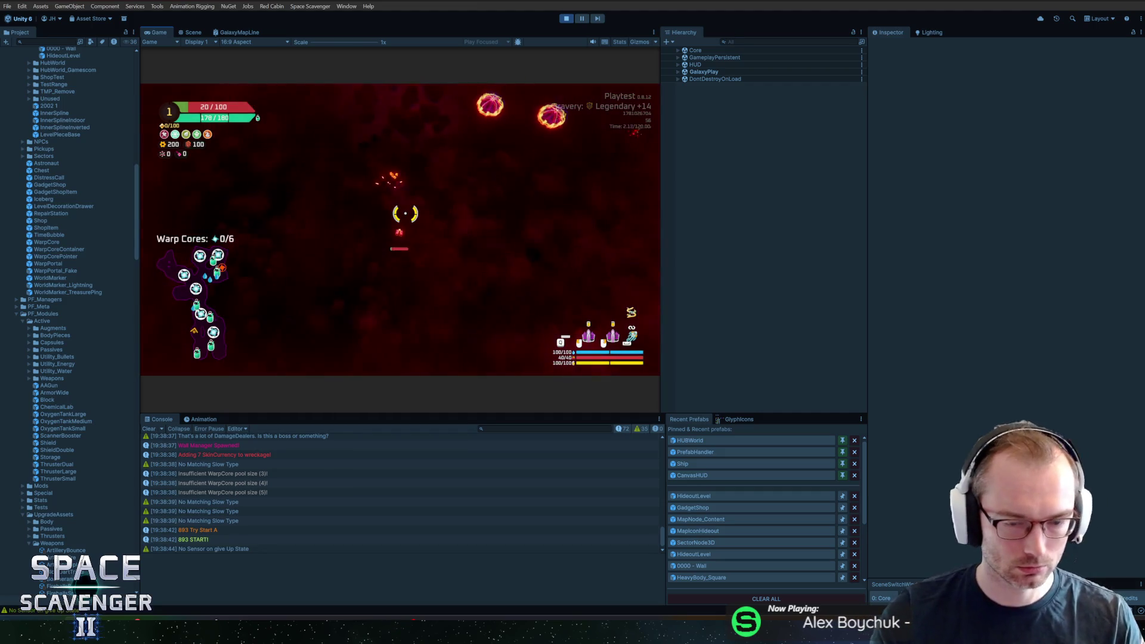
# - Restart the hideout playtest and maximize the Game view so it fills the editor
pyautogui.hotkey('ctrl', 'p')
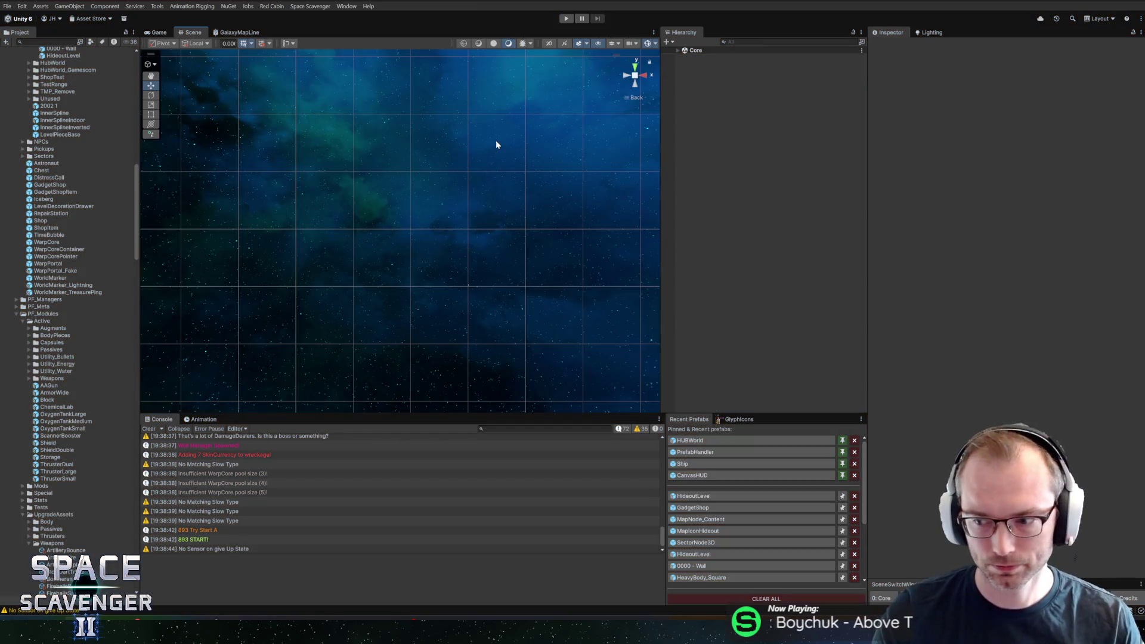
pyautogui.click(568, 16)
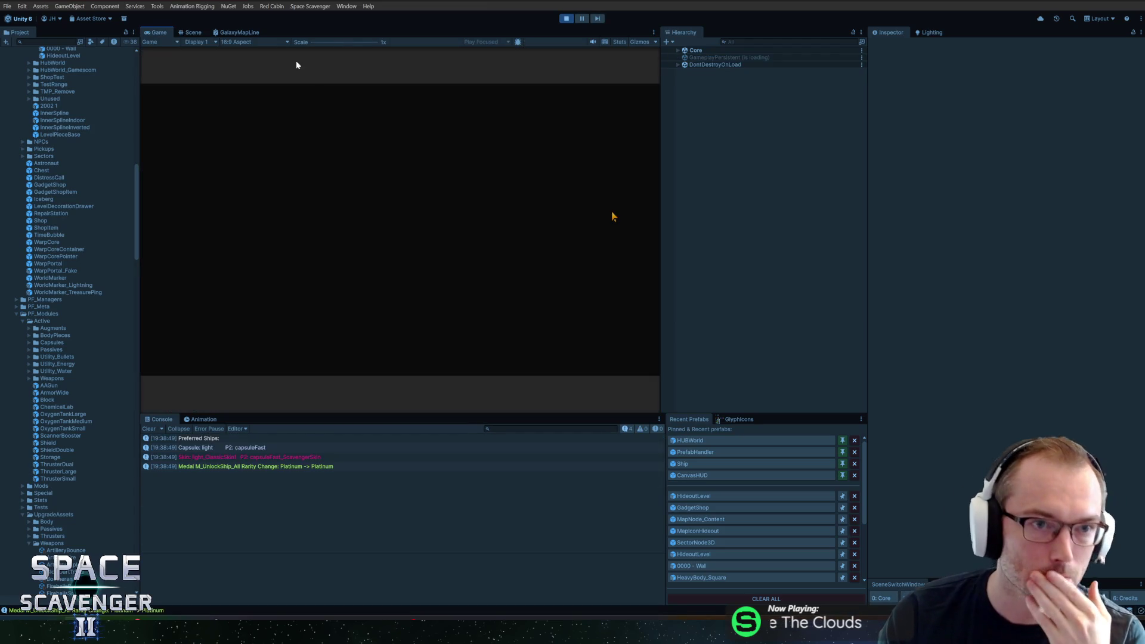
pyautogui.hotkey('shift', 'space')
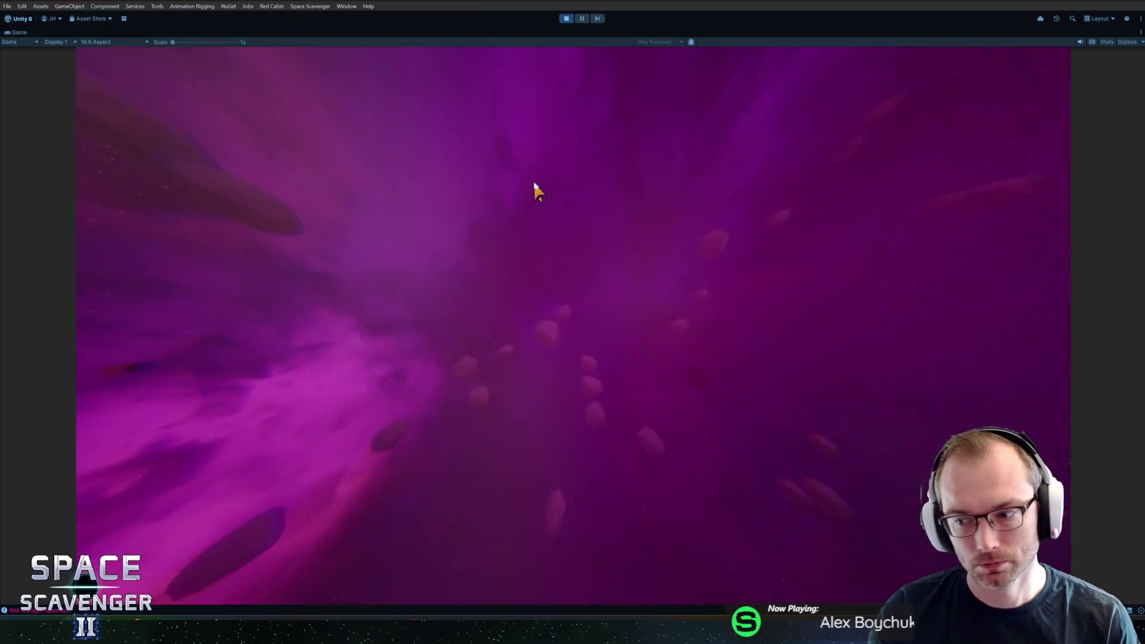
# - Fly the ship through the hideout past the Gadget Merchant, Trader and item shop stands
pyautogui.press('d')
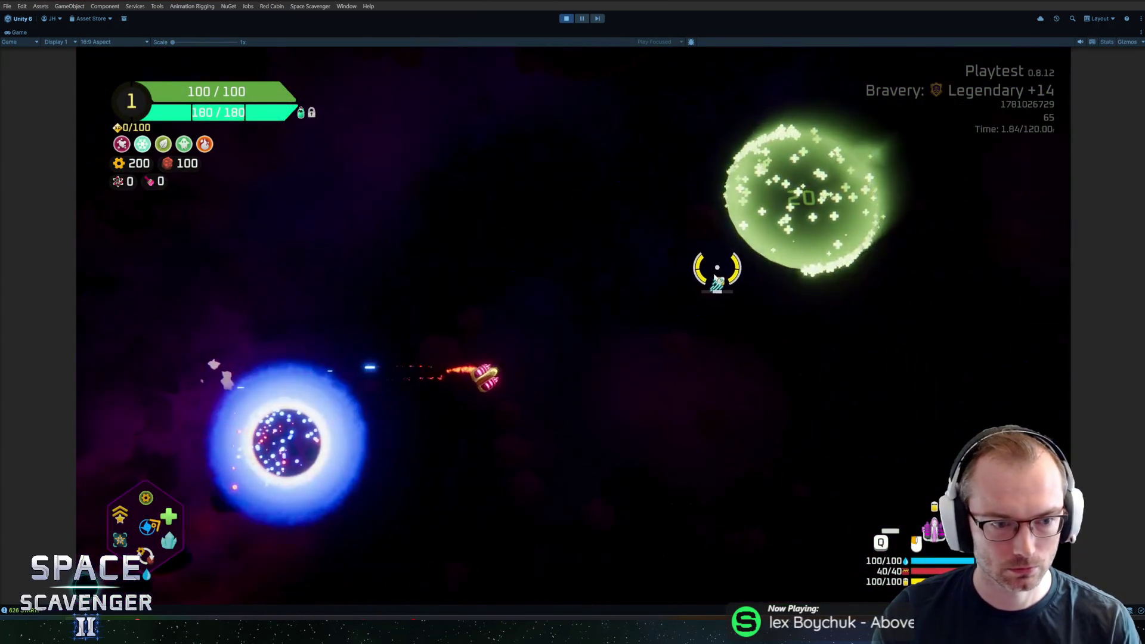
pyautogui.press('a')
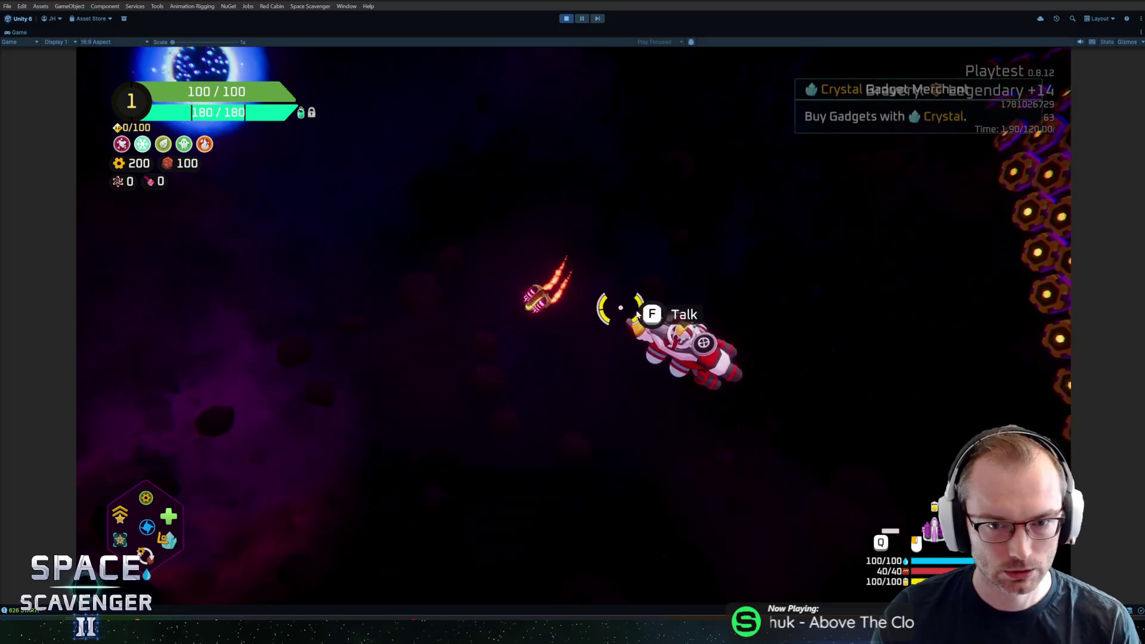
pyautogui.press('a')
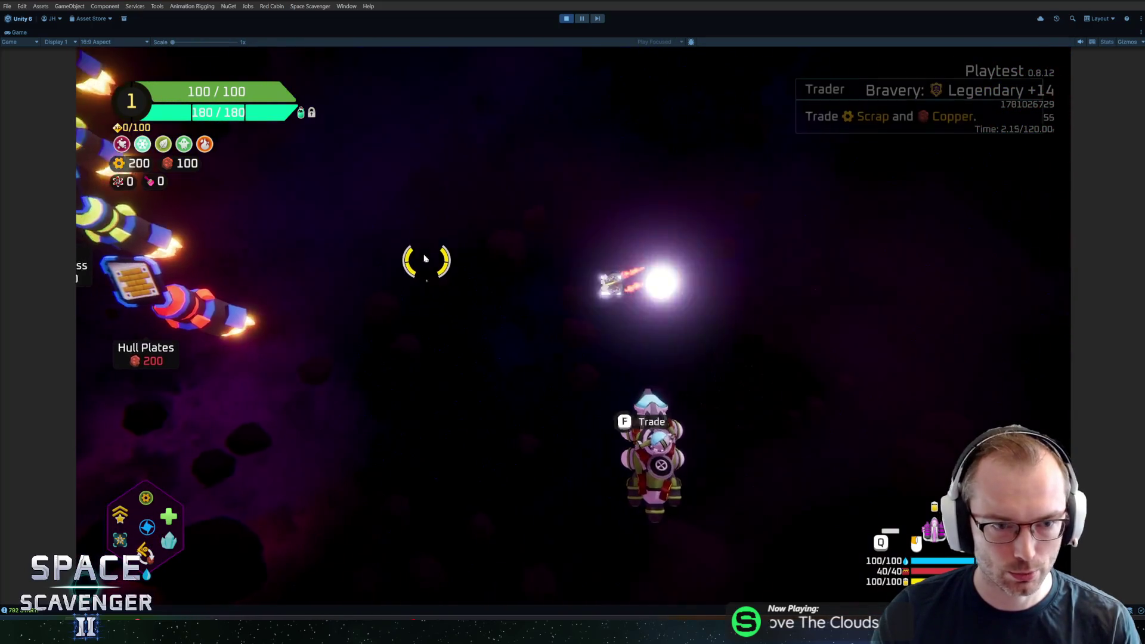
pyautogui.press('w')
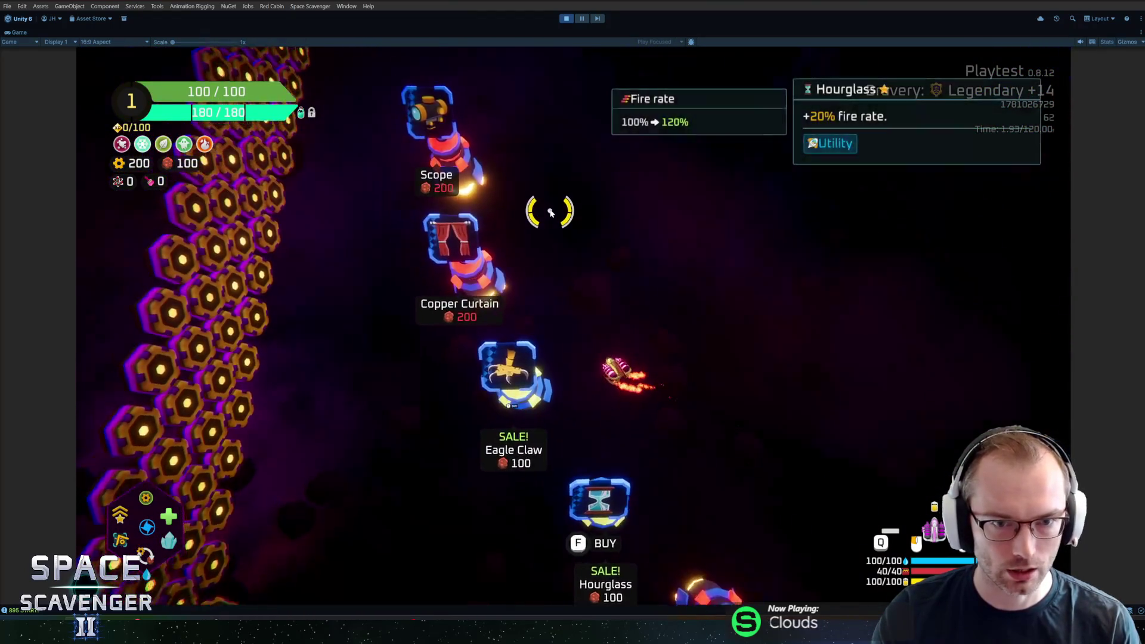
pyautogui.press('w')
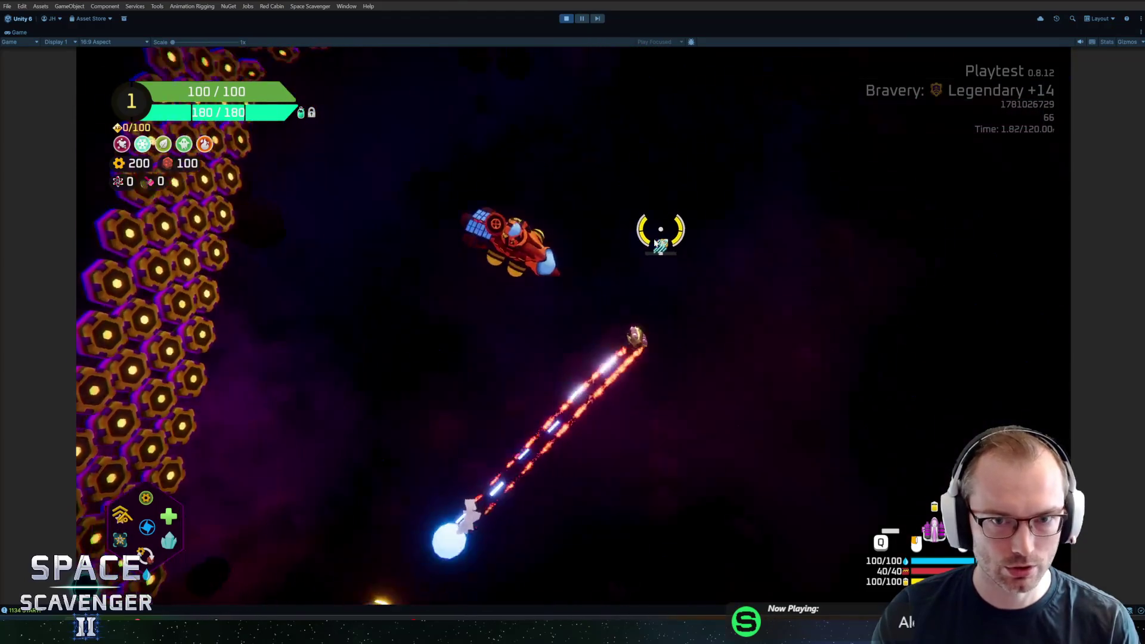
# - Fly near the Reroll part shop and load the test ship with the console command 'ship load test'
pyautogui.press('w')
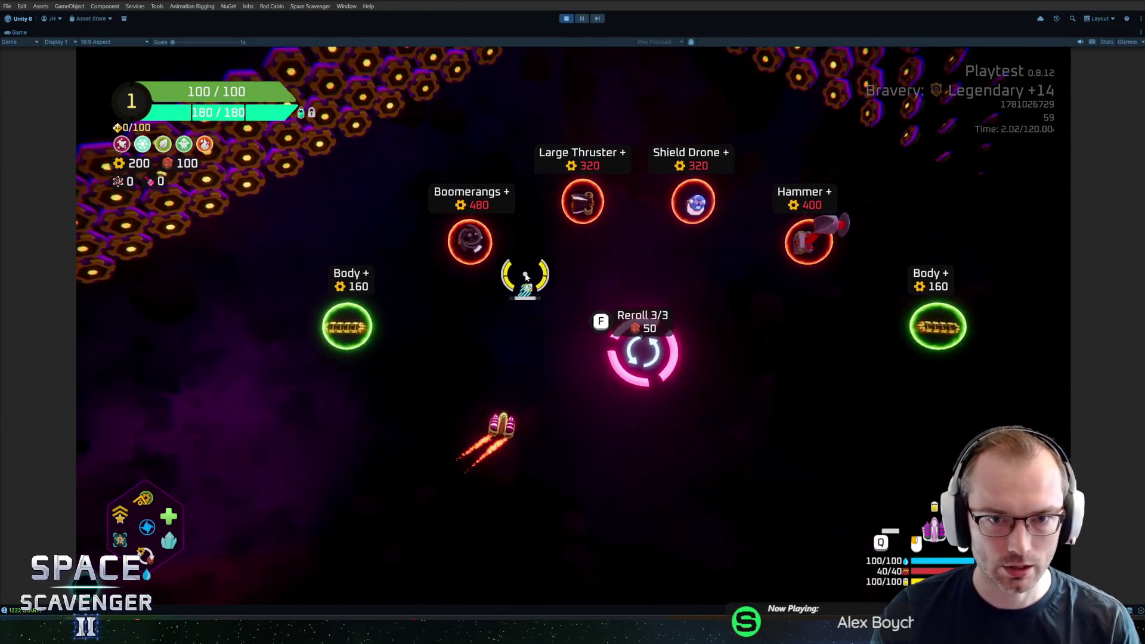
pyautogui.press('s')
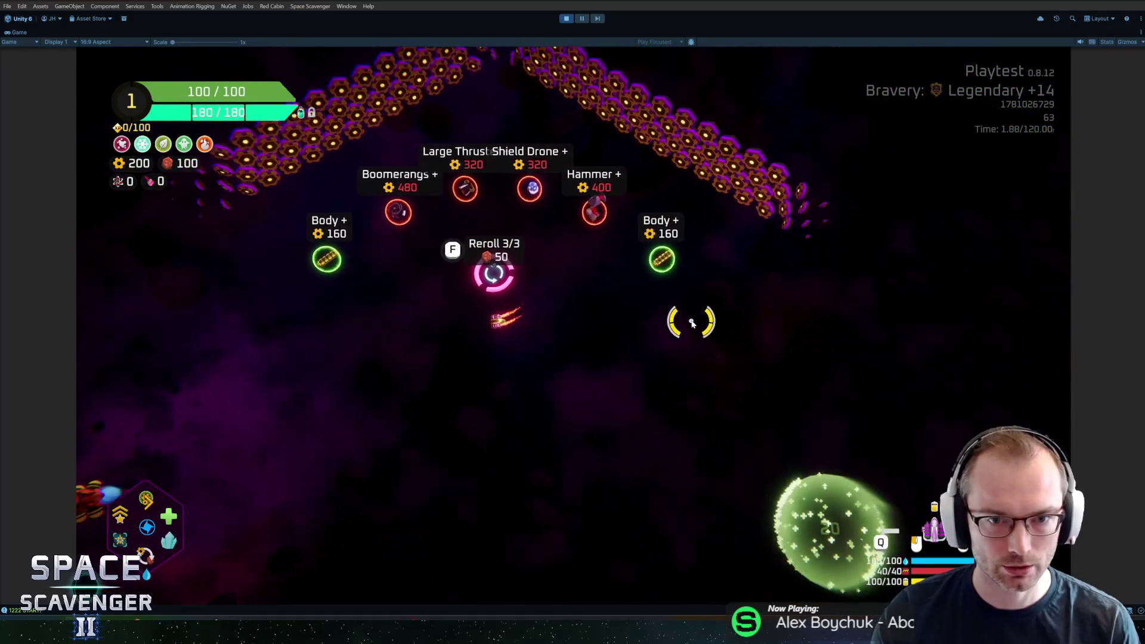
pyautogui.press('w')
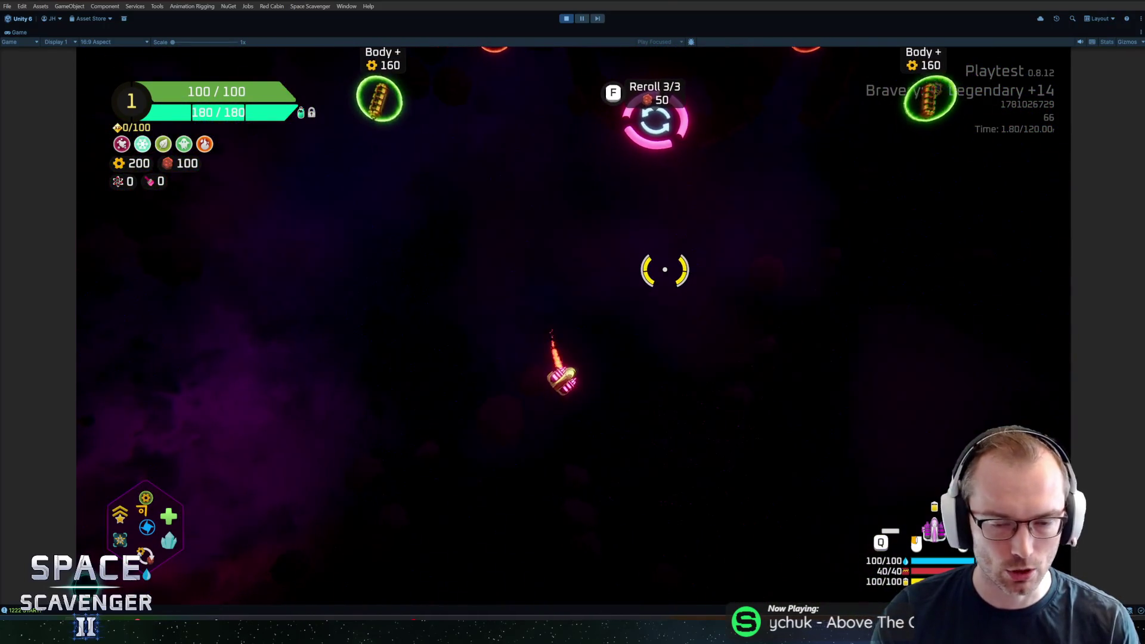
pyautogui.press('`')
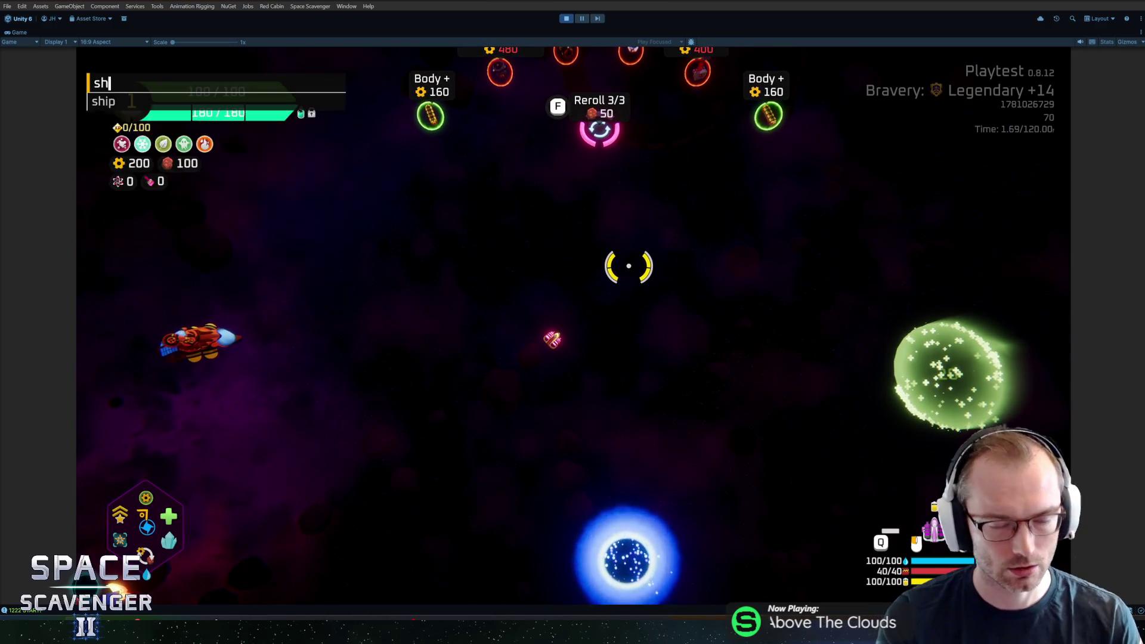
pyautogui.write('ship load test')
pyautogui.press('Return')
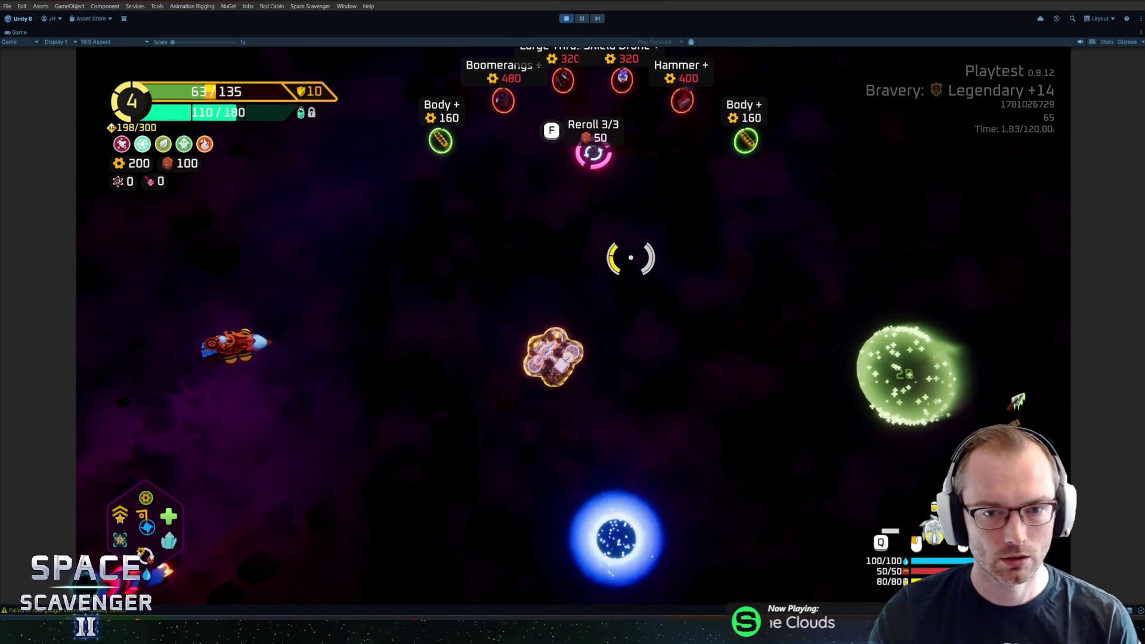
# - Spawn three standard Body parts and a Large Thruster, then bring up the ship-building grid
pyautogui.press('s')
pyautogui.press('`')
pyautogui.write('s')
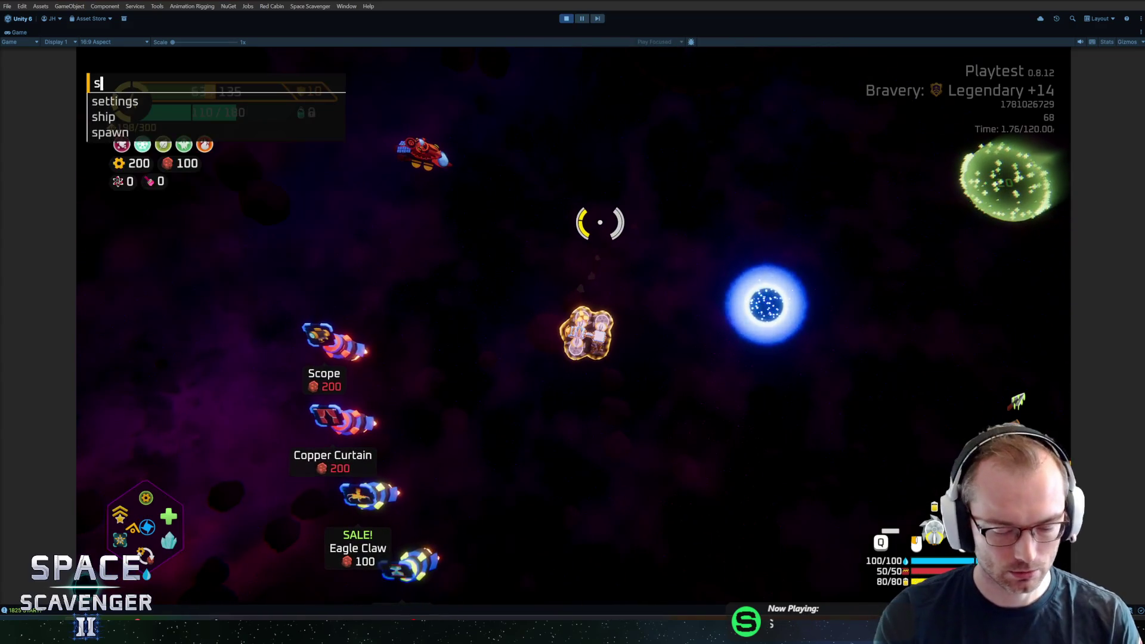
pyautogui.write('pawn bodyStandard 3')
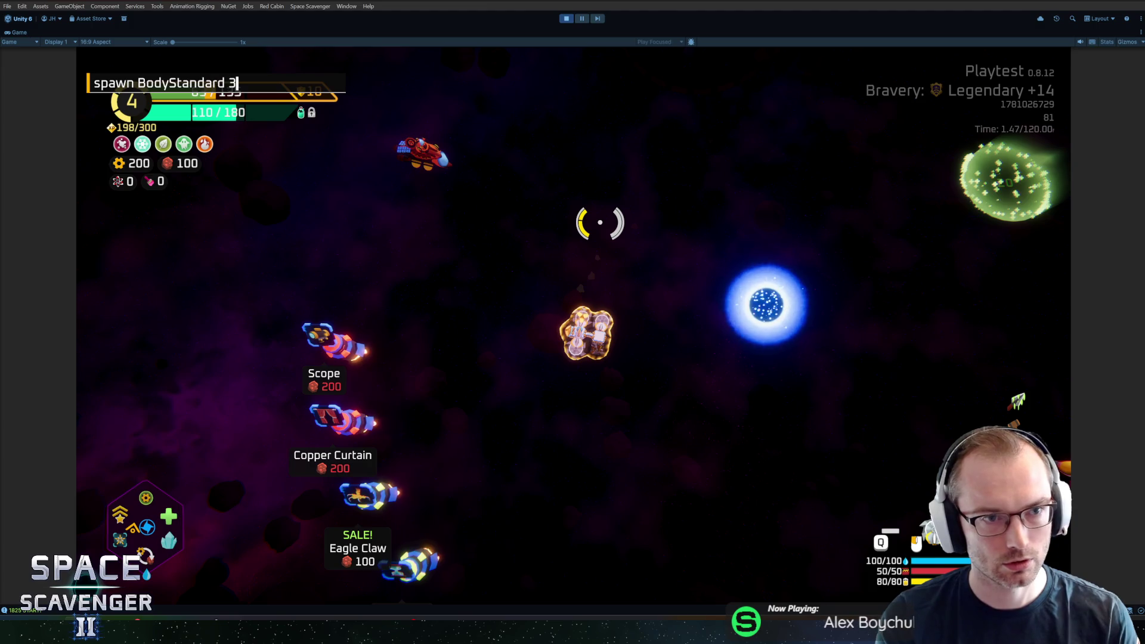
pyautogui.press('Return')
pyautogui.write('spawn thrust')
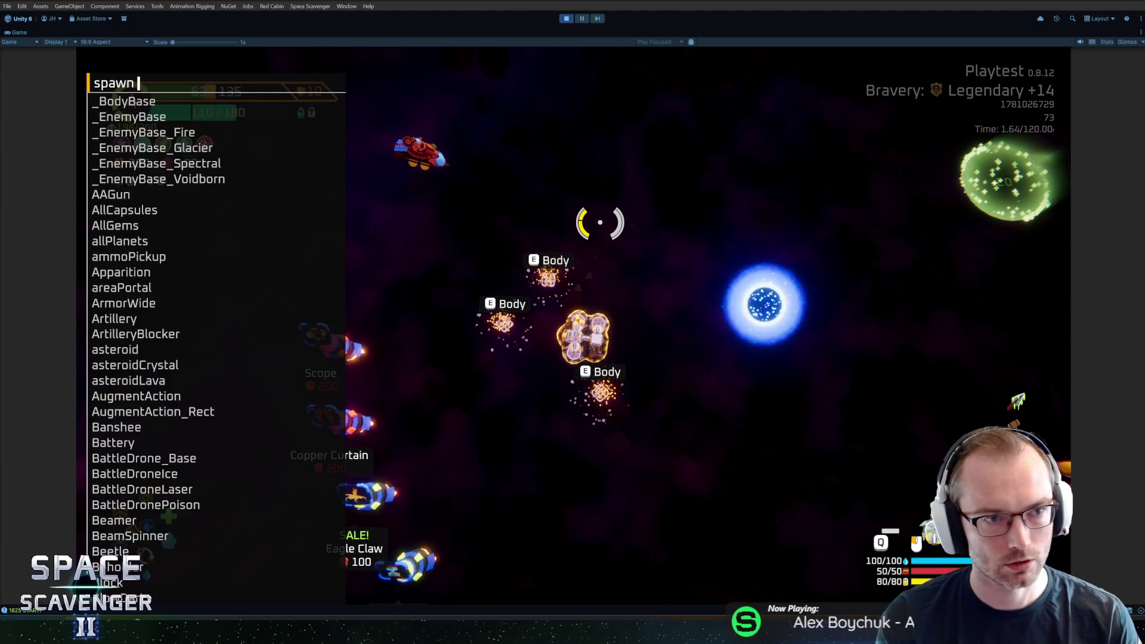
pyautogui.write('erlar')
pyautogui.press('Return')
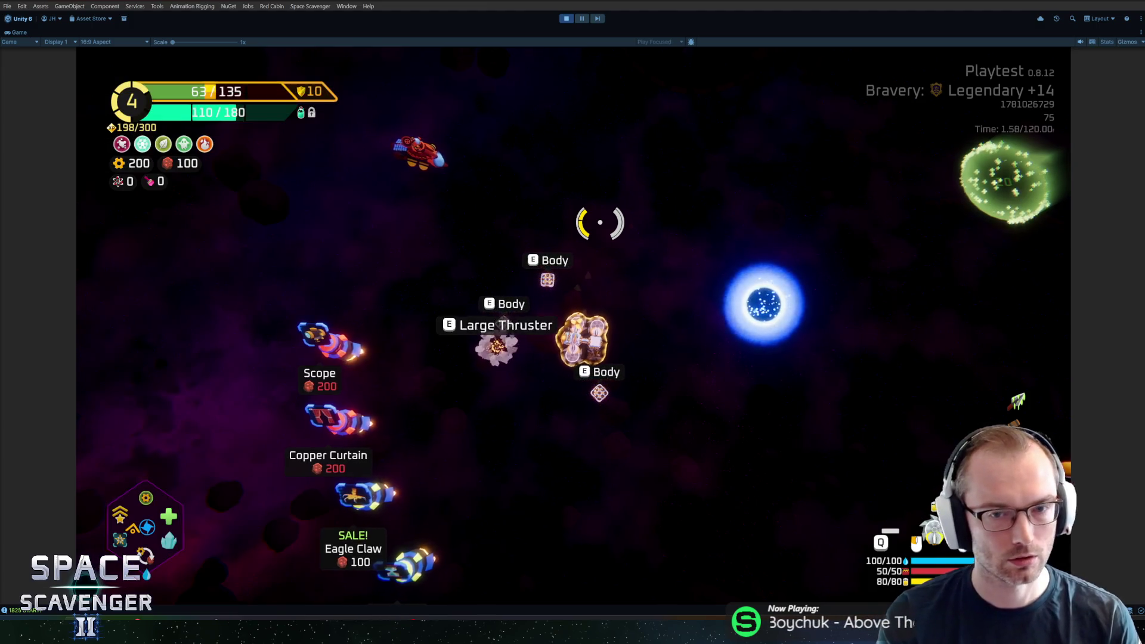
pyautogui.press('Tab')
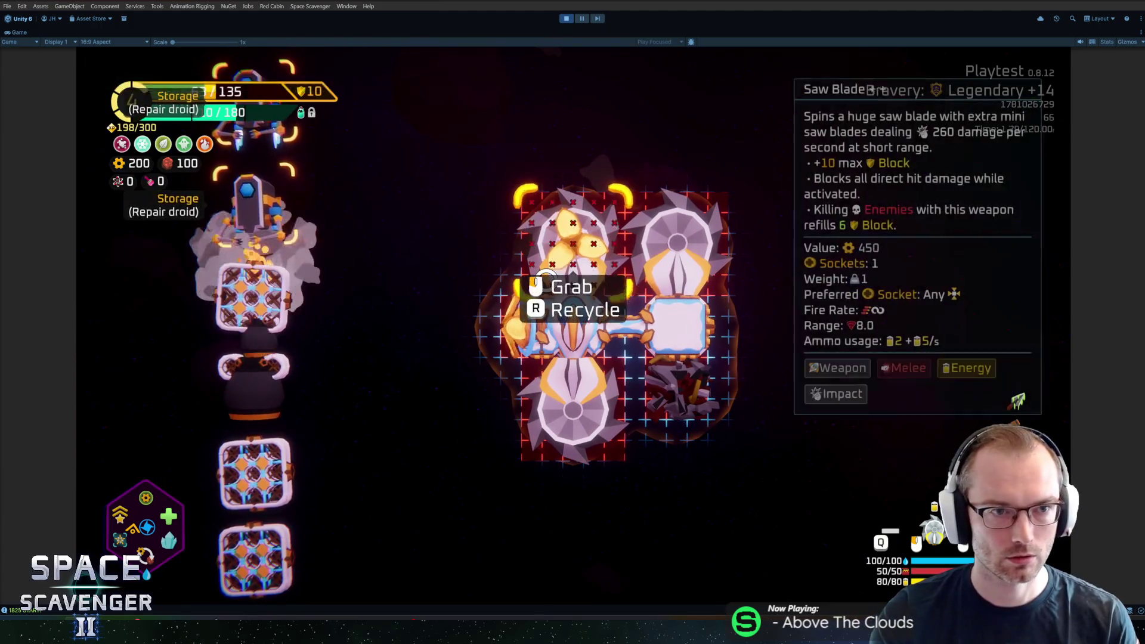
# - Attach three body blocks from storage to widen and lengthen the ship's body
pyautogui.click(250, 291)
pyautogui.click(656, 435)
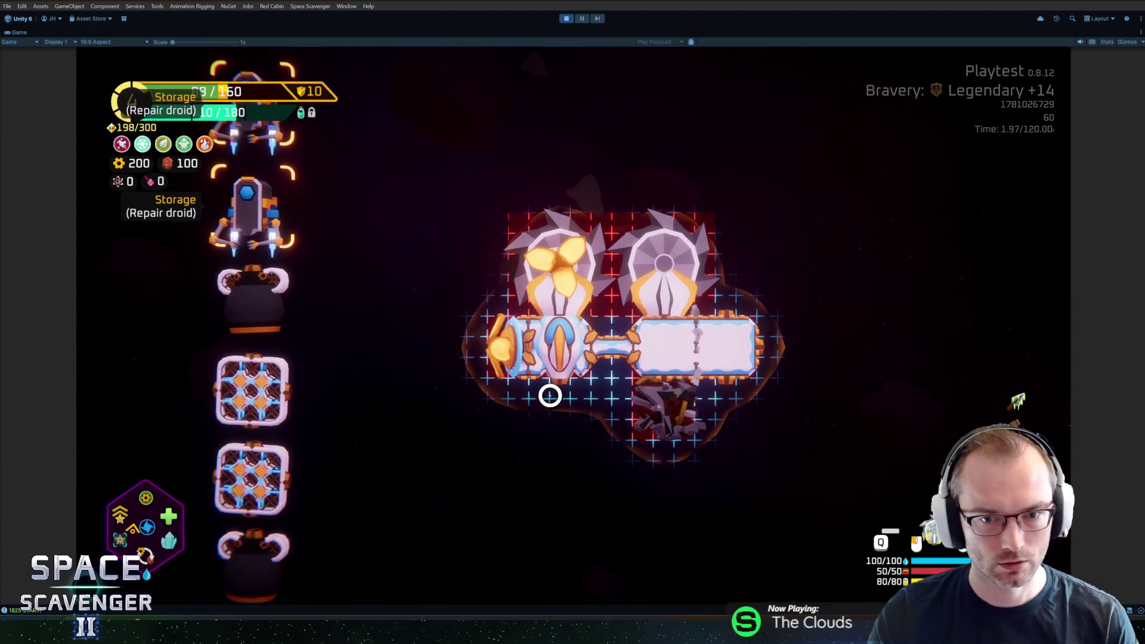
pyautogui.click(255, 421)
pyautogui.click(561, 414)
pyautogui.click(255, 429)
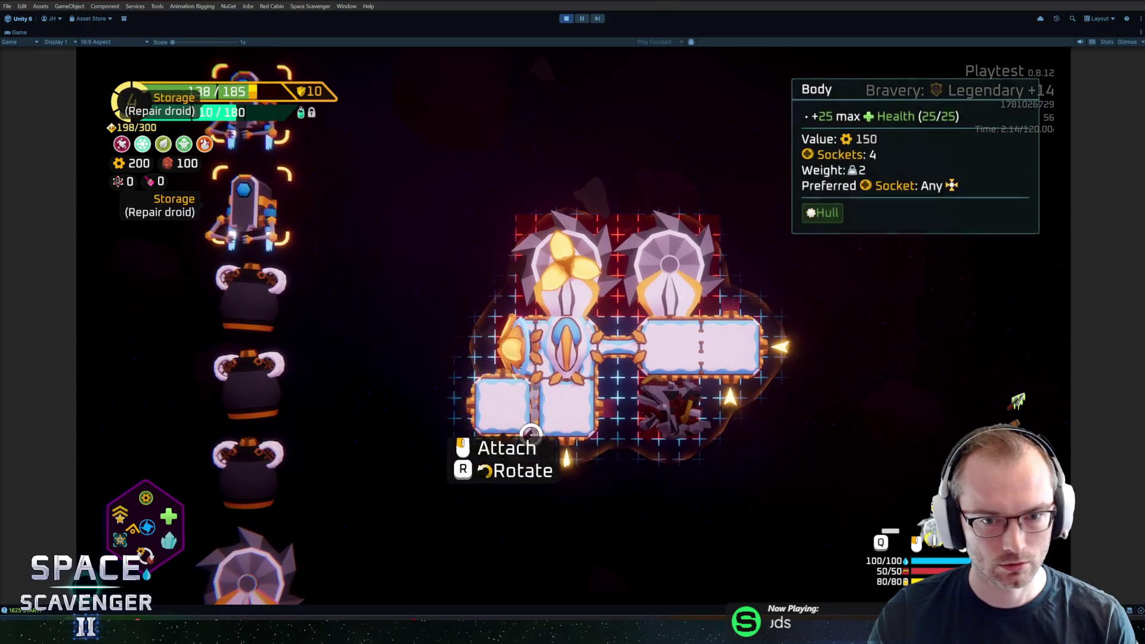
pyautogui.click(519, 409)
# - Attach three thruster pods and the saw blade on the right side, then resume flying
pyautogui.click(255, 390)
pyautogui.click(511, 431)
pyautogui.click(255, 364)
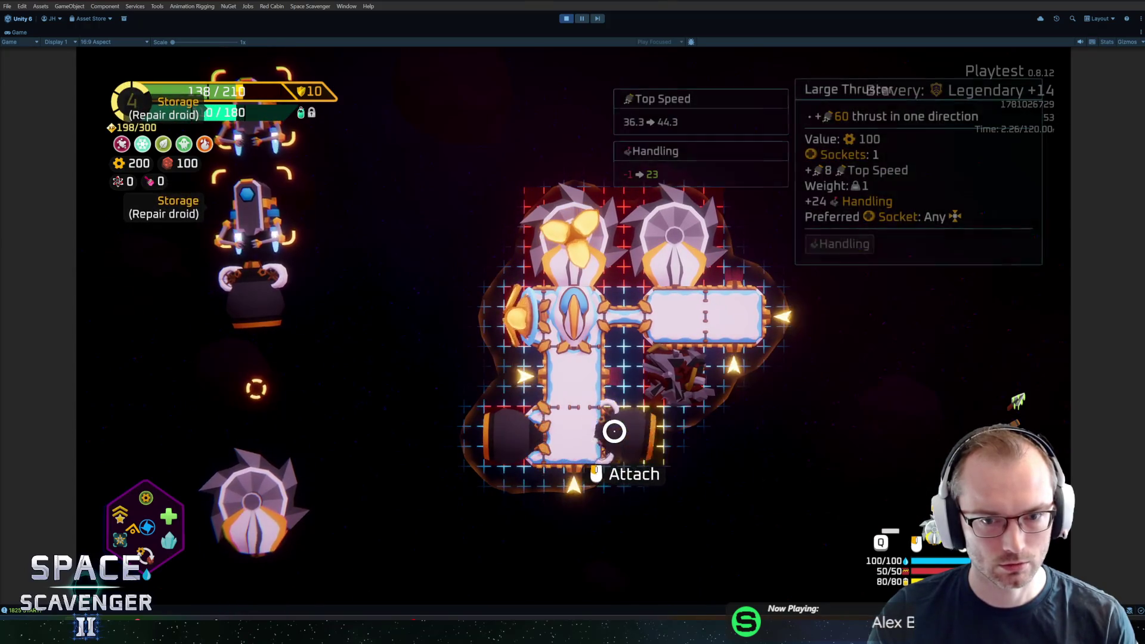
pyautogui.click(635, 432)
pyautogui.click(255, 471)
pyautogui.click(559, 465)
pyautogui.click(251, 286)
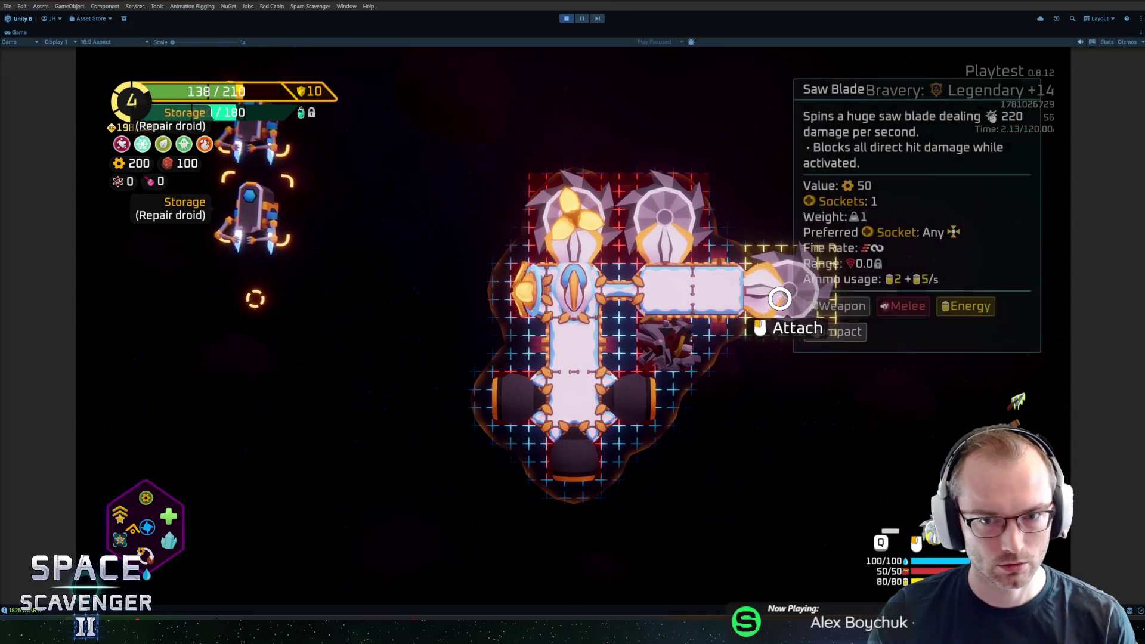
pyautogui.click(775, 322)
pyautogui.press('Tab')
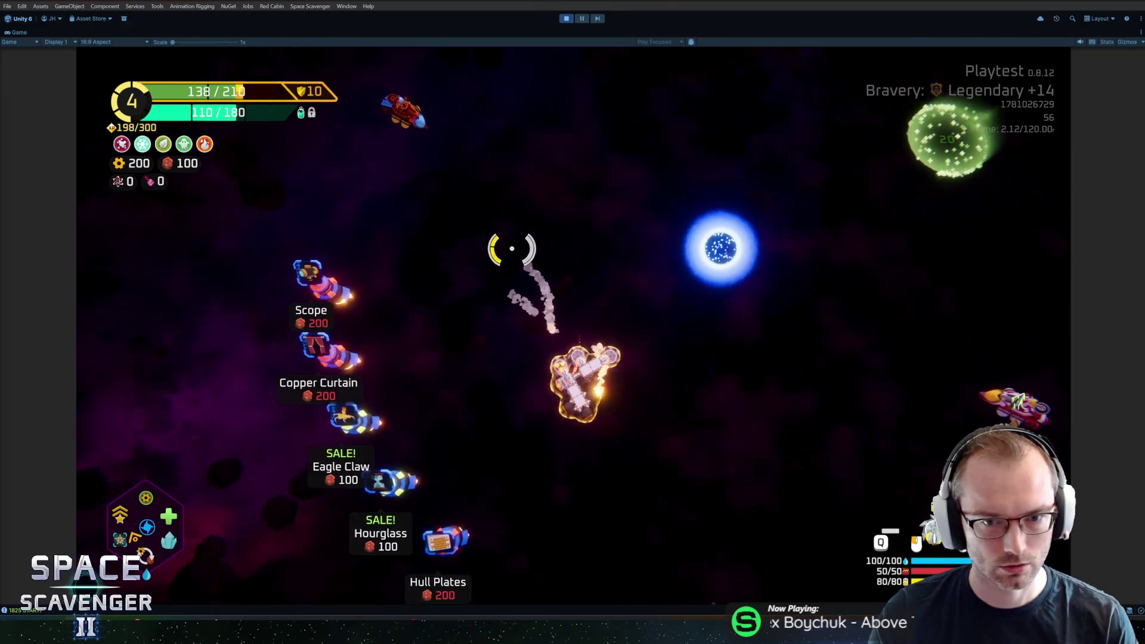
# - Fly the ship up and around the hideout's upgrade part shop
pyautogui.press('w')
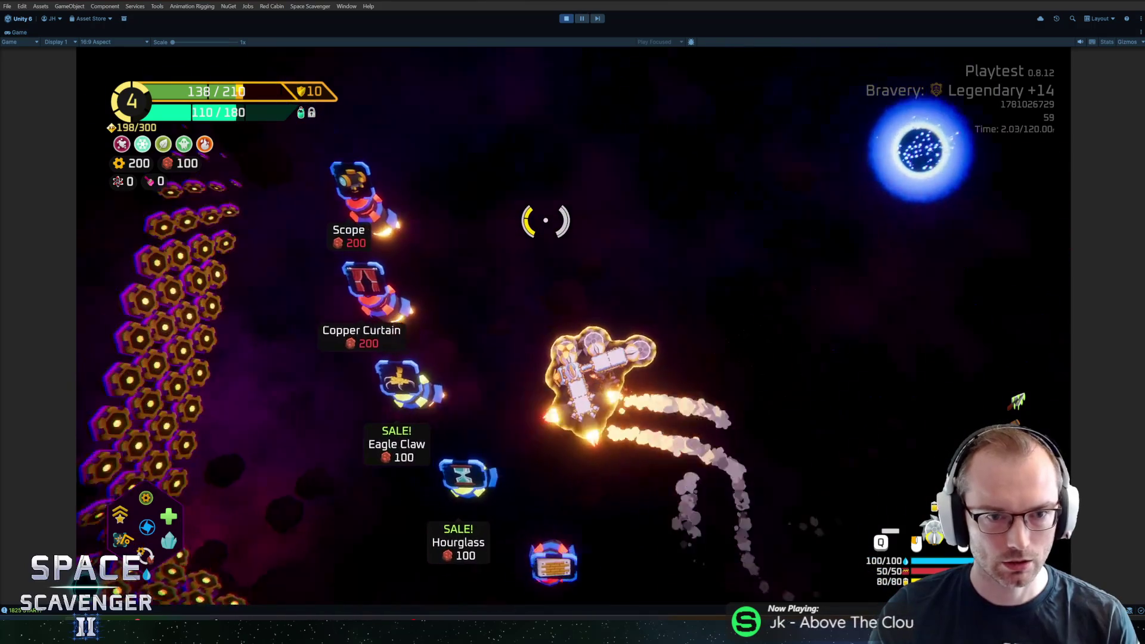
pyautogui.press('w')
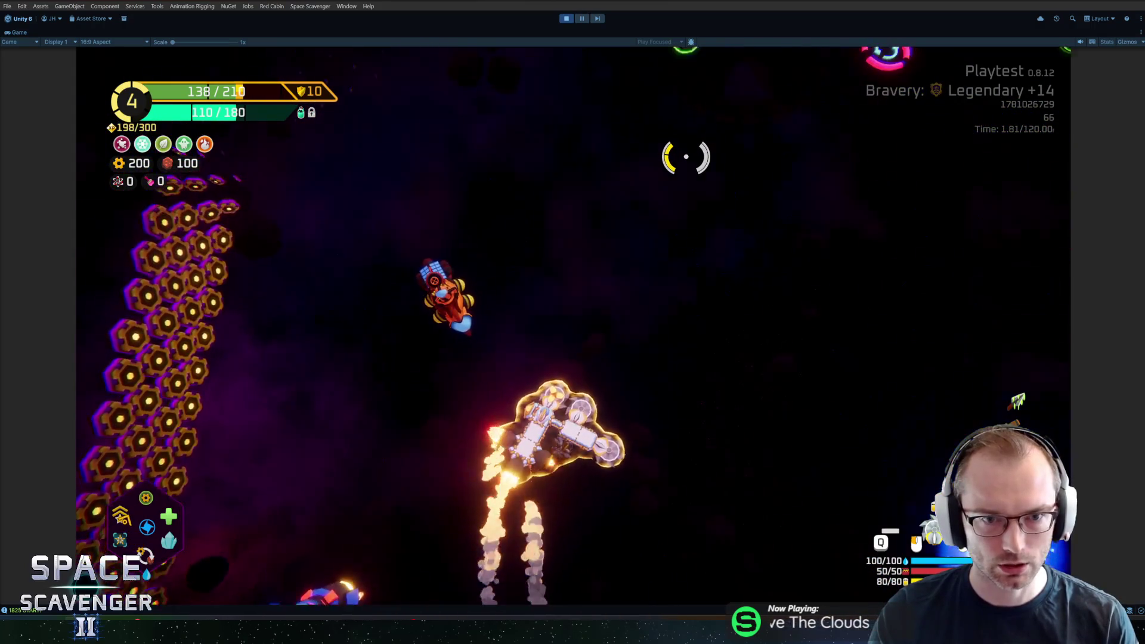
pyautogui.press('w')
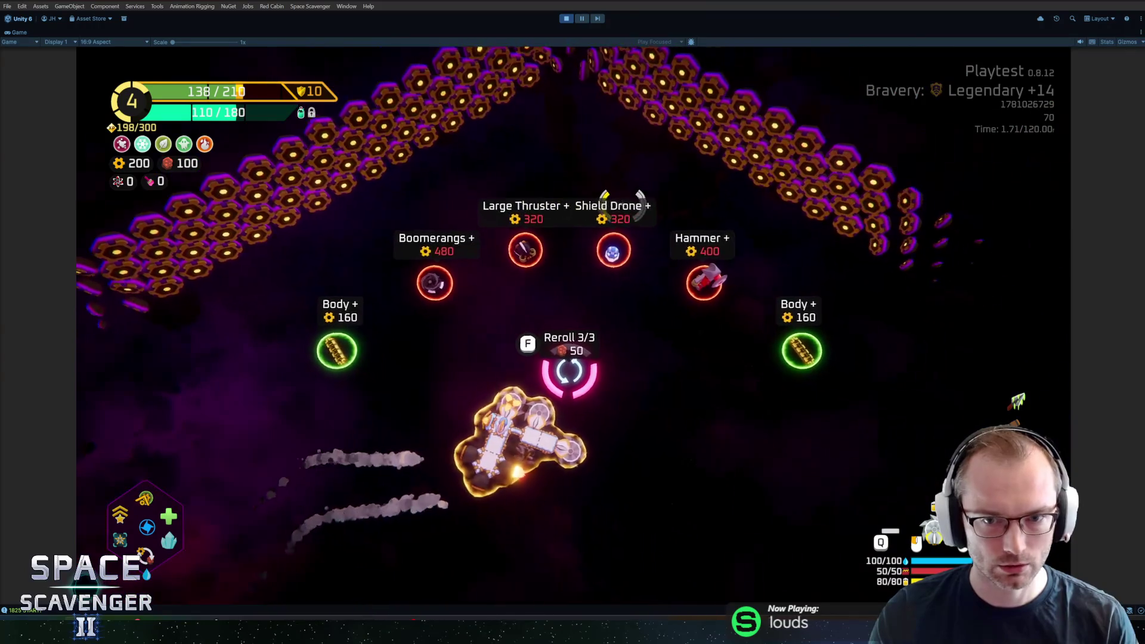
pyautogui.press('w')
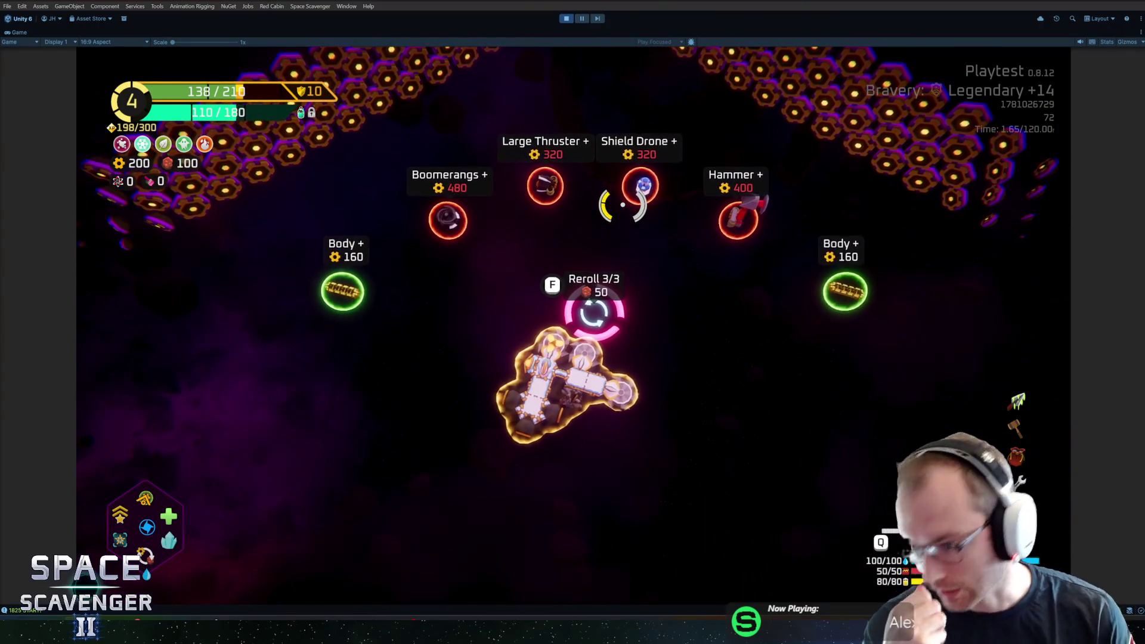
pyautogui.press('d')
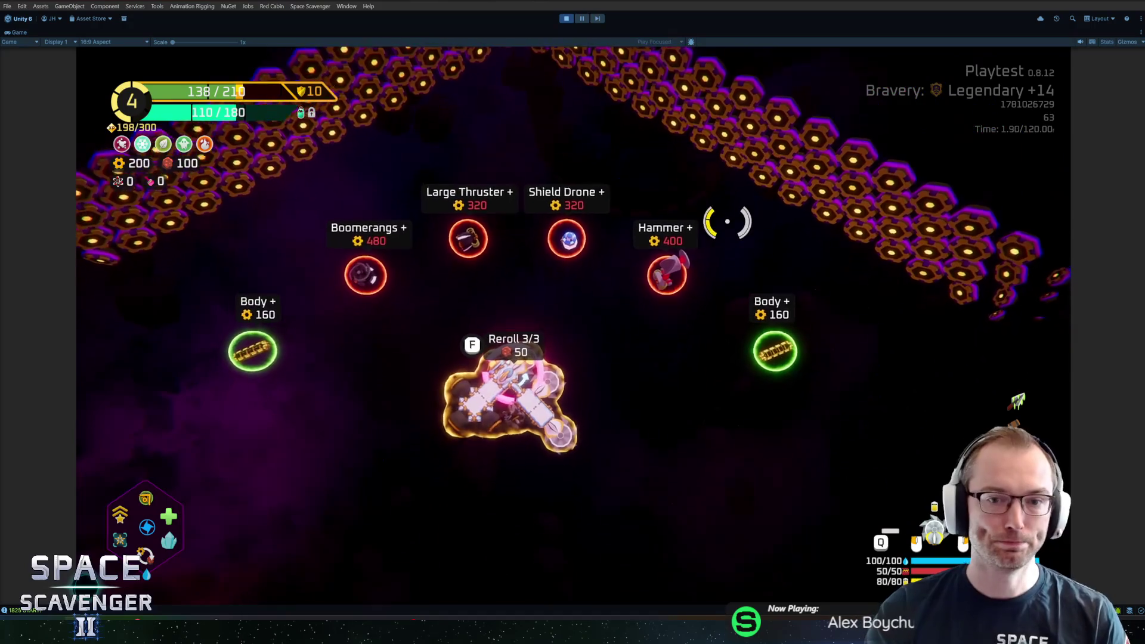
pyautogui.press('w')
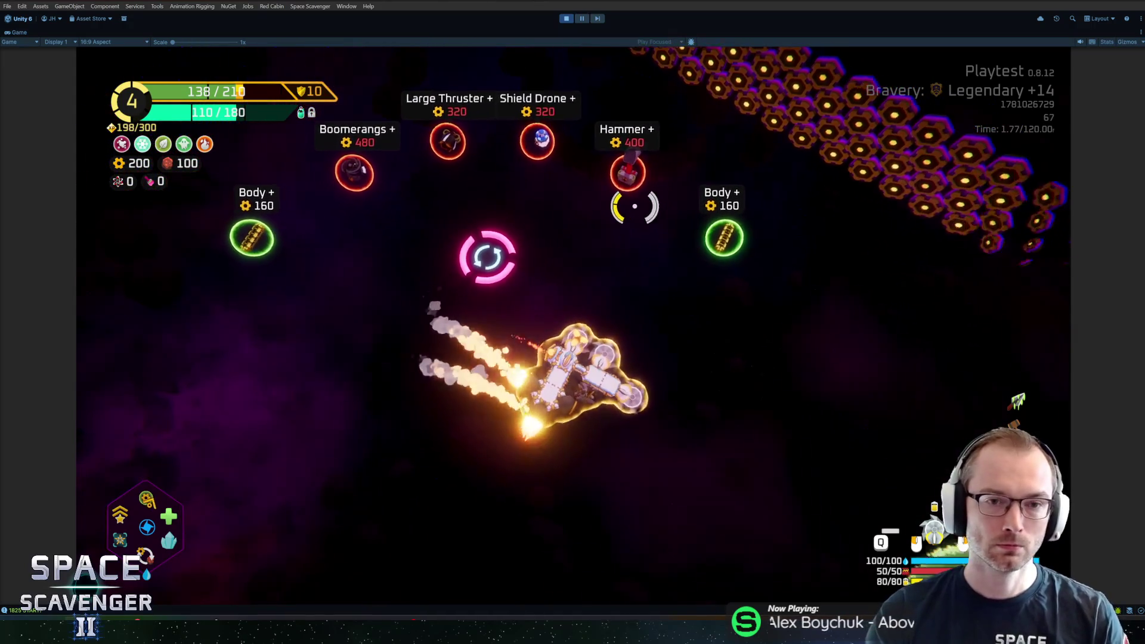
pyautogui.press('d')
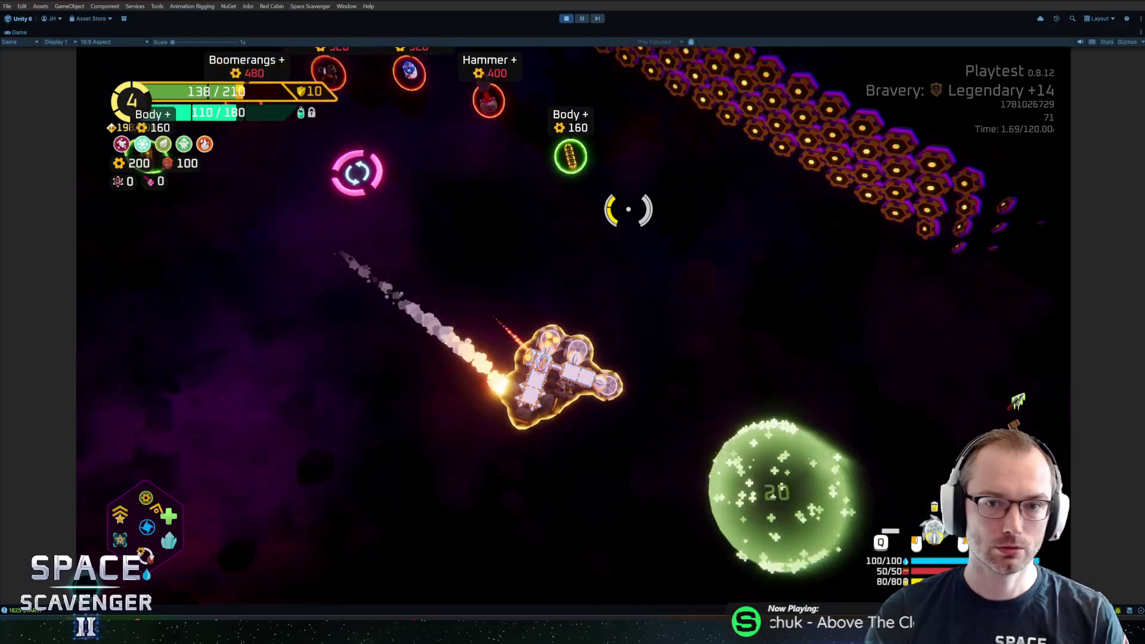
# - Fly toward the portal and the Hammer item, turn near the shop, then stop the playtest
pyautogui.press('s')
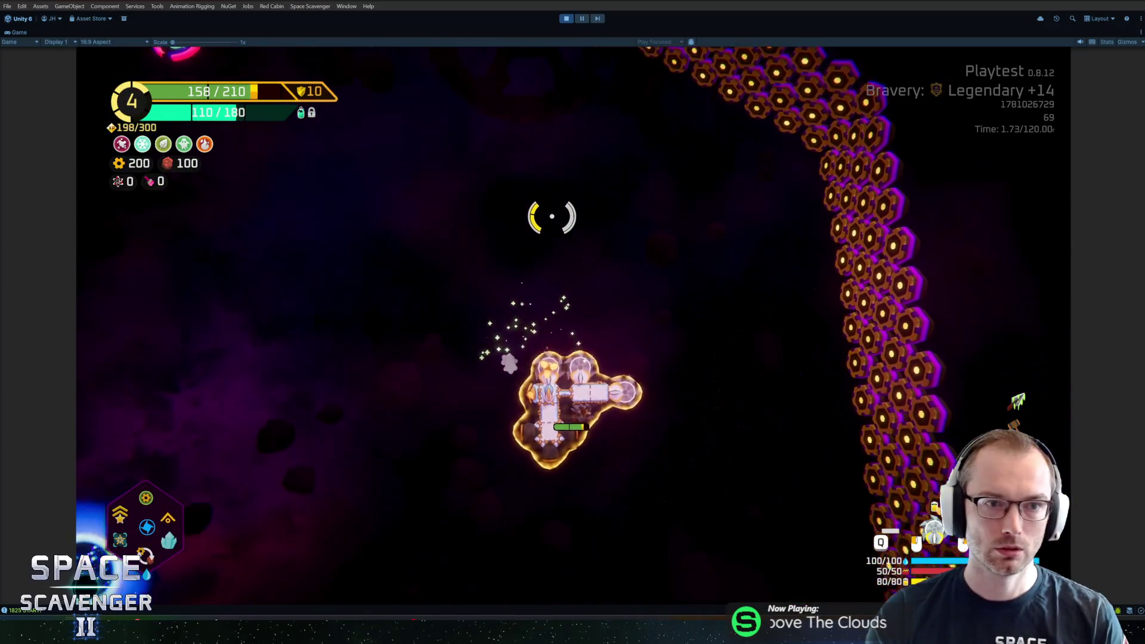
pyautogui.press('w')
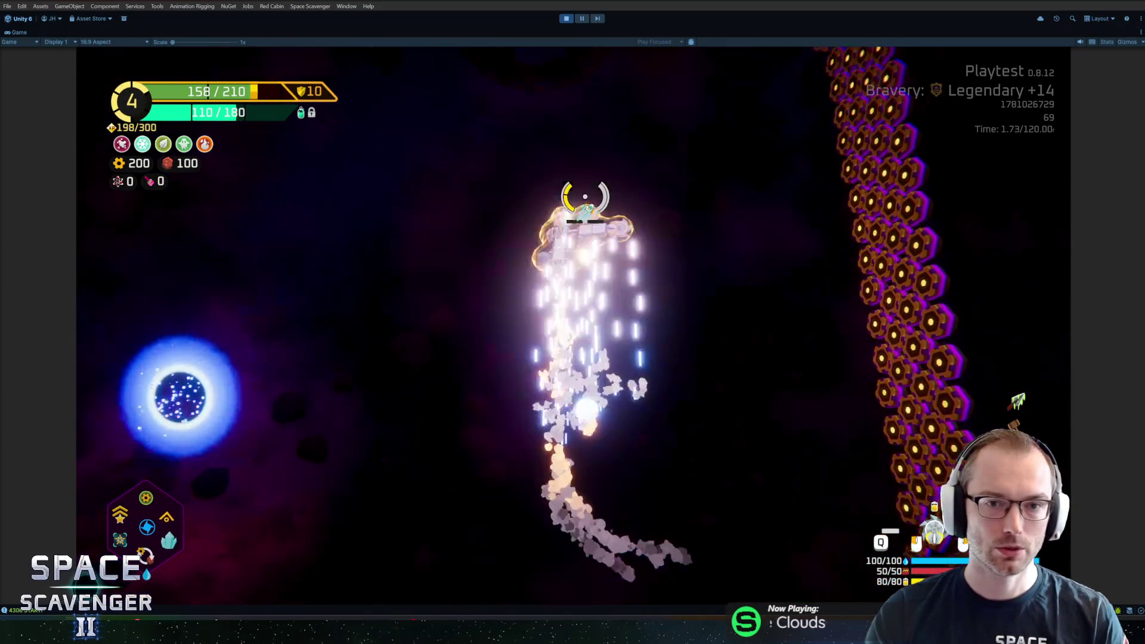
pyautogui.press('a')
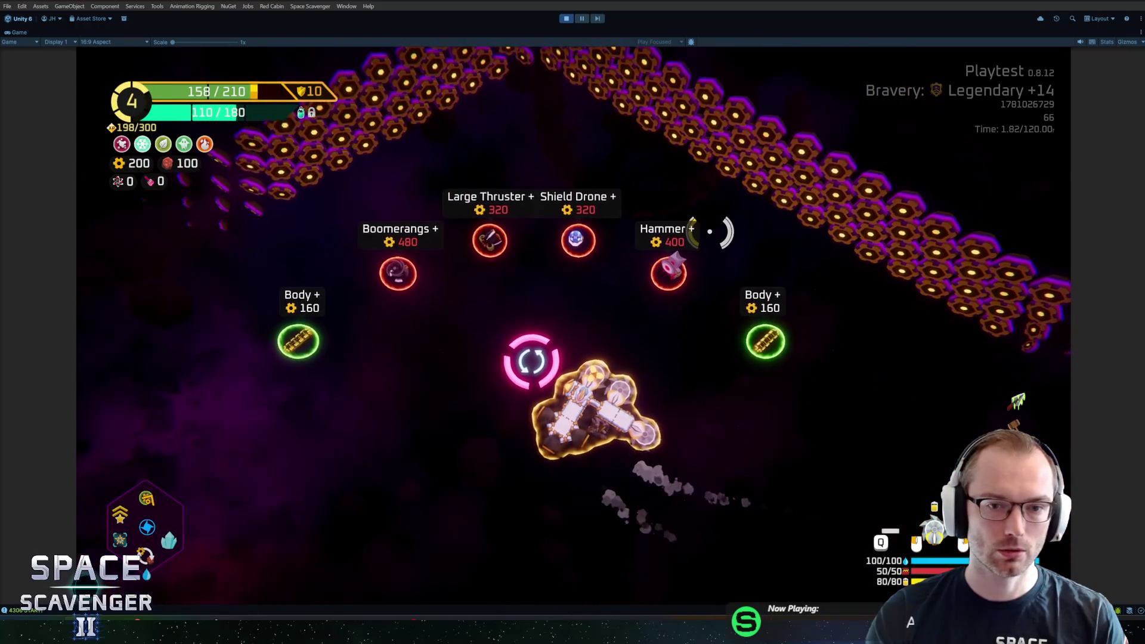
pyautogui.press('s')
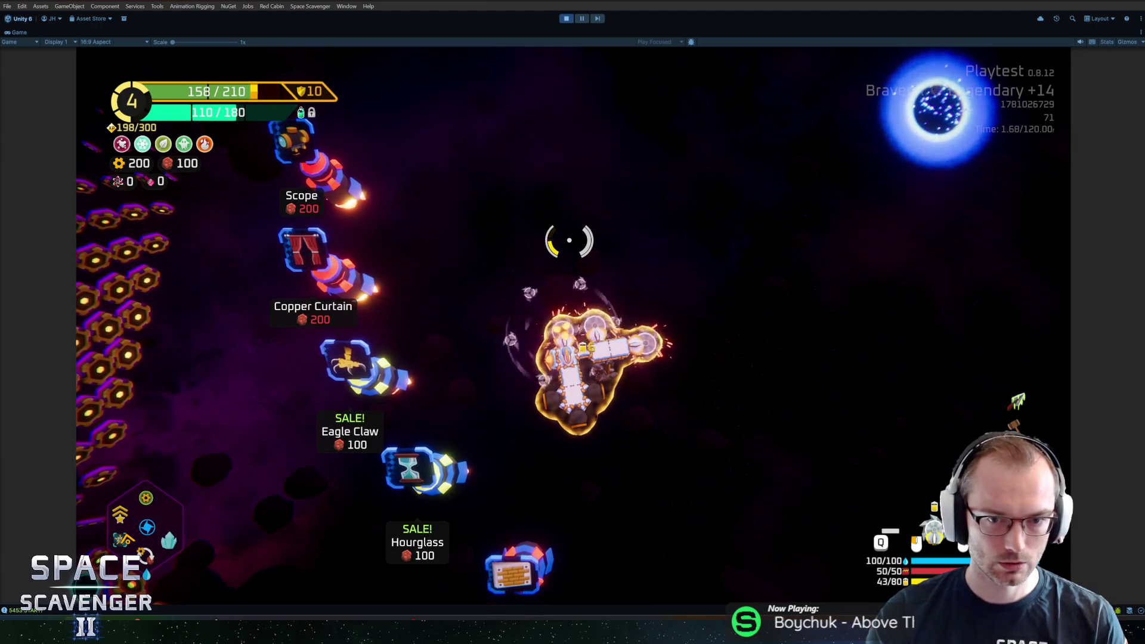
pyautogui.press('d')
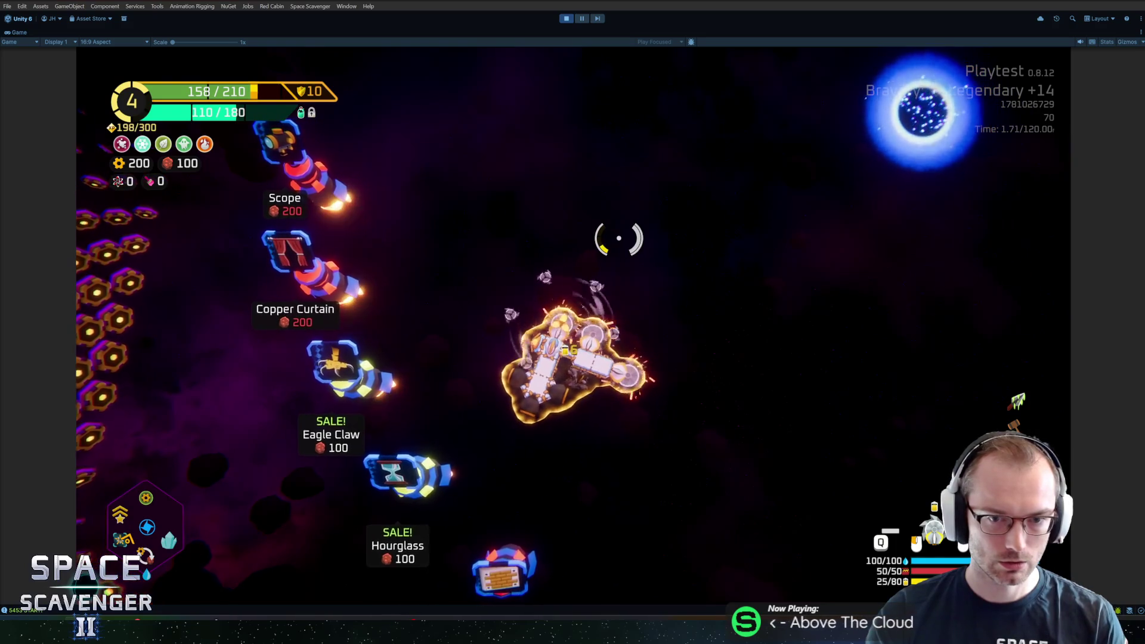
pyautogui.press('d')
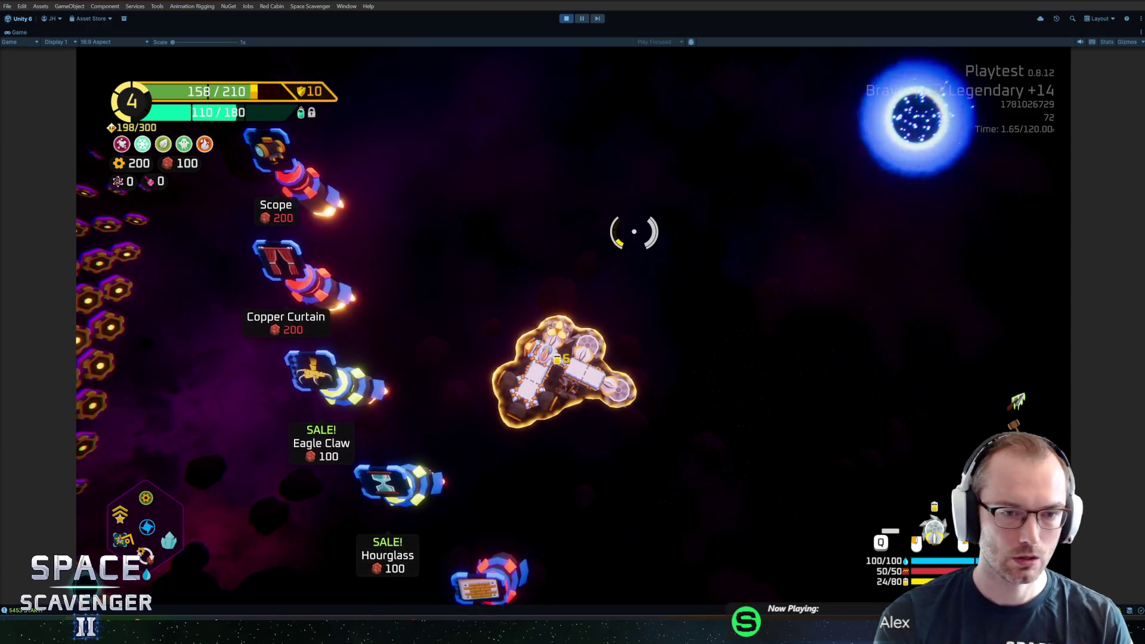
pyautogui.hotkey('ctrl', 'p')
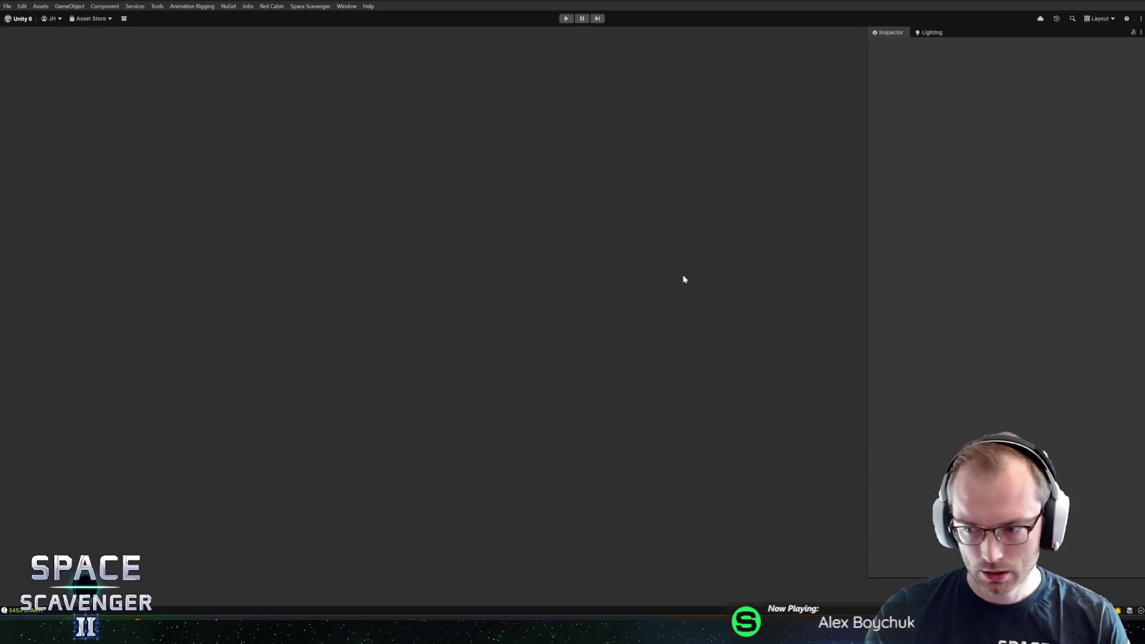
# - Scroll the Project window to the top and reopen _Prefabs with its subfolders folded
pyautogui.scroll(-15, 44, 501)
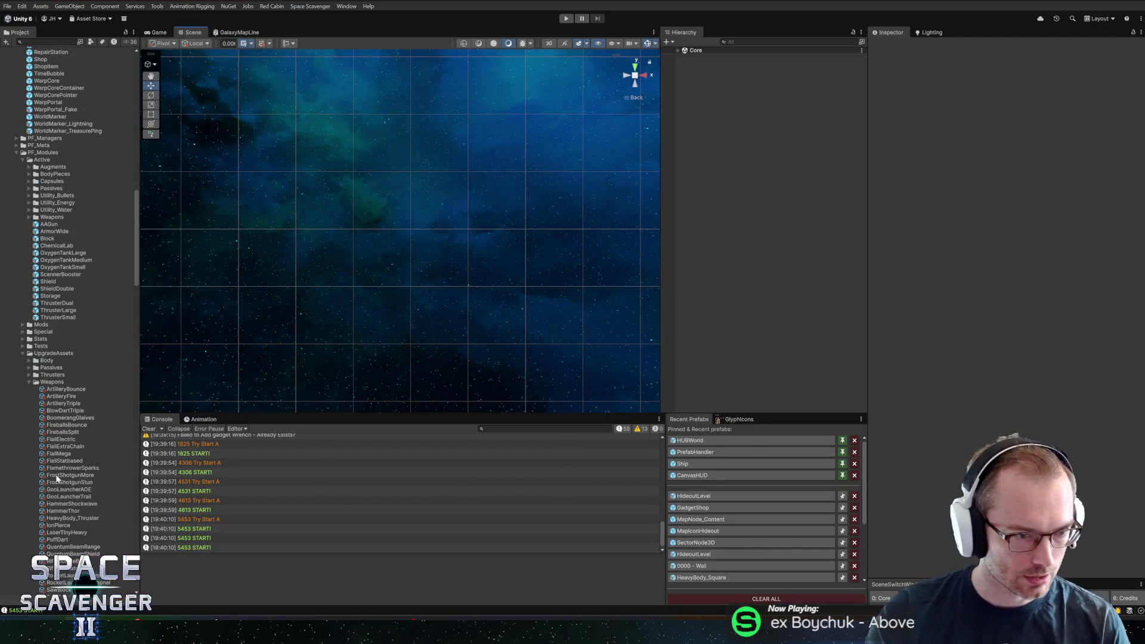
pyautogui.scroll(10, 74, 330)
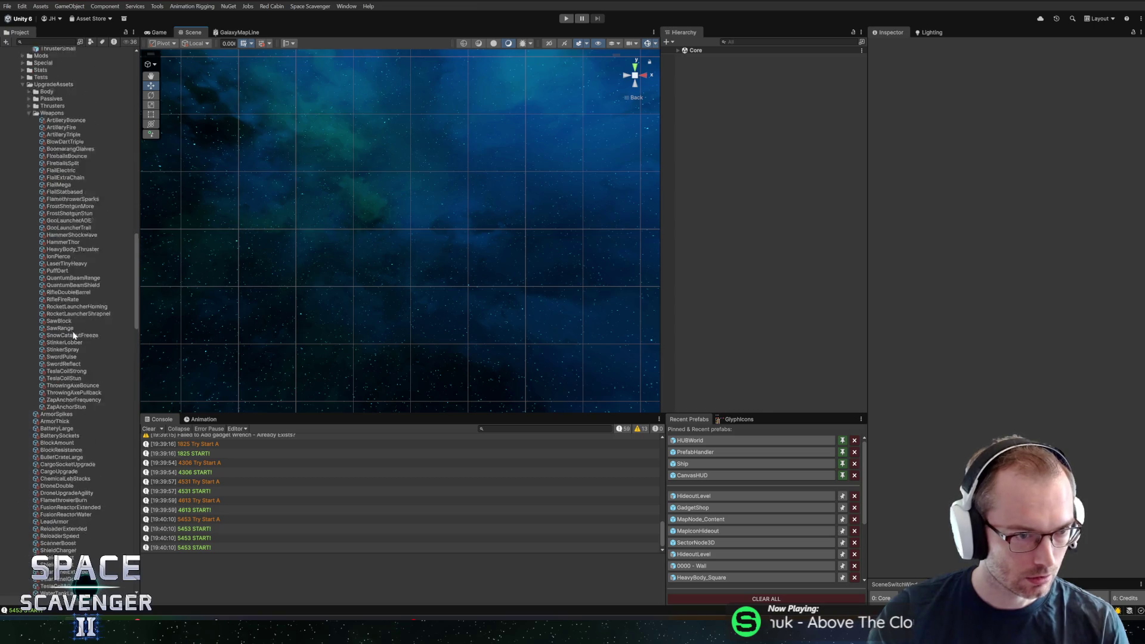
pyautogui.scroll(5, 58, 338)
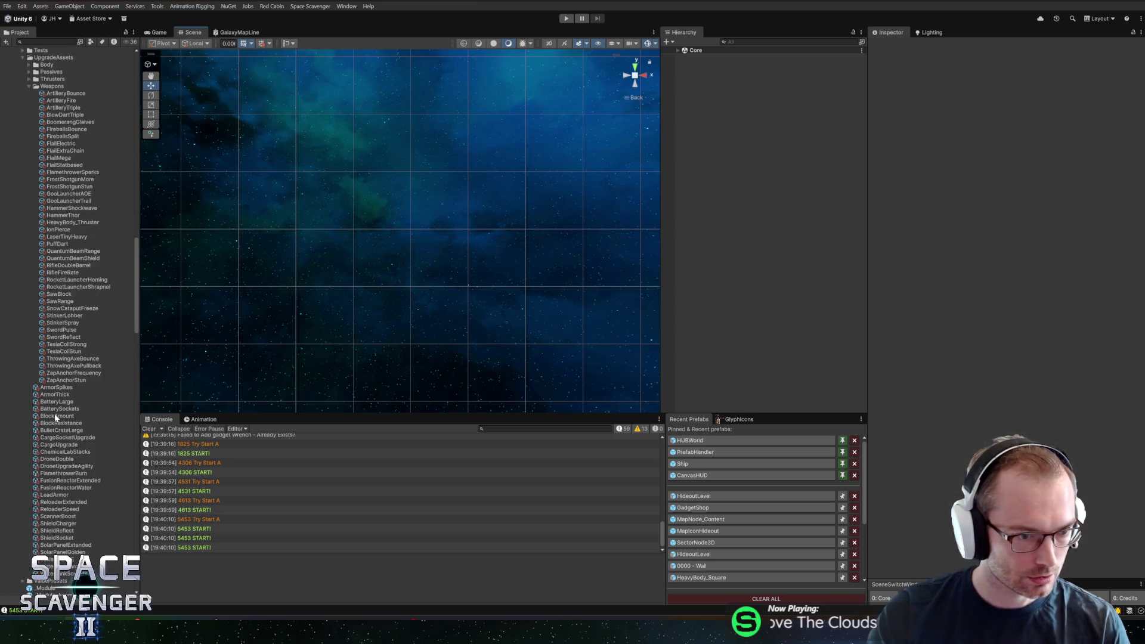
pyautogui.scroll(5, 83, 365)
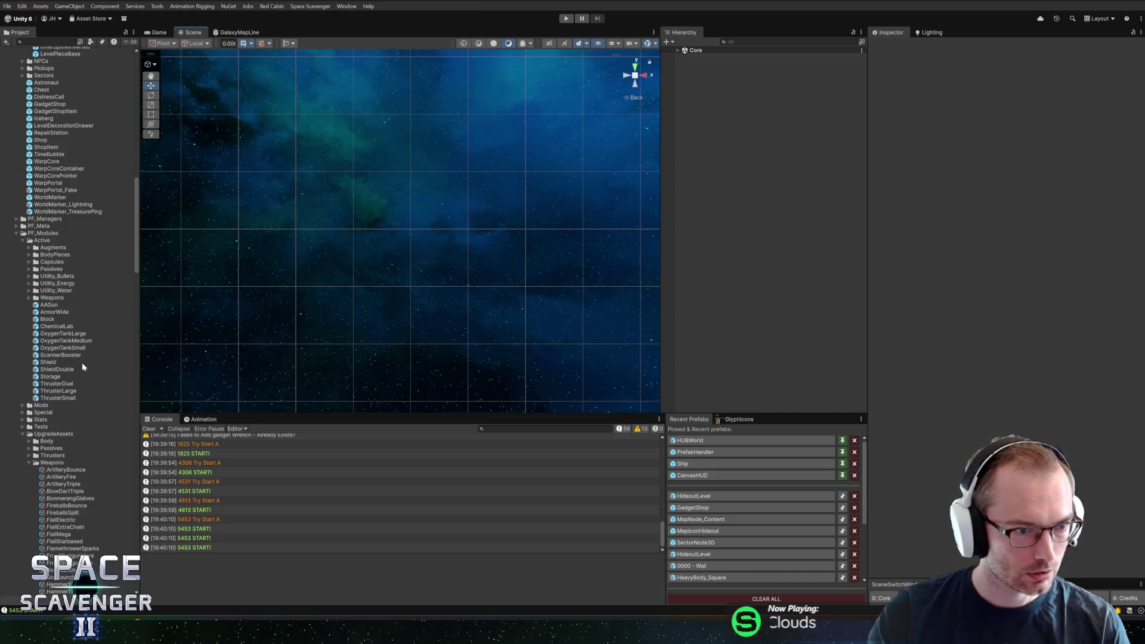
pyautogui.scroll(8, 74, 352)
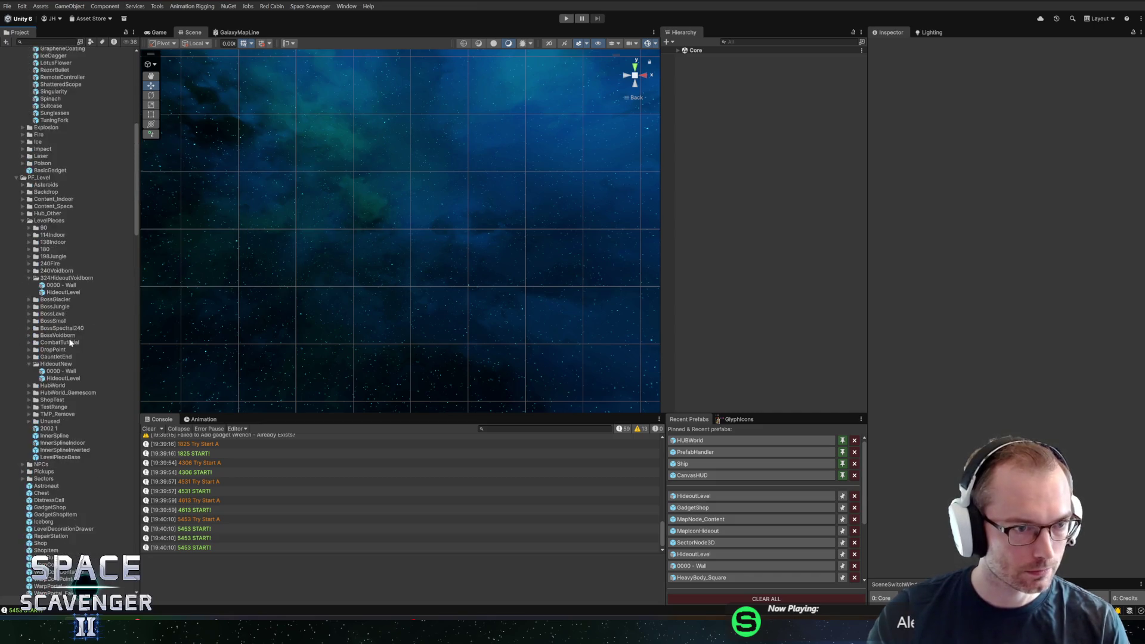
pyautogui.scroll(8, 70, 341)
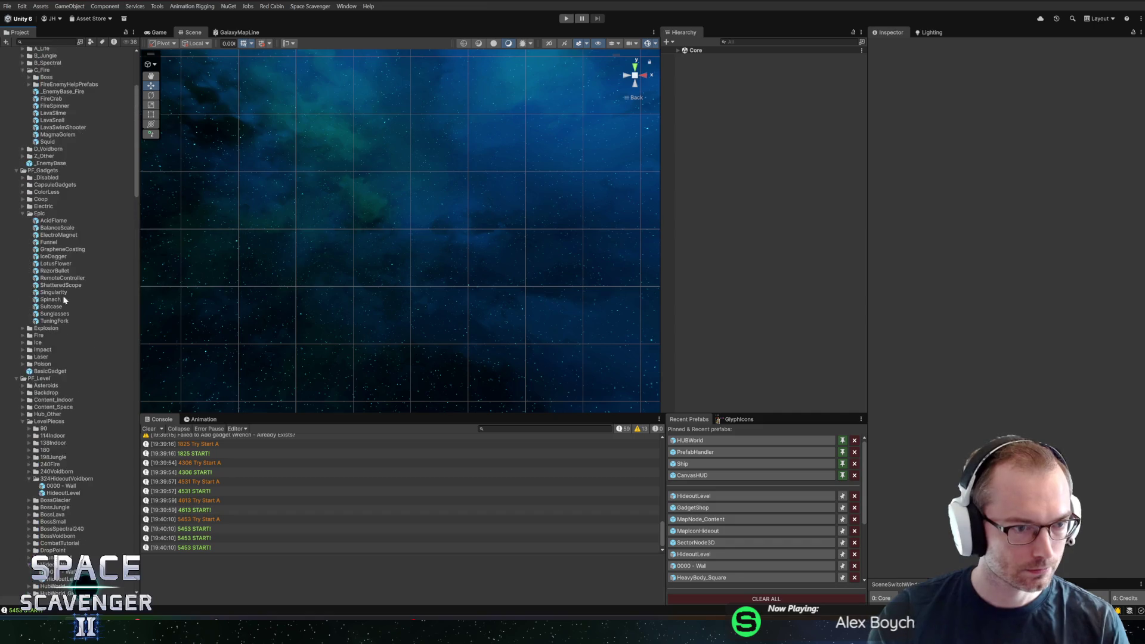
pyautogui.scroll(6, 64, 300)
pyautogui.keyDown('alt'); pyautogui.click(10, 60); pyautogui.keyUp('alt')
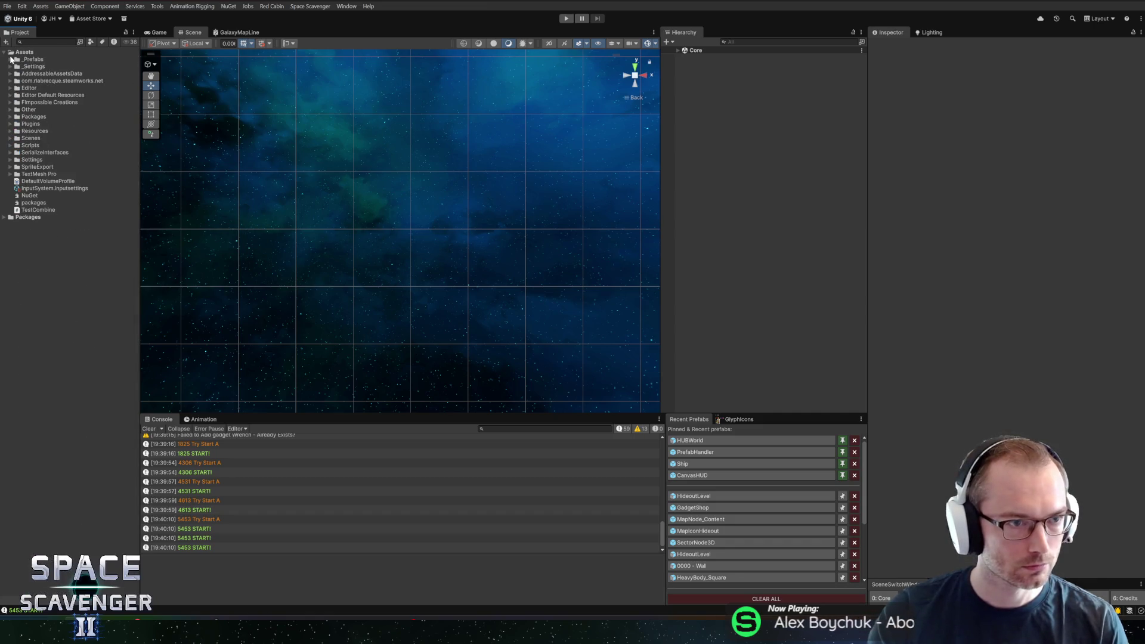
pyautogui.click(11, 60)
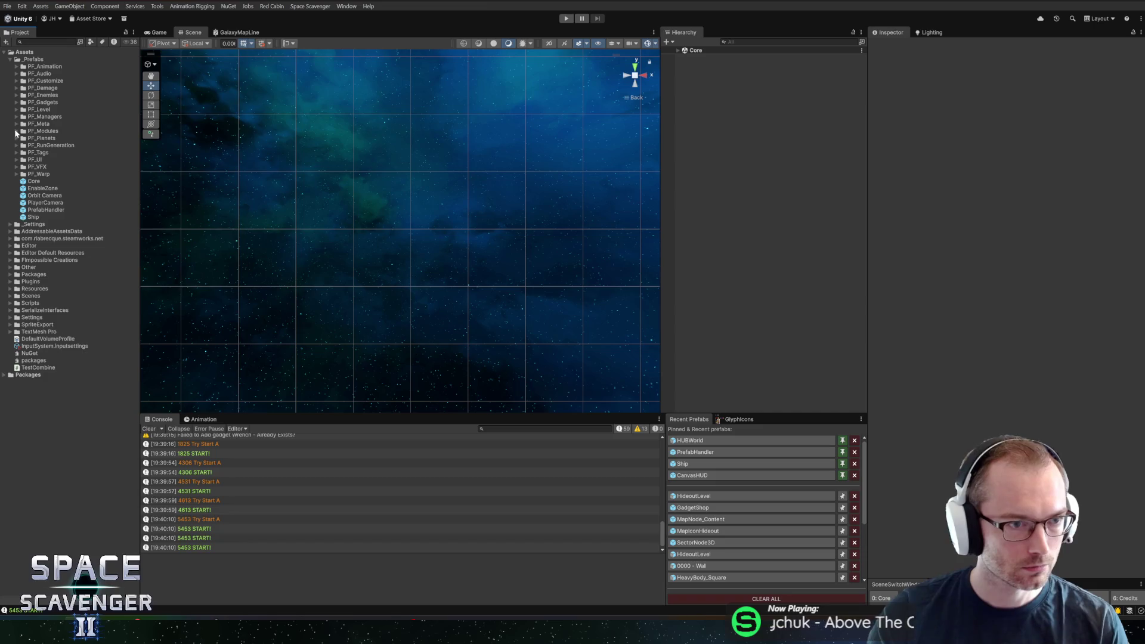
# - Look inside PF_Modules, PF_Gadgets and PF_Level, leaving PF_Level expanded
pyautogui.click(16, 132)
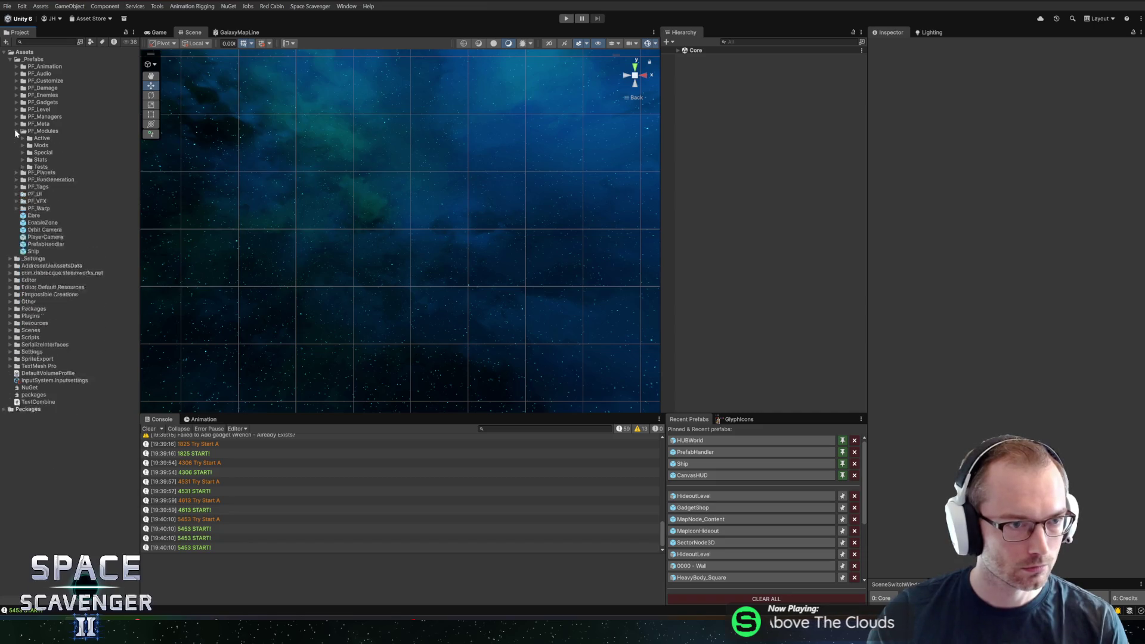
pyautogui.click(16, 131)
pyautogui.click(16, 103)
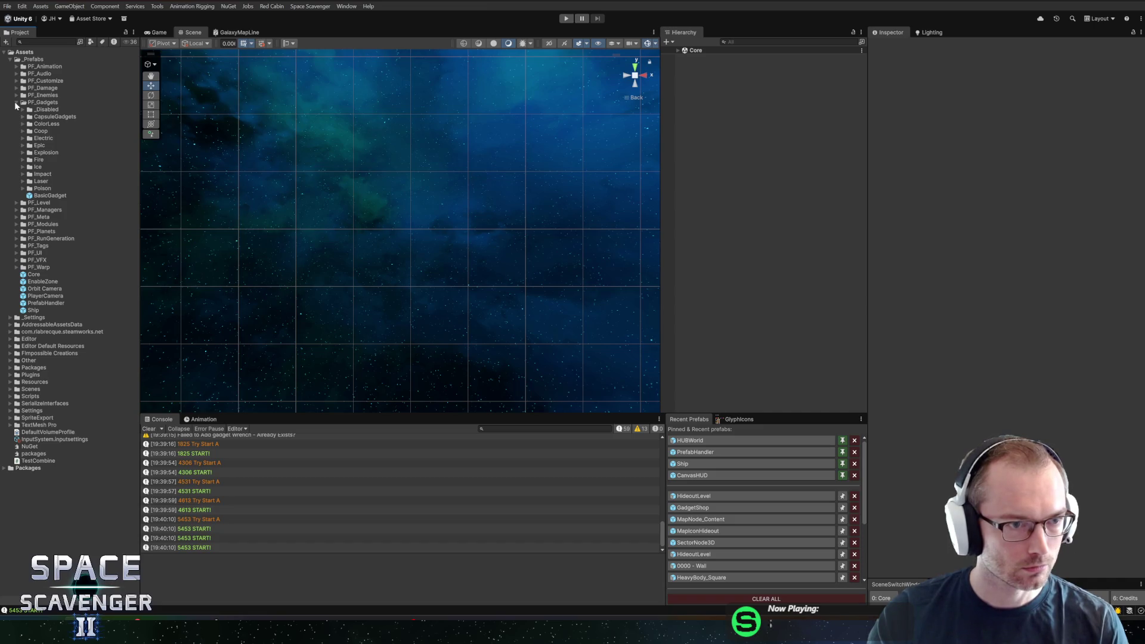
pyautogui.click(16, 104)
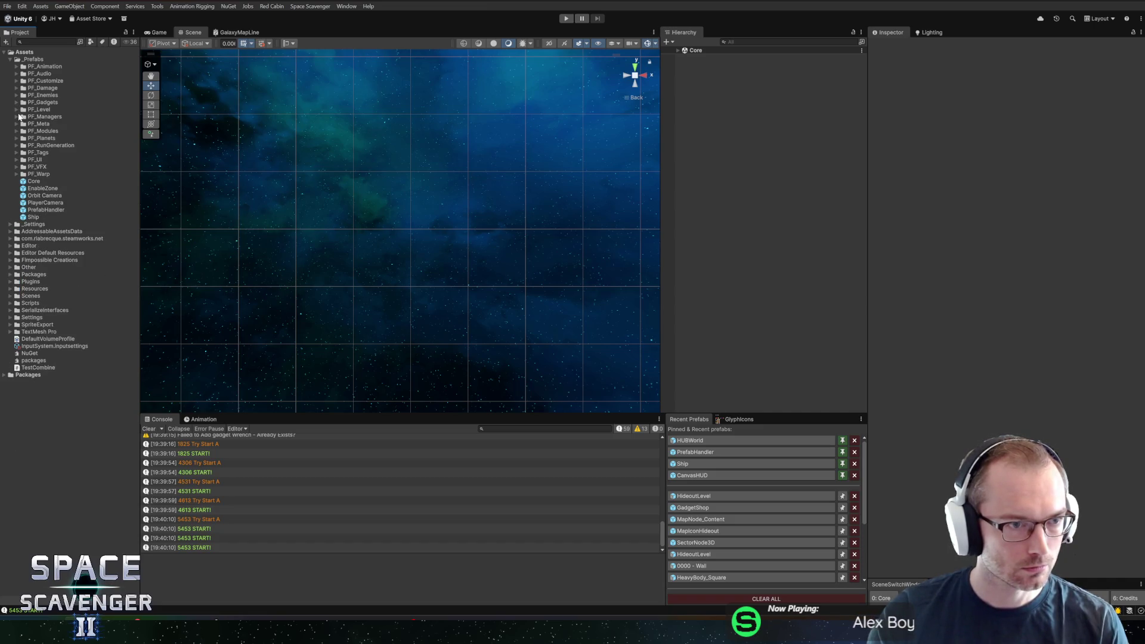
pyautogui.click(17, 110)
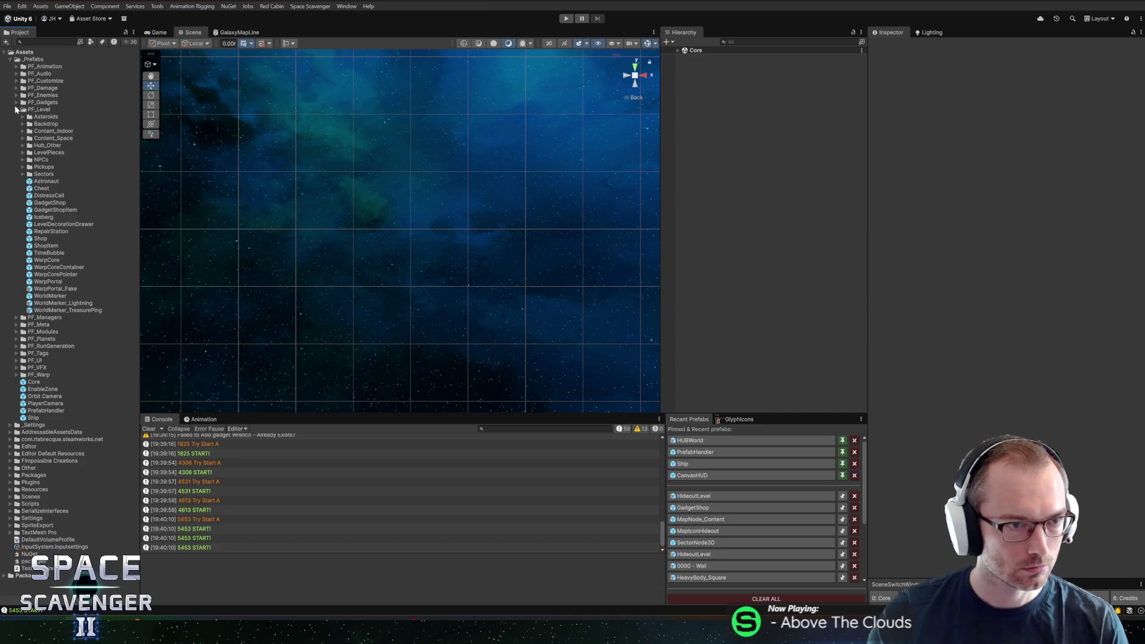
pyautogui.click(16, 110)
pyautogui.click(16, 111)
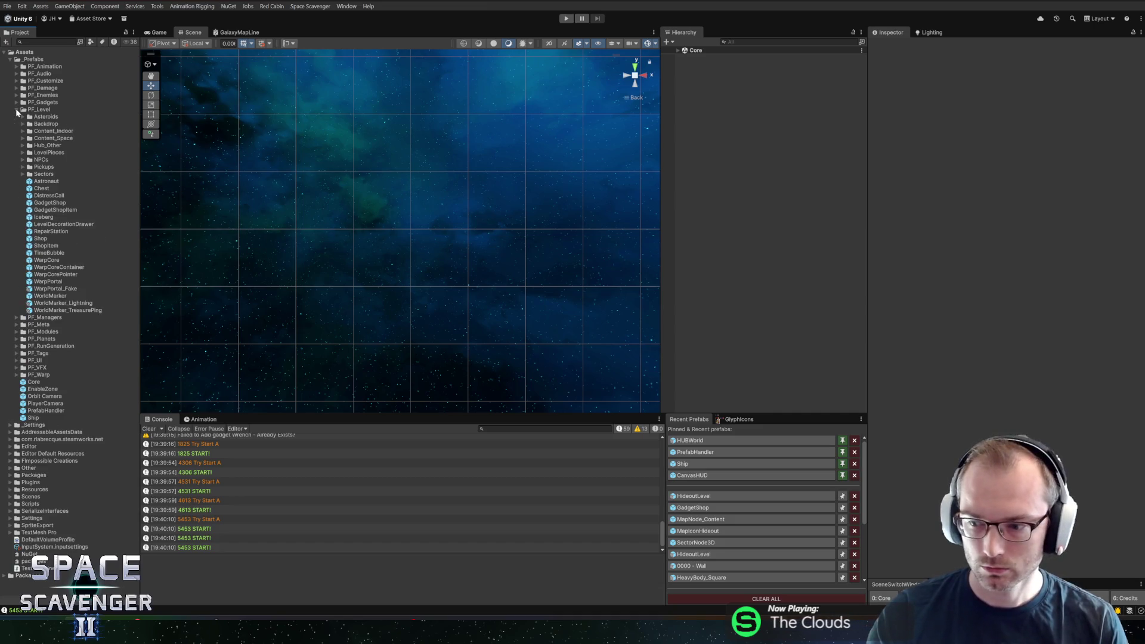
pyautogui.click(16, 111)
pyautogui.click(17, 111)
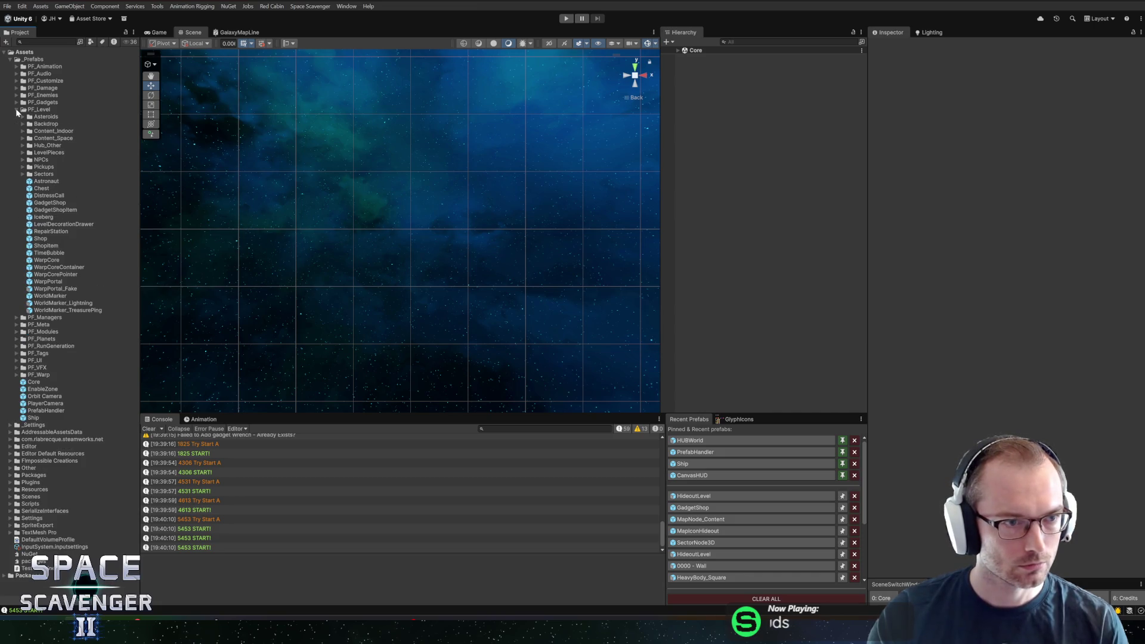
# - Peek into PF_Level subfolders including LevelPieces, collapse PF_Level and expand PF_RunGeneration
pyautogui.click(23, 153)
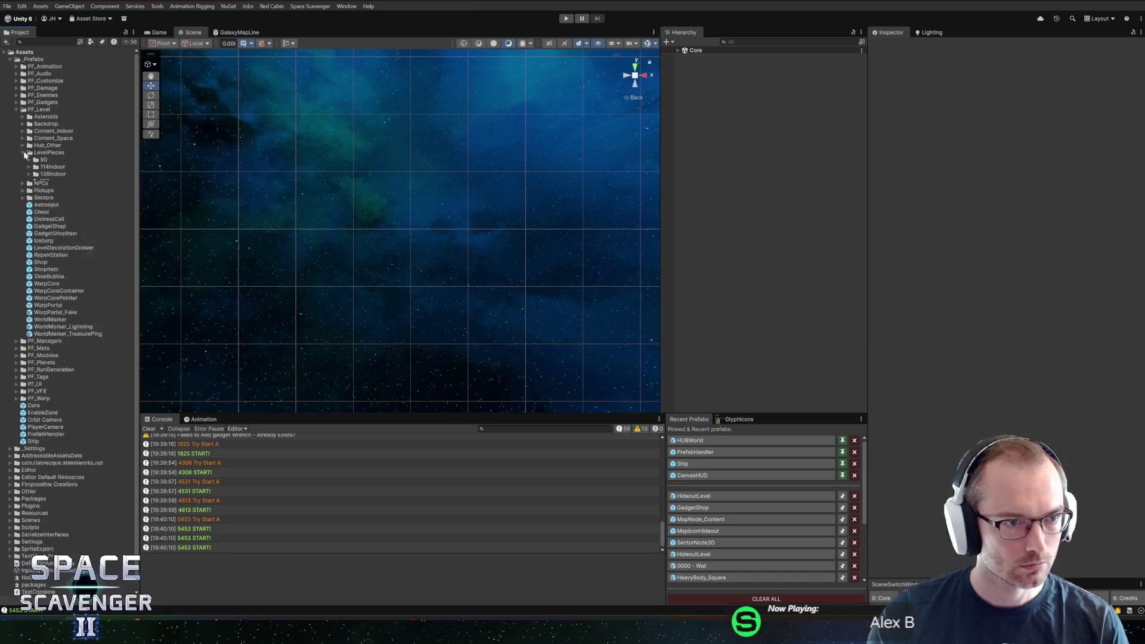
pyautogui.click(25, 155)
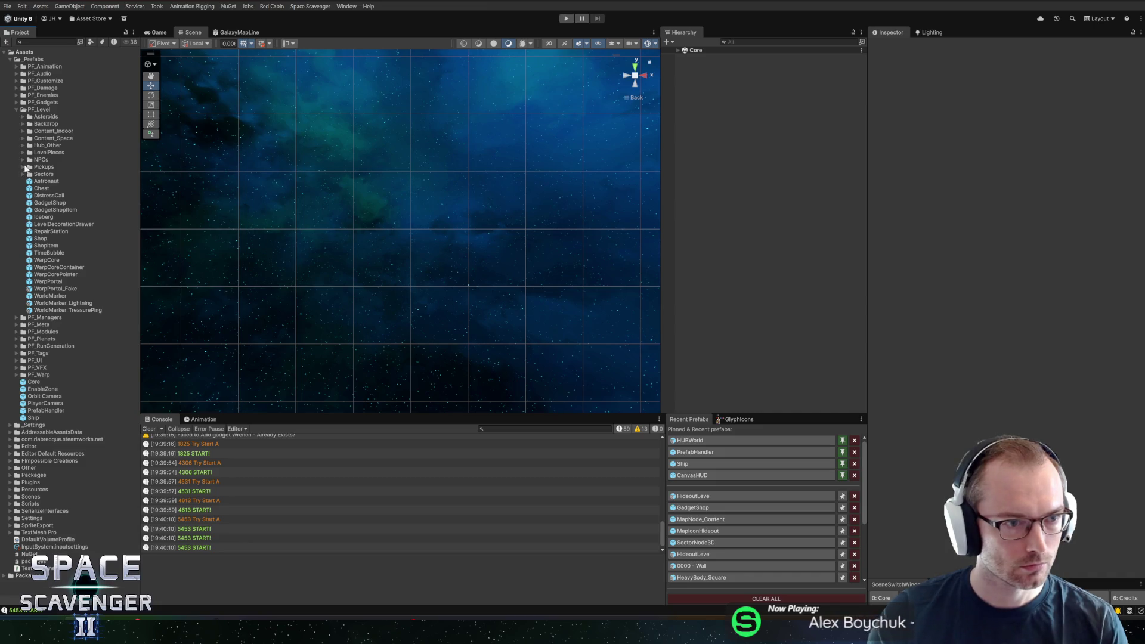
pyautogui.click(22, 153)
pyautogui.click(22, 152)
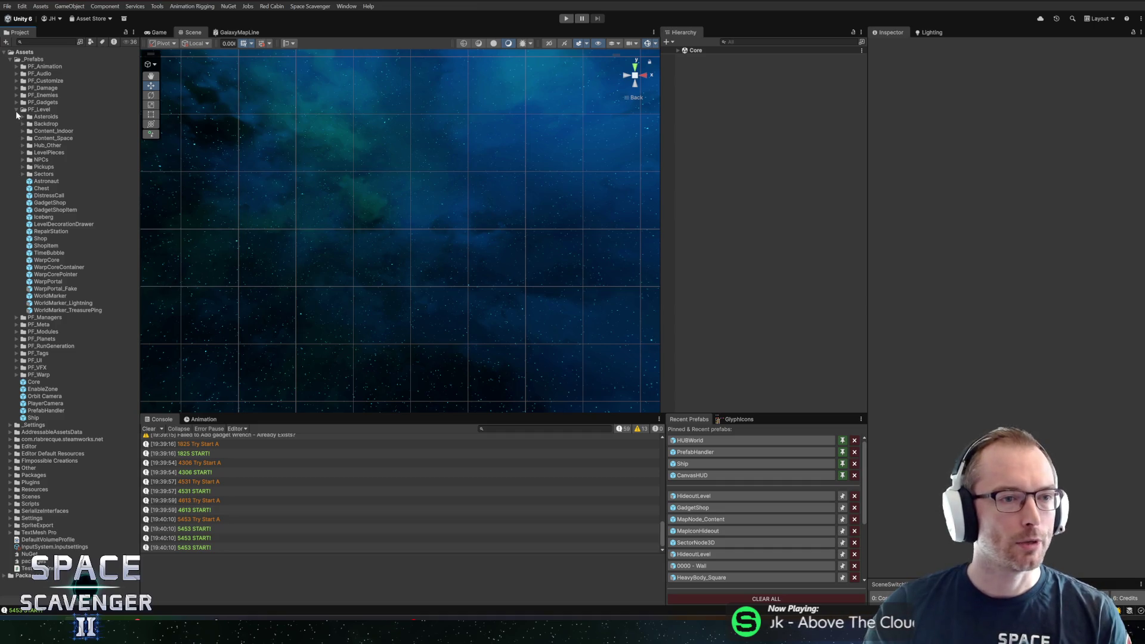
pyautogui.click(17, 110)
pyautogui.click(16, 146)
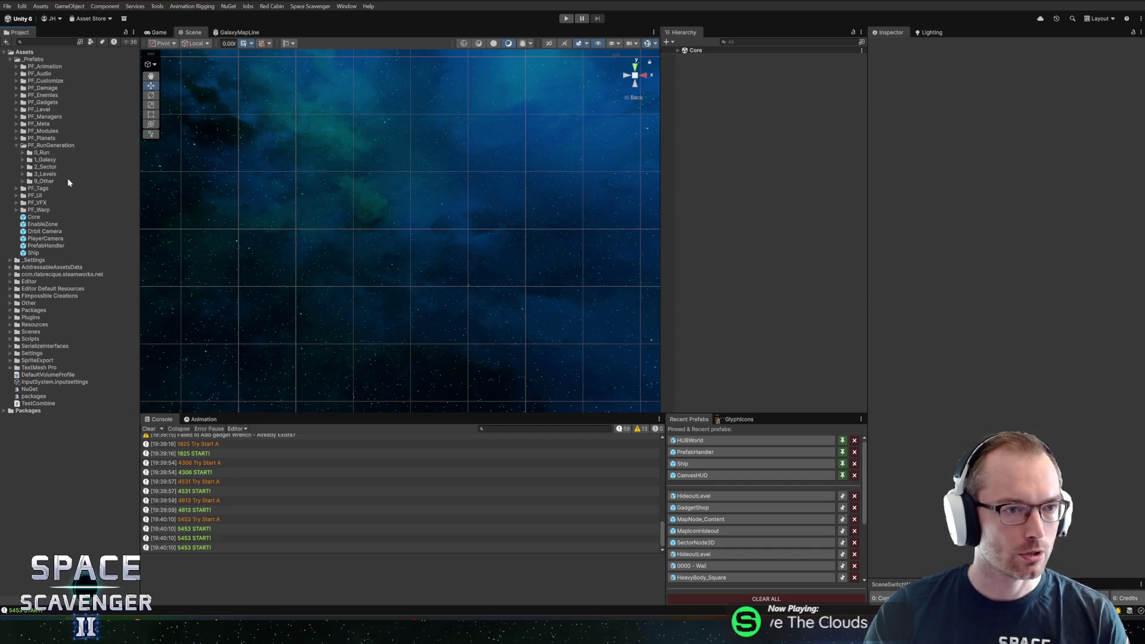
# - Expand 3_Levels and compare Lava_B, Lava_Boss, Voidborn_B and Indoor_114_Spectral, ending on Level_Hideout_Voidborn
pyautogui.click(22, 174)
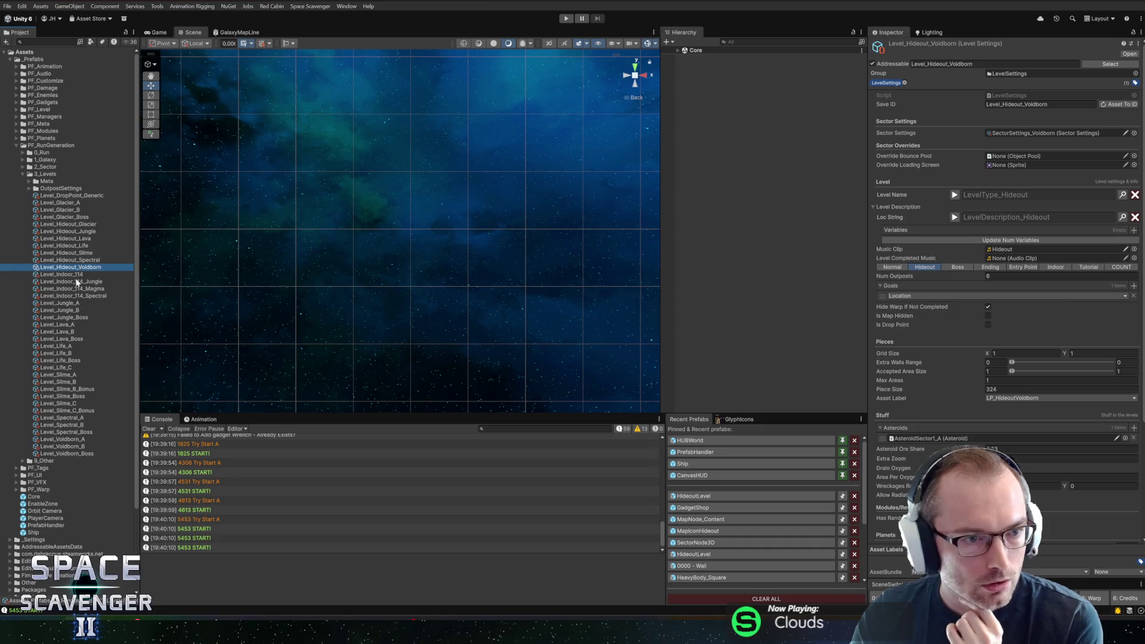
pyautogui.click(62, 333)
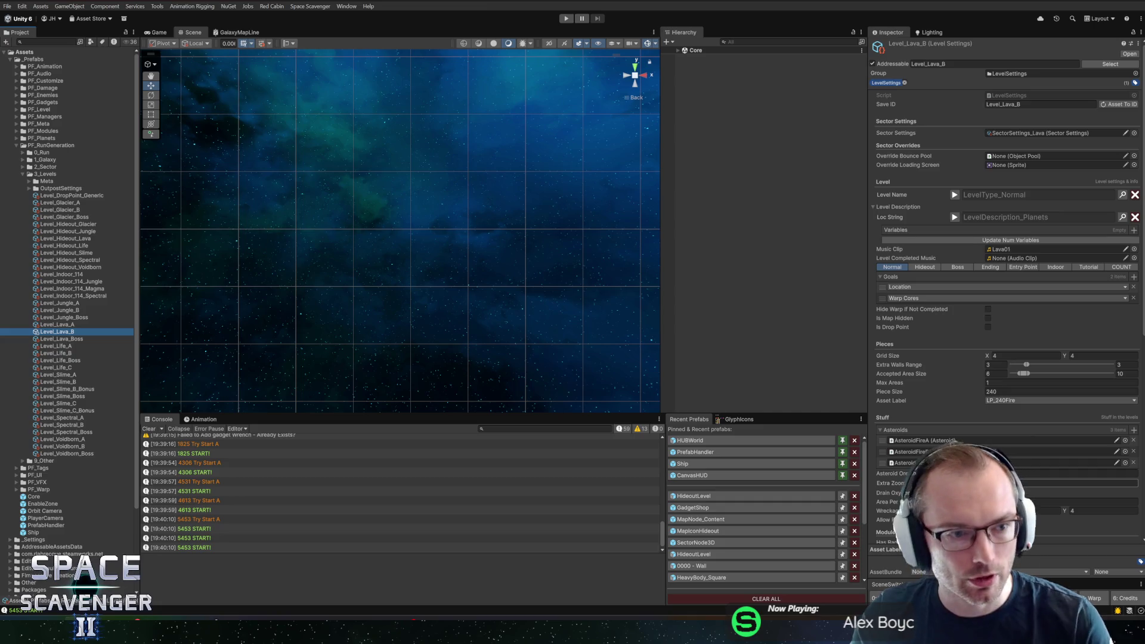
pyautogui.click(62, 339)
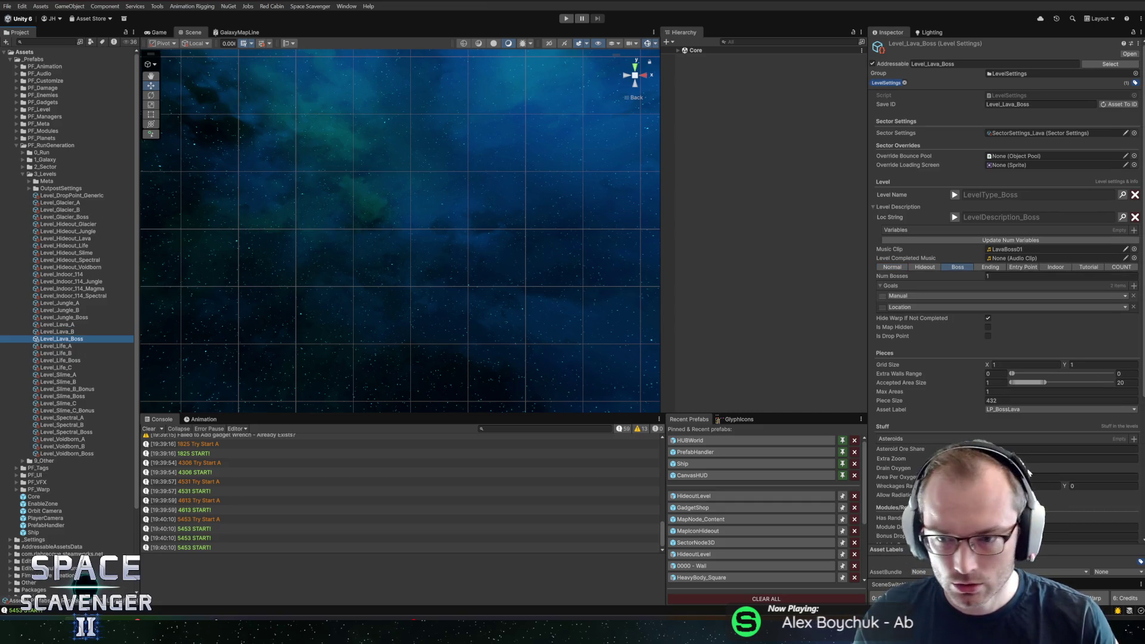
pyautogui.click(67, 266)
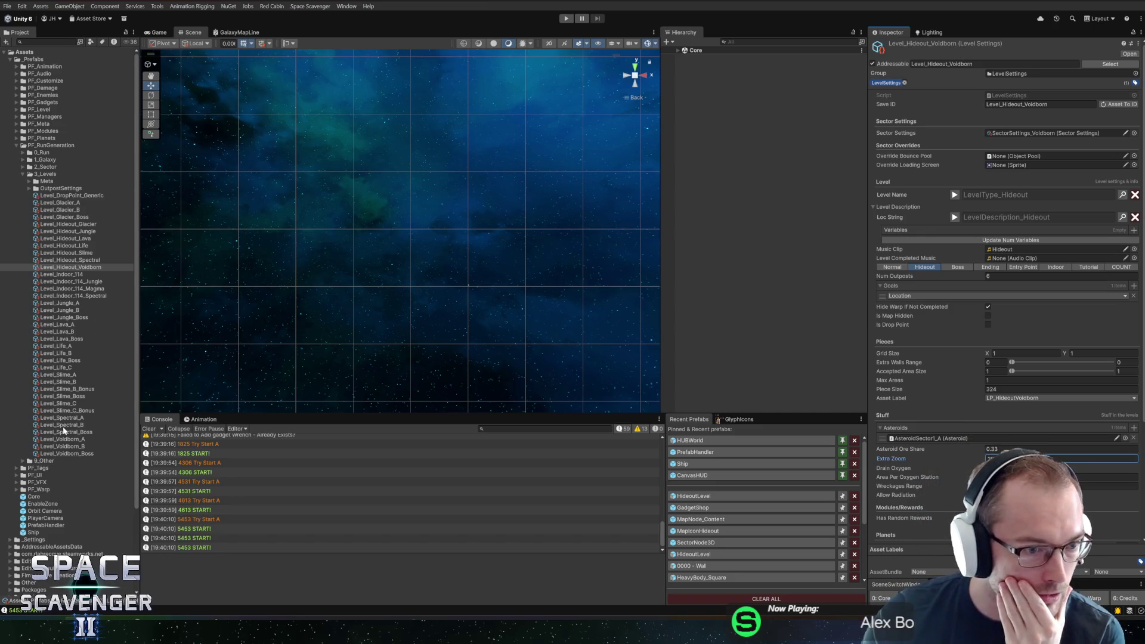
pyautogui.click(55, 446)
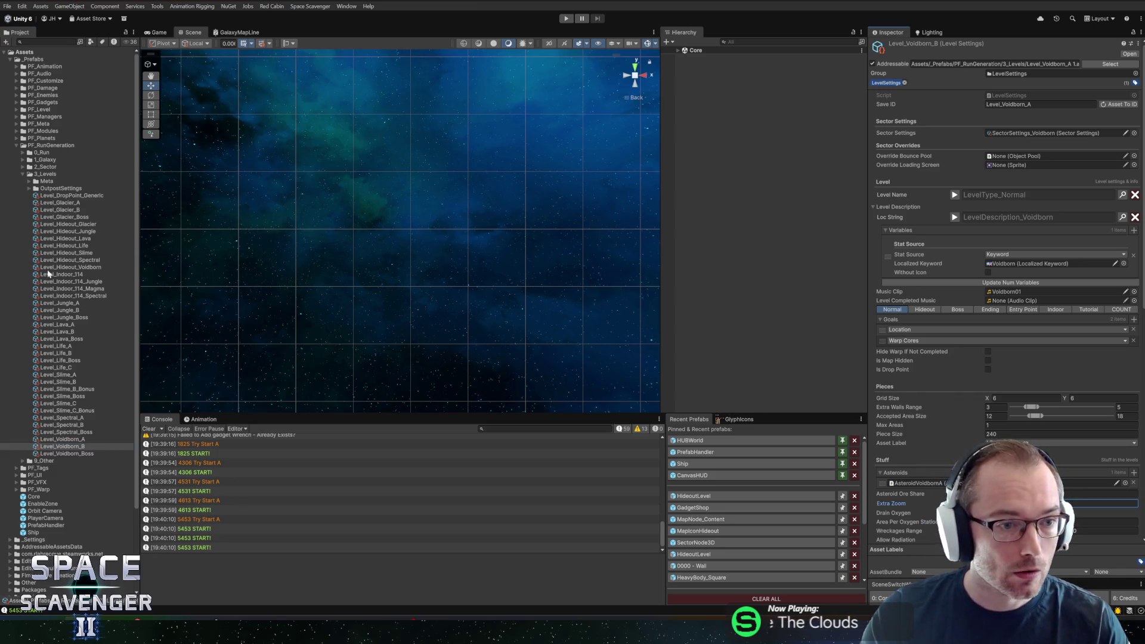
pyautogui.click(60, 295)
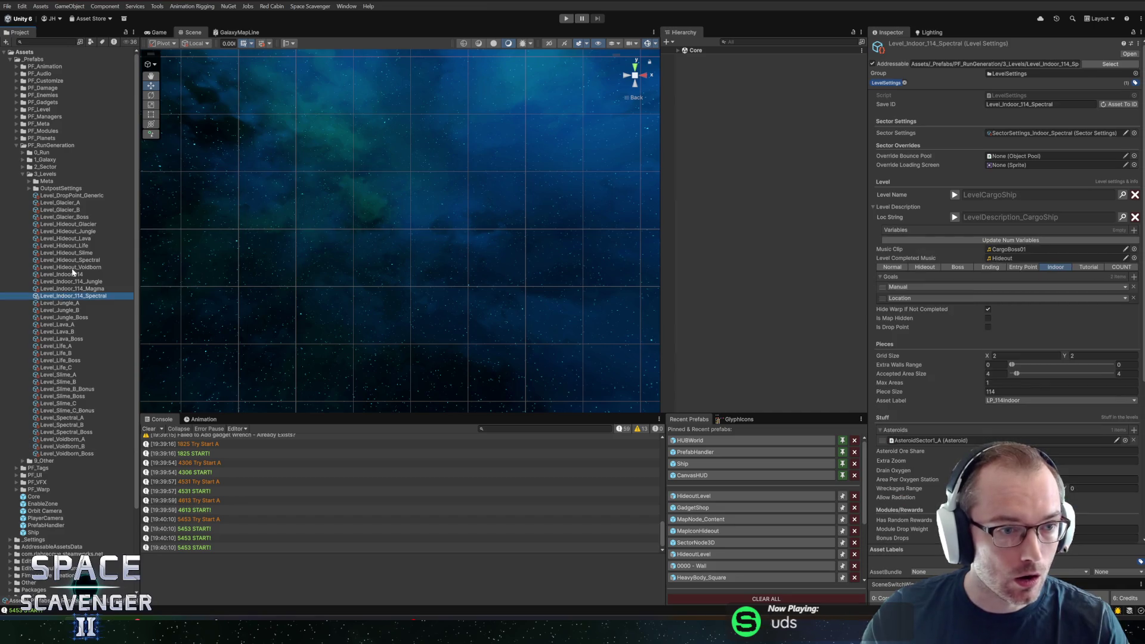
pyautogui.click(71, 267)
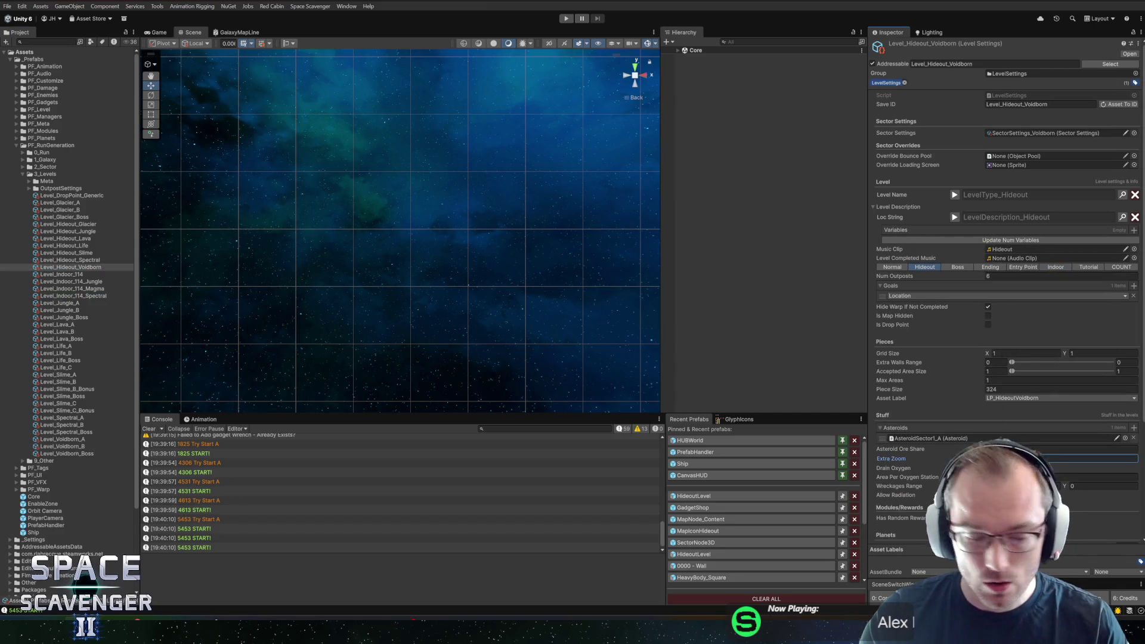
# - Start the playtest with the Game view maximized and fly the ship up past the shop items
pyautogui.click(568, 19)
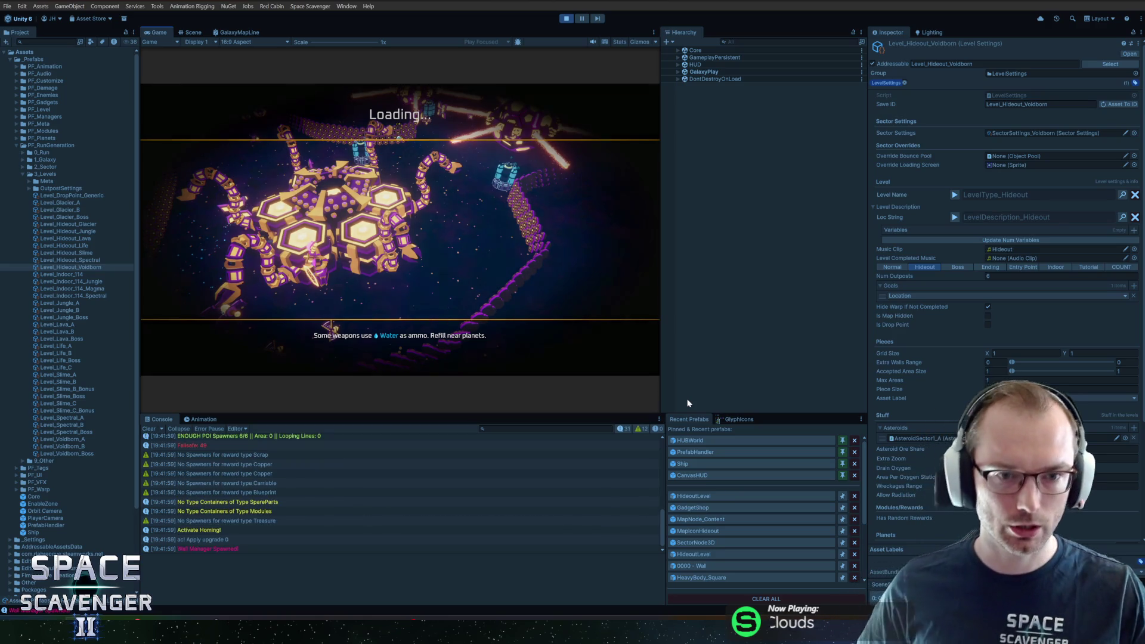
pyautogui.press('super')
pyautogui.doubleClick(154, 34)
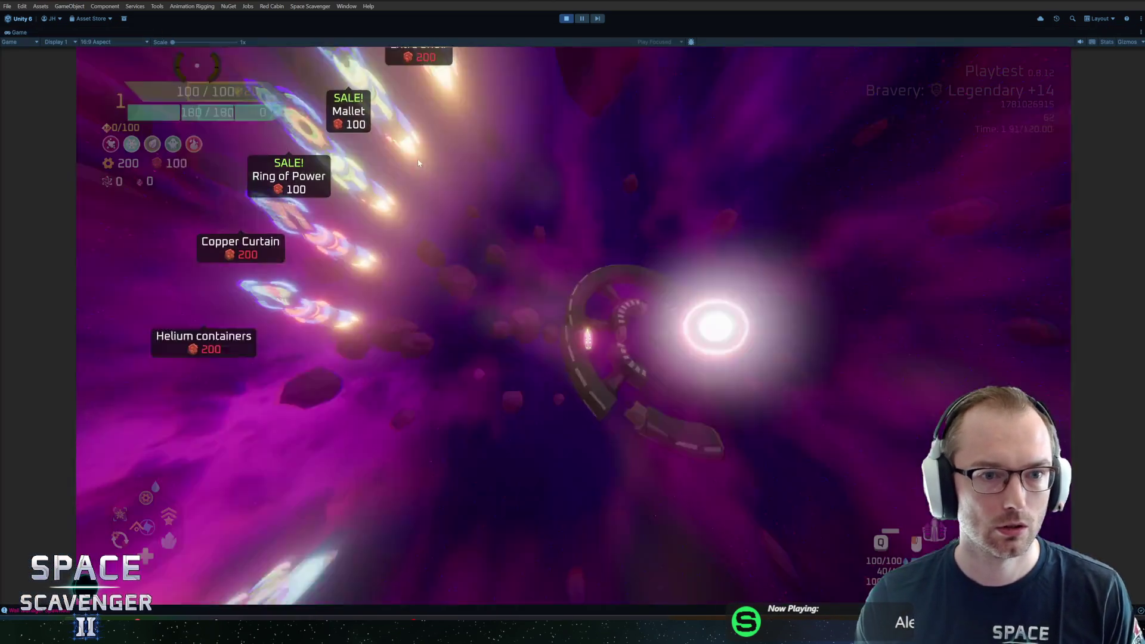
pyautogui.press('w')
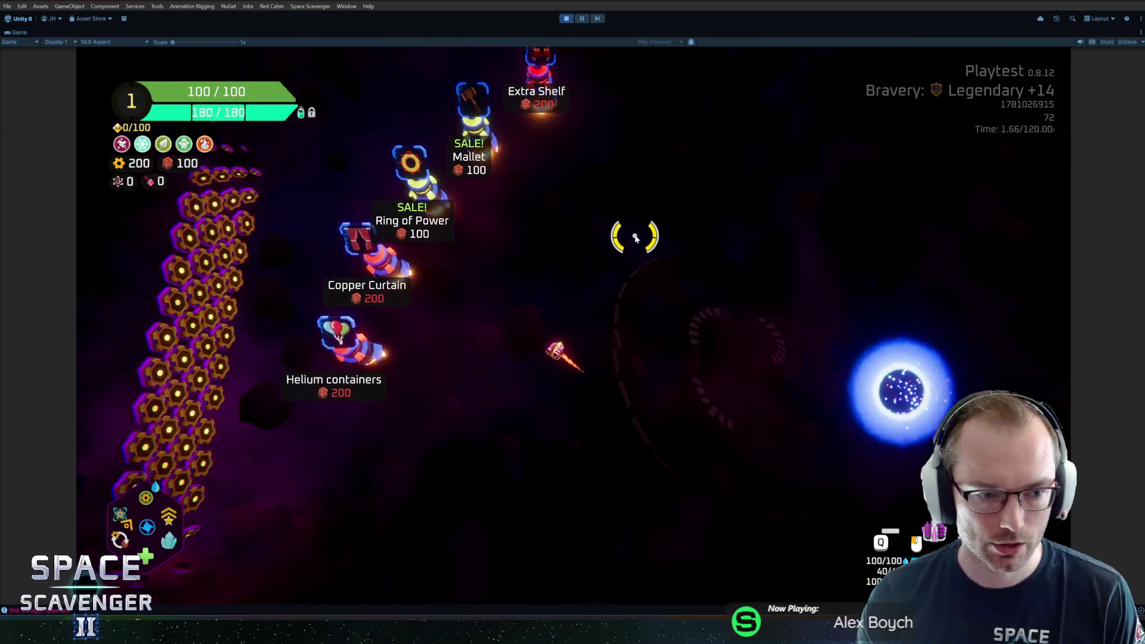
pyautogui.press('w')
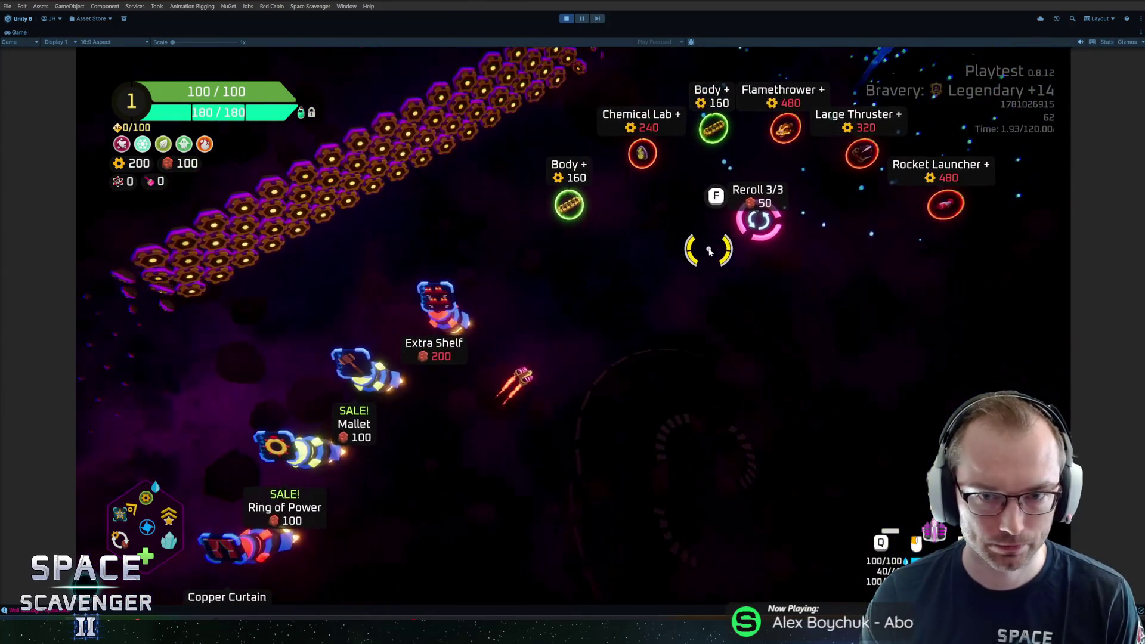
pyautogui.press('w')
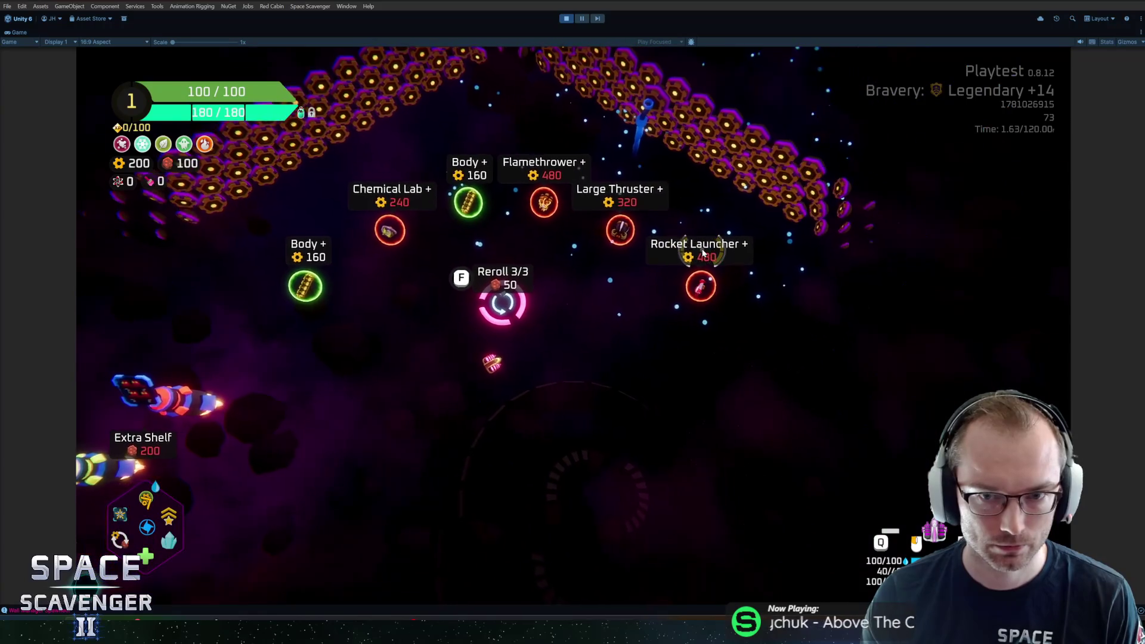
# - Fly the ship down toward the blue portal, down-left, then back up-right
pyautogui.press('s')
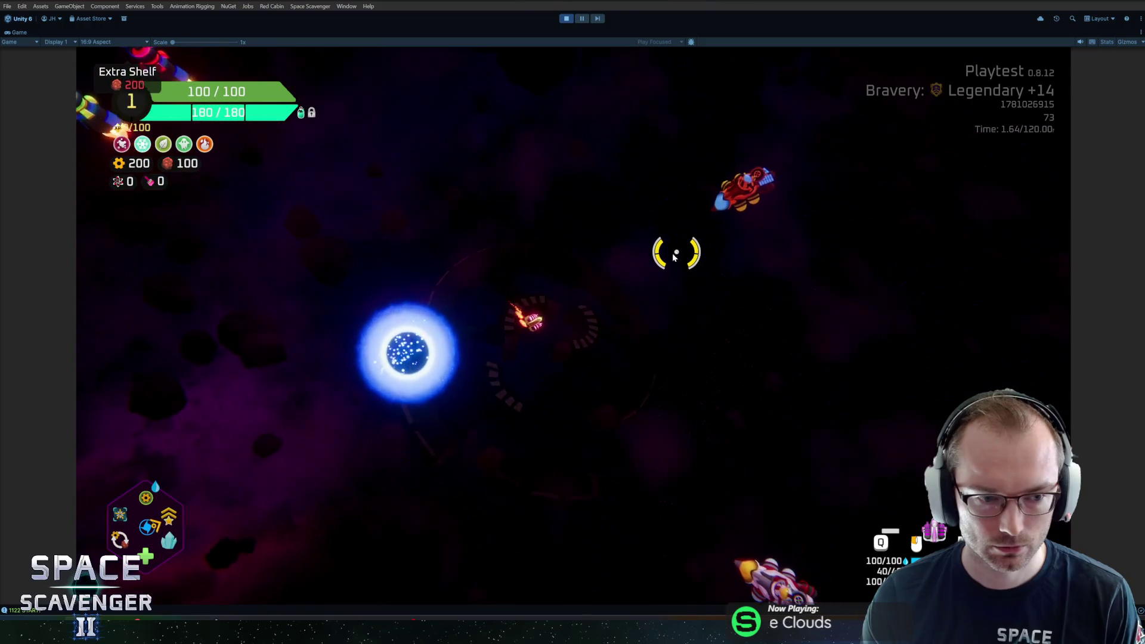
pyautogui.press('w')
pyautogui.press('w')
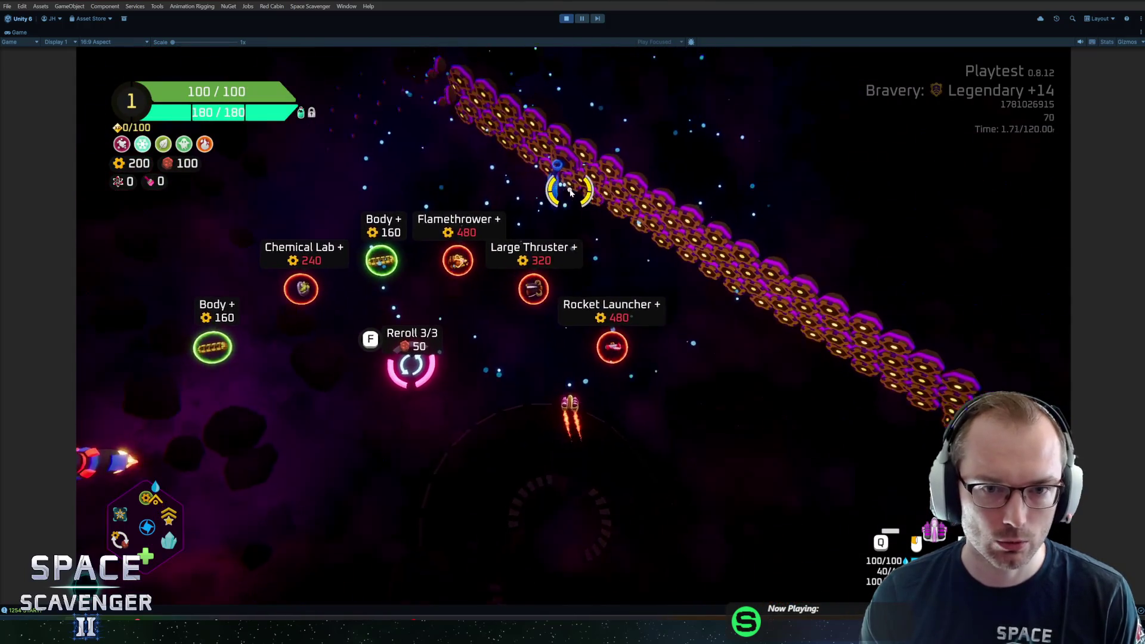
pyautogui.press('s')
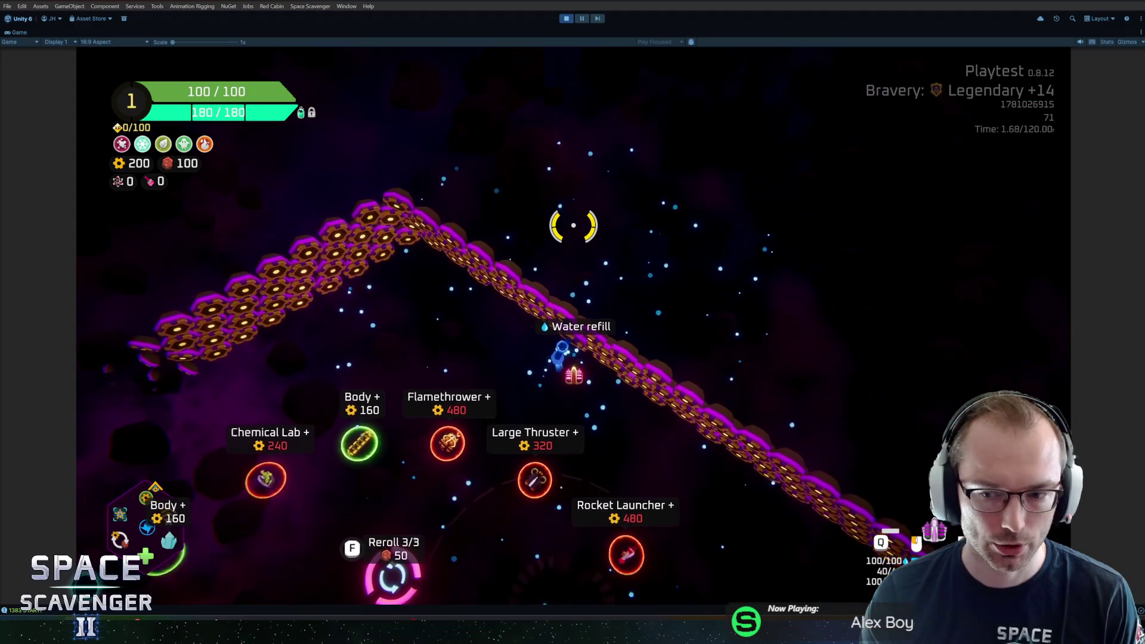
pyautogui.press('s')
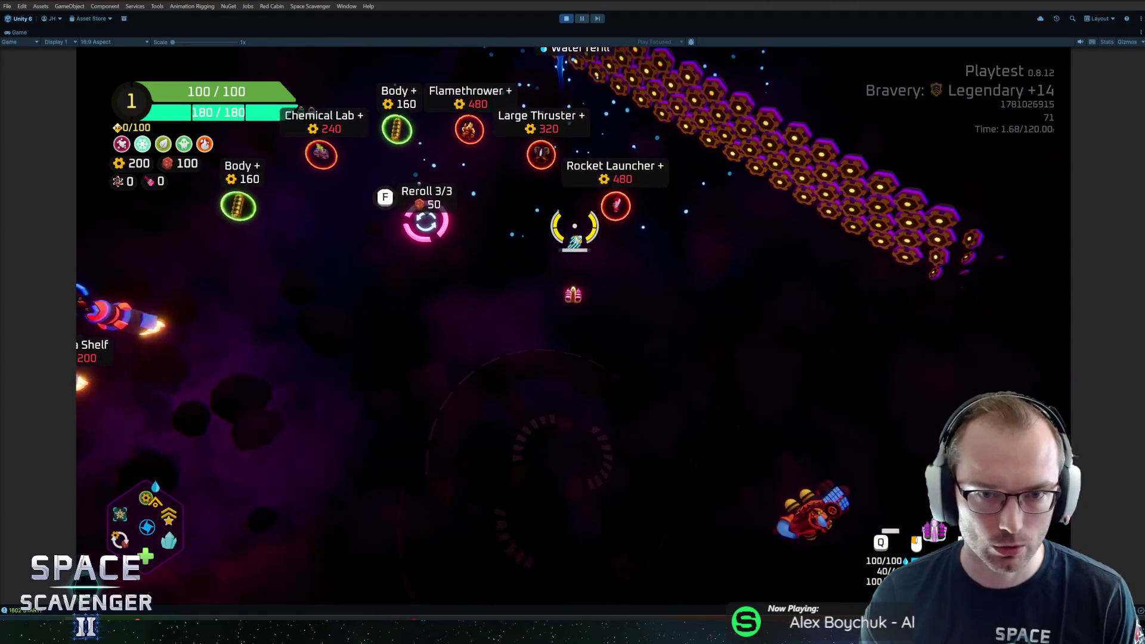
pyautogui.press('s')
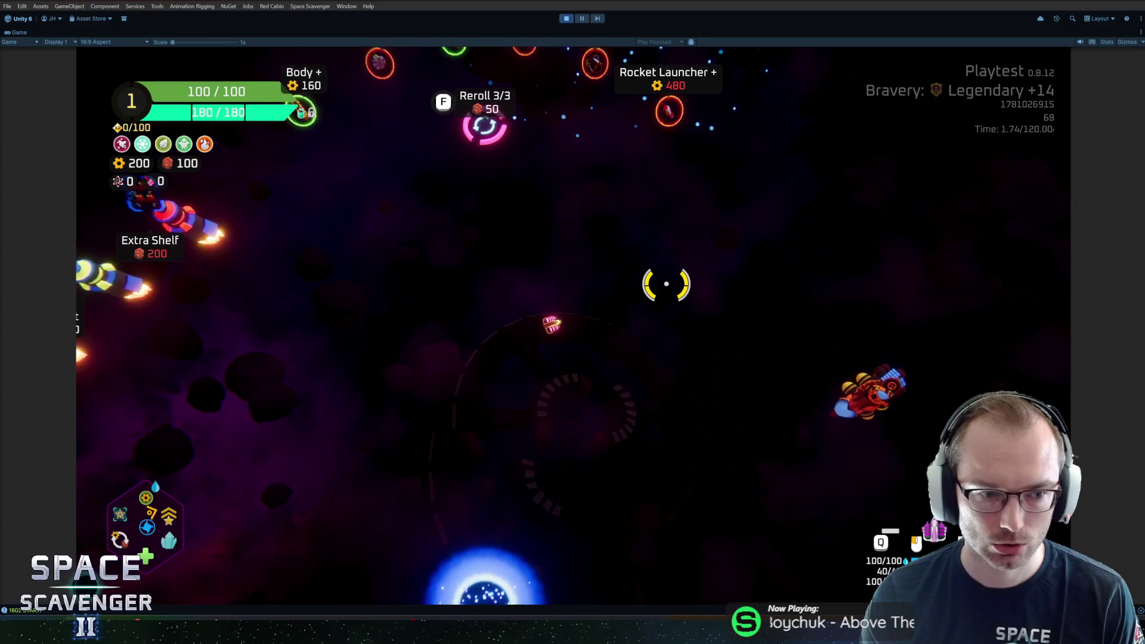
pyautogui.press('s')
pyautogui.press('a')
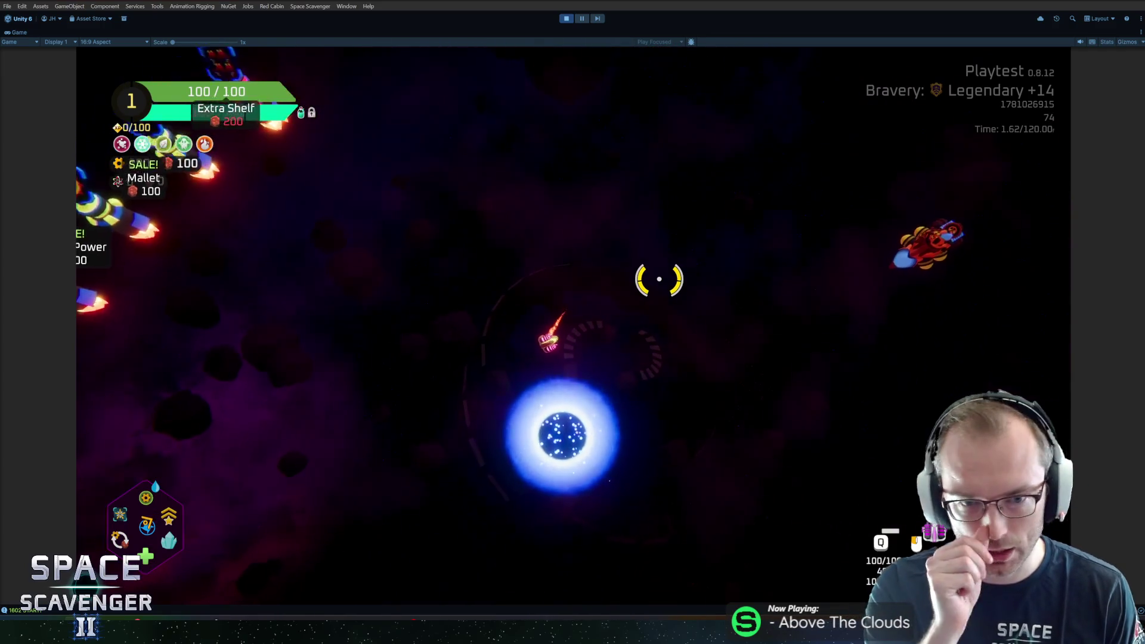
pyautogui.press('s')
pyautogui.press('a')
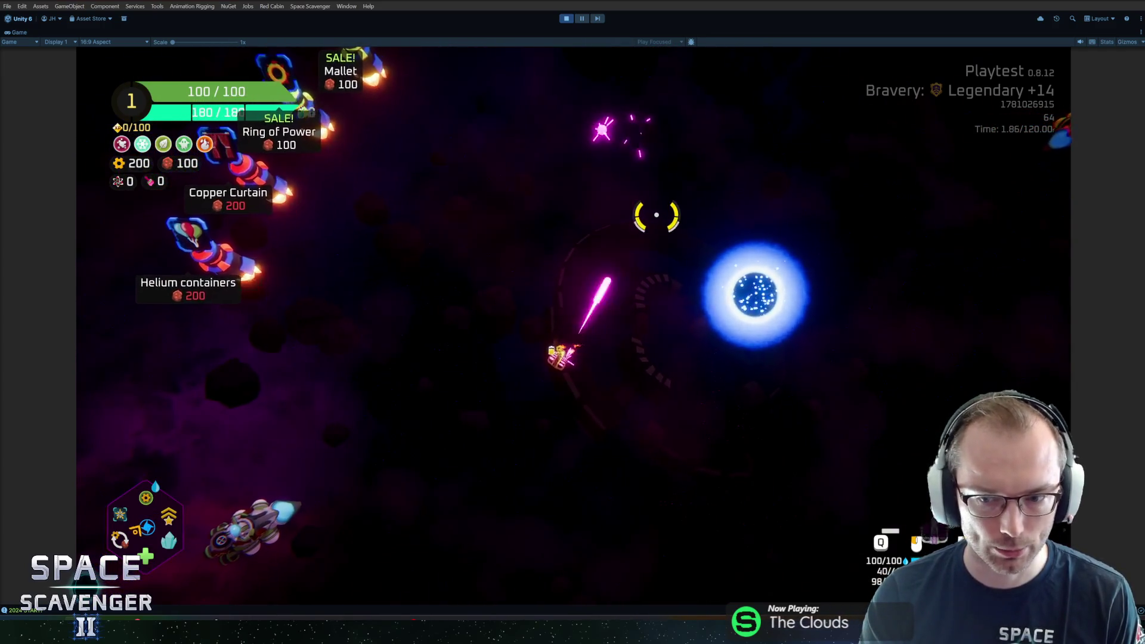
pyautogui.press('w')
pyautogui.press('d')
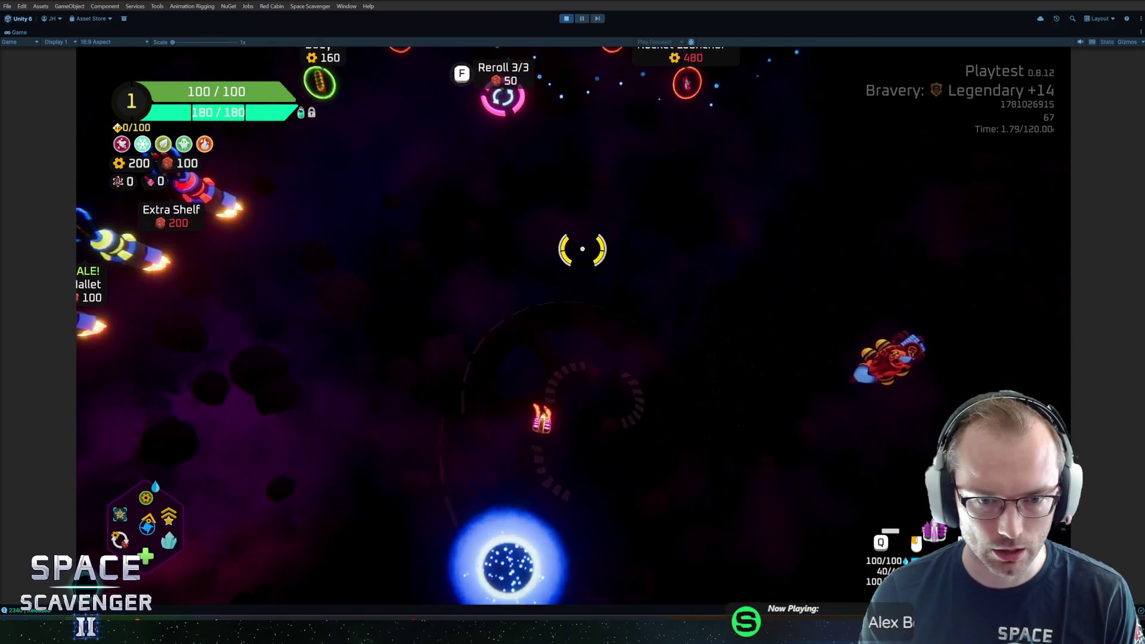
# - Dash the ship between the shop area and the portal, then switch to GitHub Desktop
pyautogui.press('space')
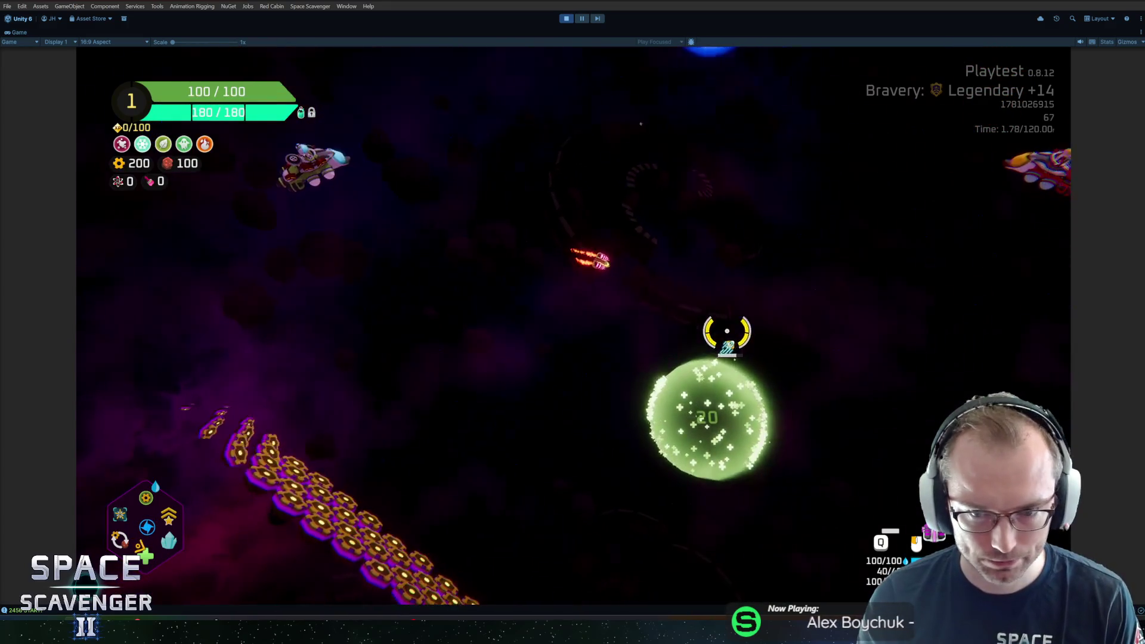
pyautogui.press('space')
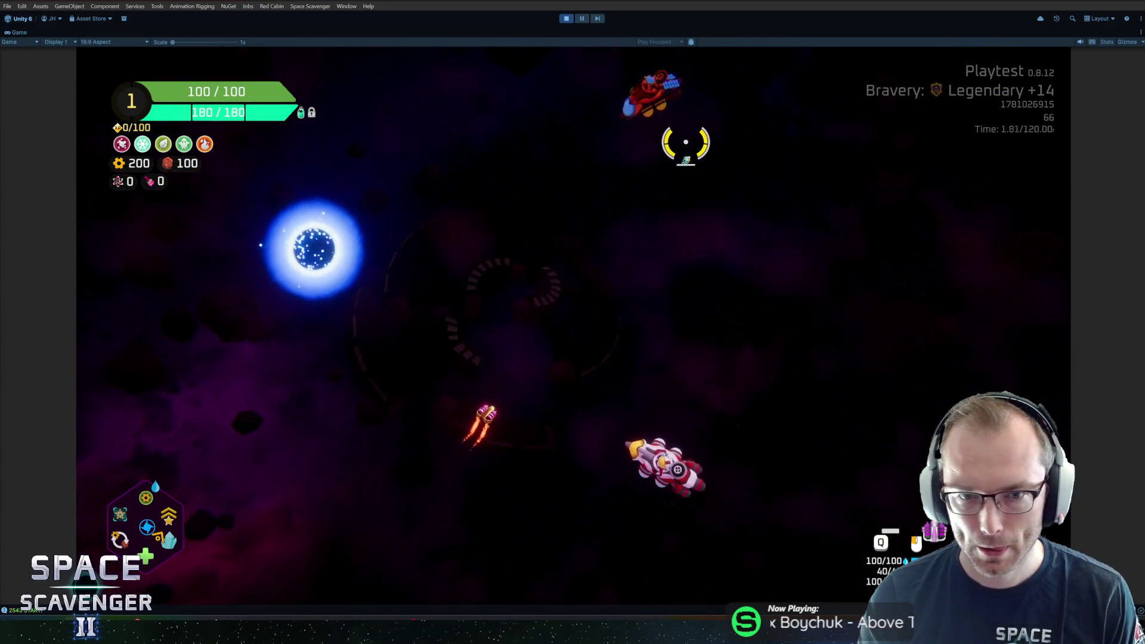
pyautogui.press('space')
pyautogui.press('w')
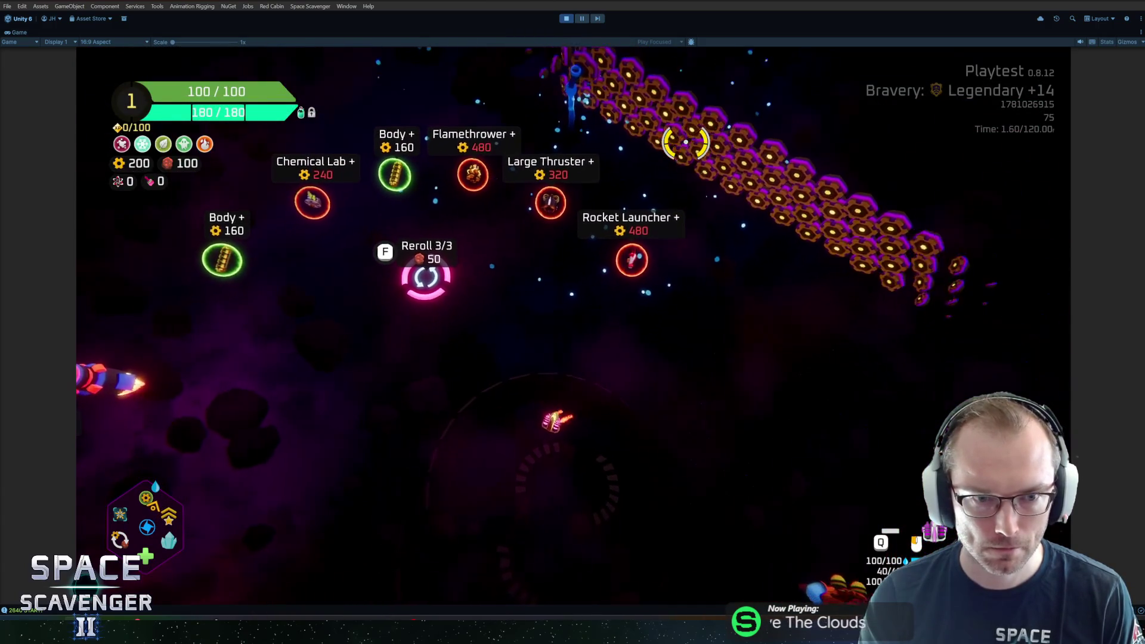
pyautogui.press('space')
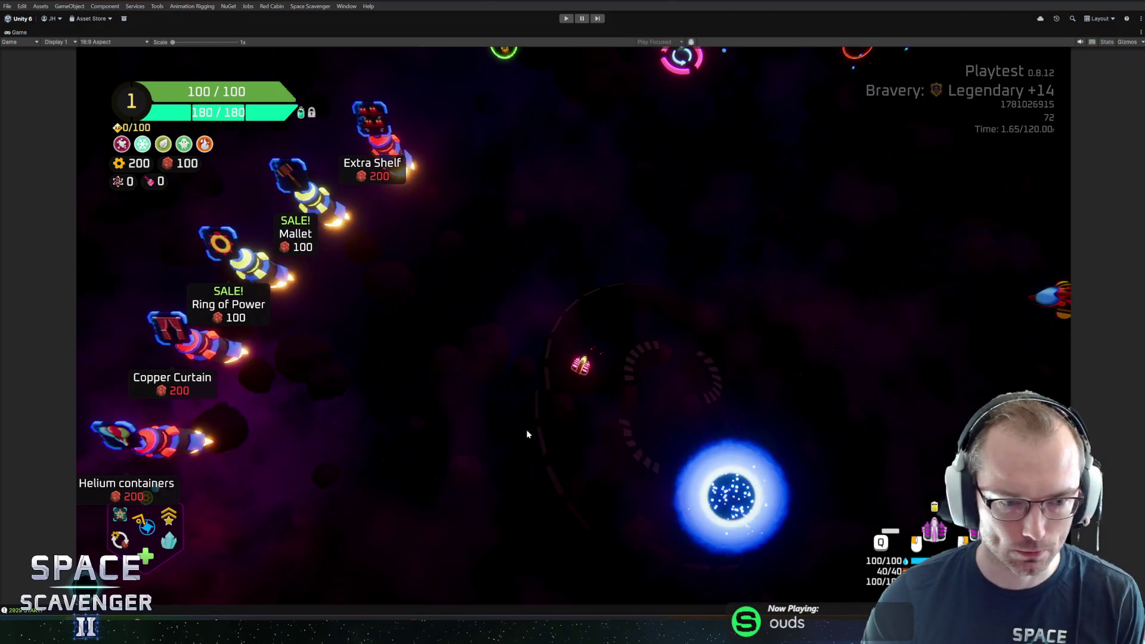
pyautogui.hotkey('alt', 'Tab')
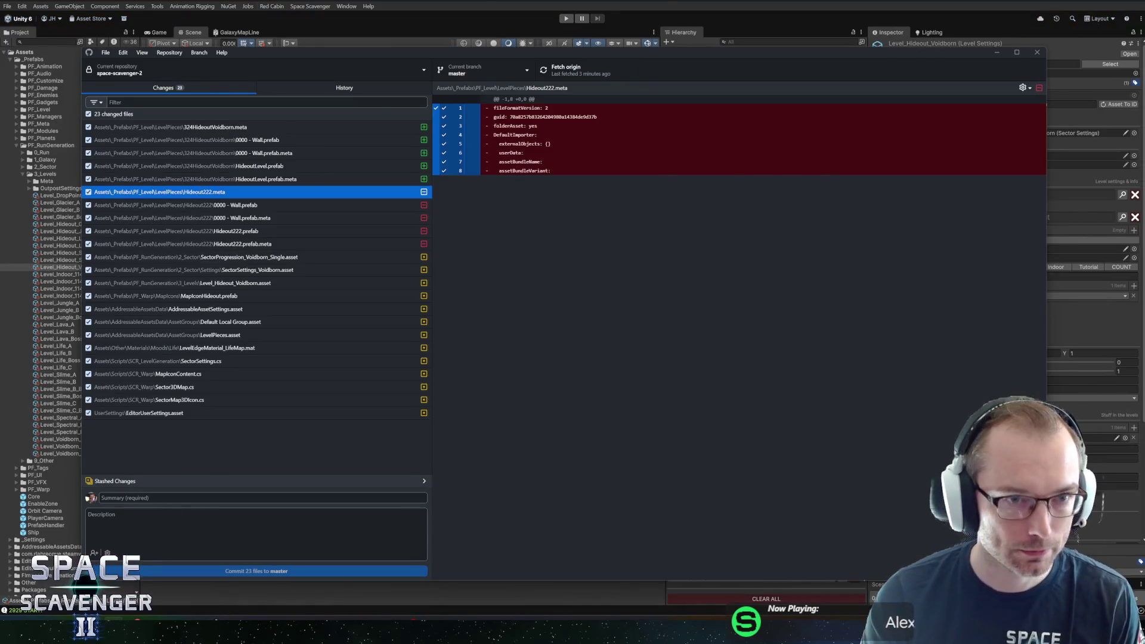
# - In Rider, comment out the Try Start A debug log, save, and return to Unity
pyautogui.hotkey('alt', 'Tab')
pyautogui.hotkey('alt', 'Tab')
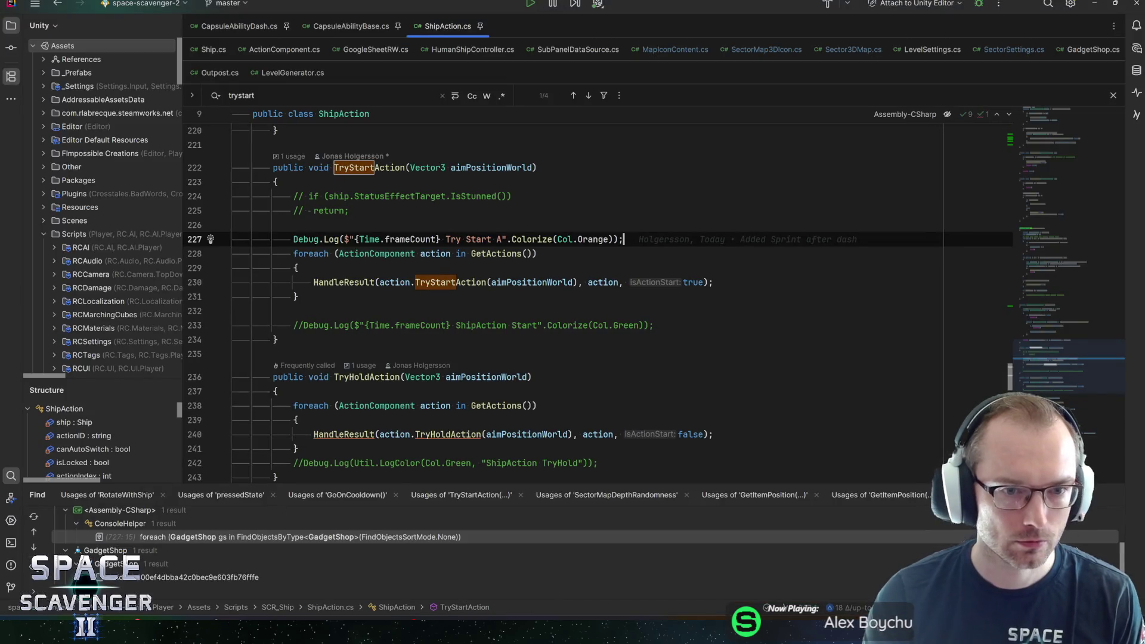
pyautogui.press('Home')
pyautogui.write('//')
pyautogui.hotkey('ctrl', 's')
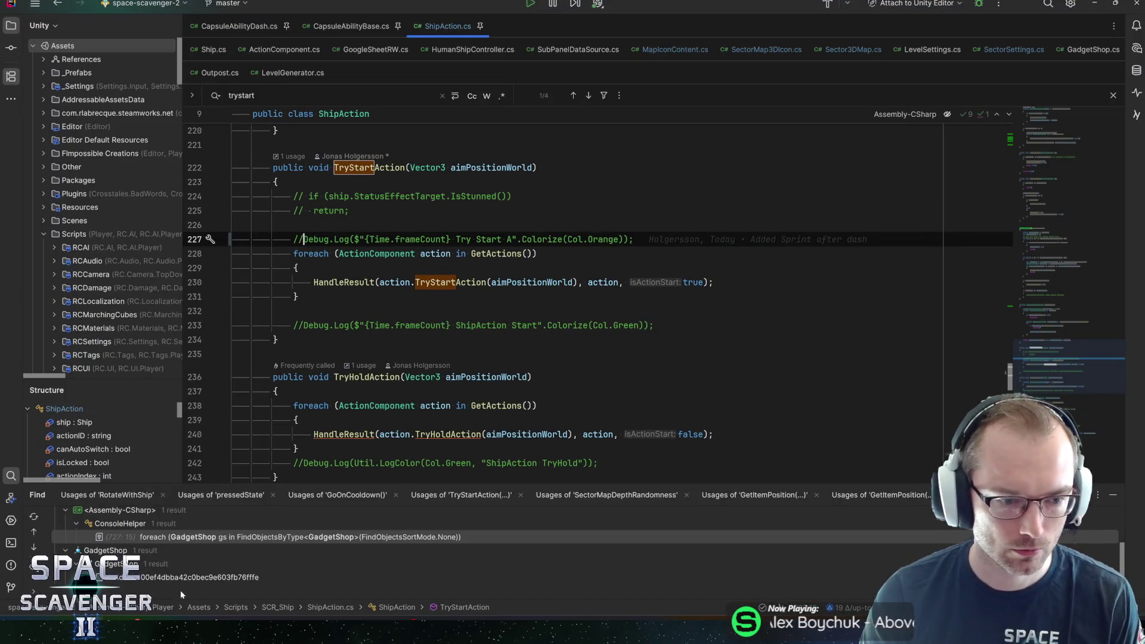
pyautogui.hotkey('alt', 'Tab')
pyautogui.hotkey('alt', 'Tab')
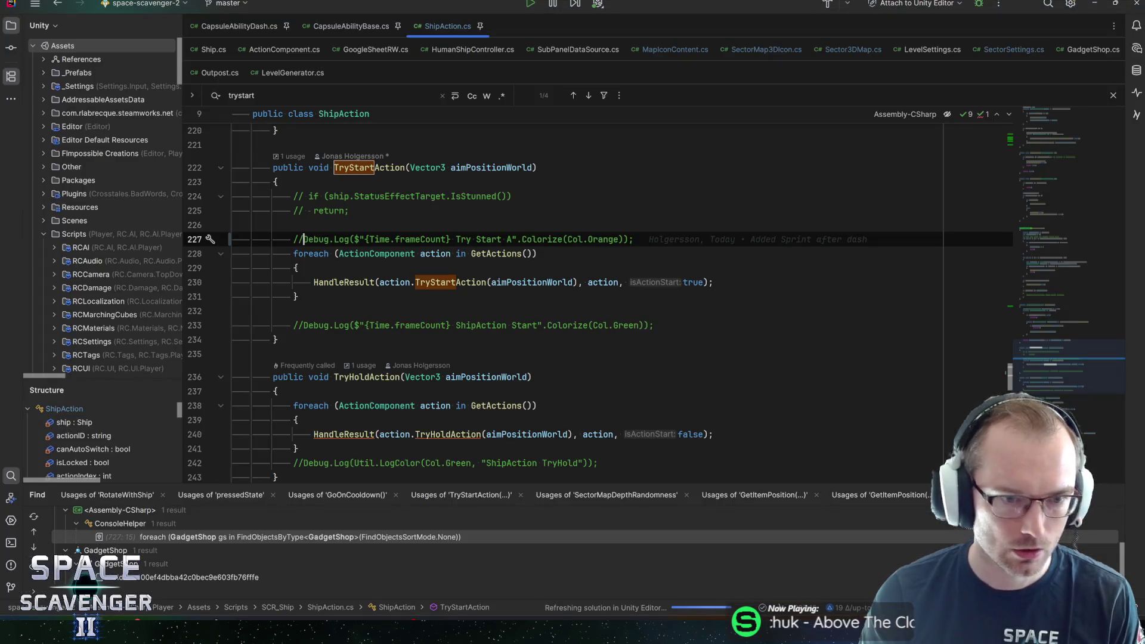
# - Comment out the pressed-state debug log on line 377 of ActionComponent.cs
pyautogui.scroll(2, 560, 292)
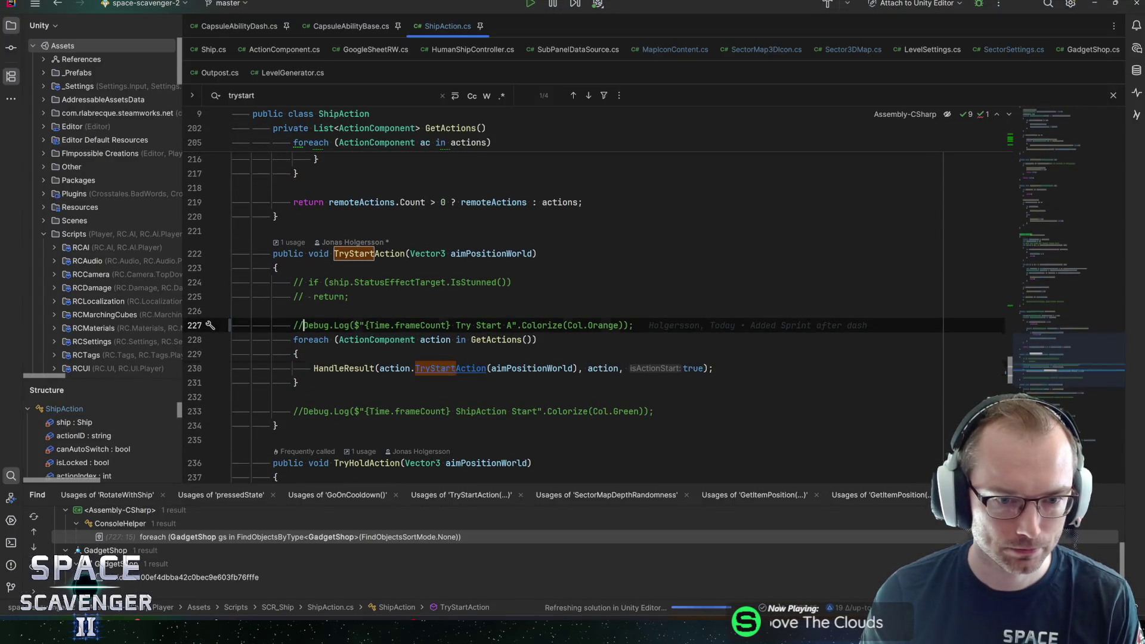
pyautogui.keyDown('ctrl'); pyautogui.click(435, 382); pyautogui.keyUp('ctrl')
pyautogui.scroll(-2, 596, 298)
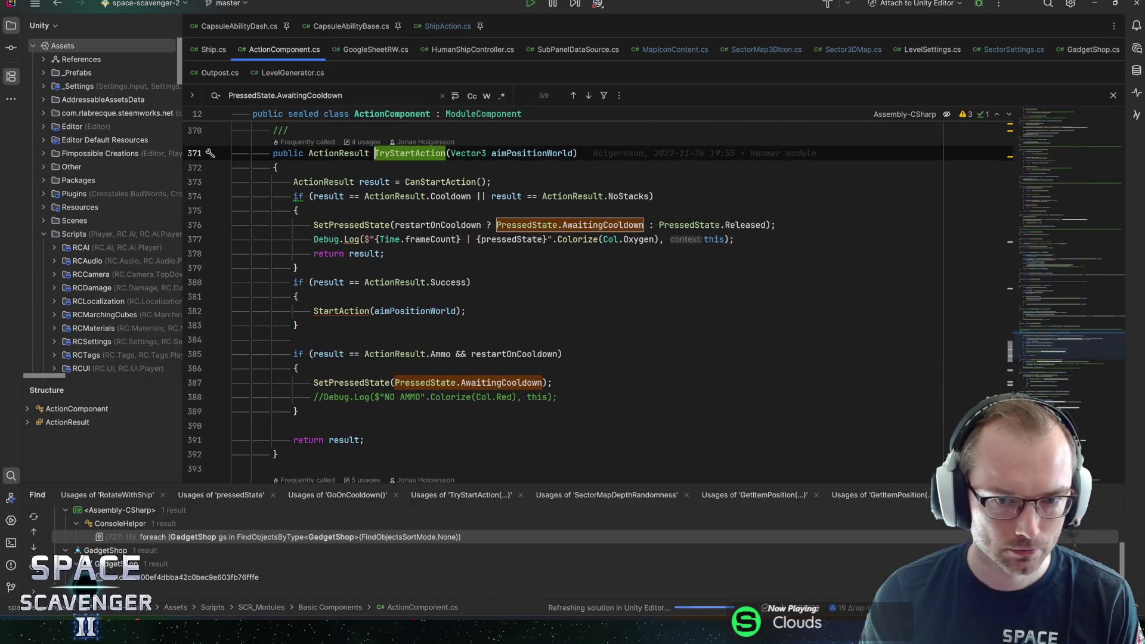
pyautogui.click(313, 239)
pyautogui.hotkey('ctrl', '/')
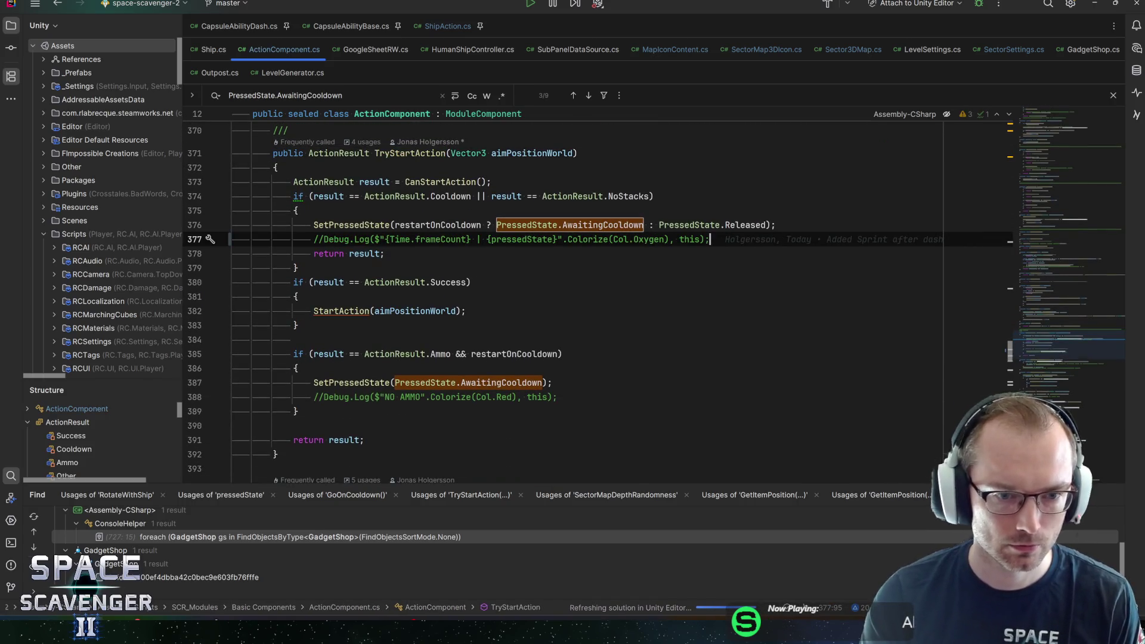
pyautogui.hotkey('alt', 'Tab')
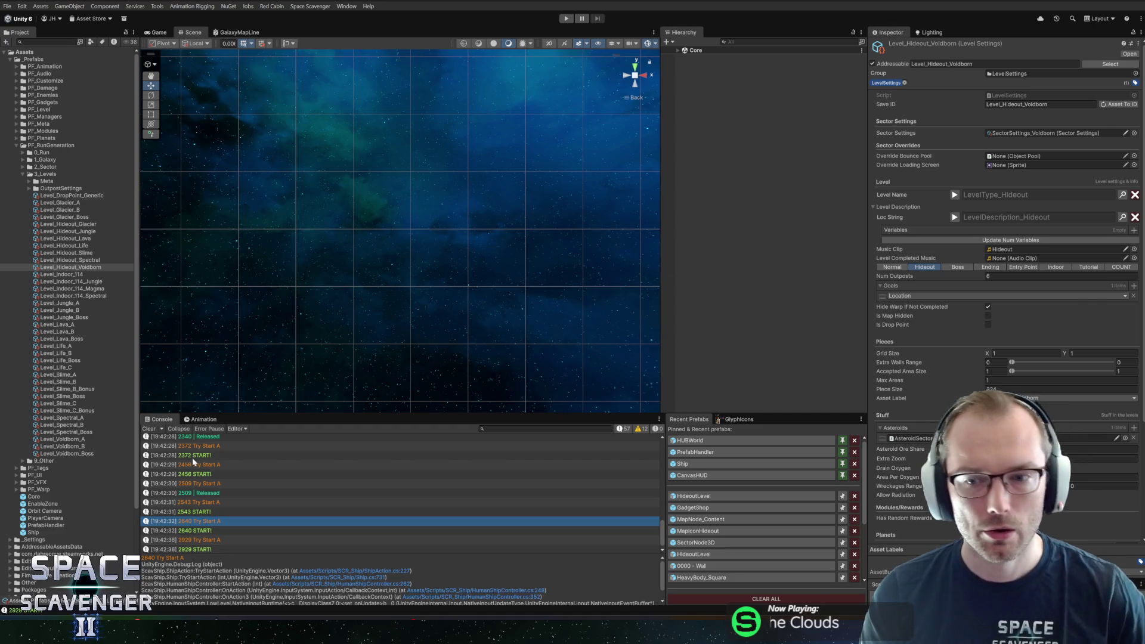
# - Open the START! log's source line in ActionComponent.cs, comment it out with //, and save
pyautogui.doubleClick(197, 454)
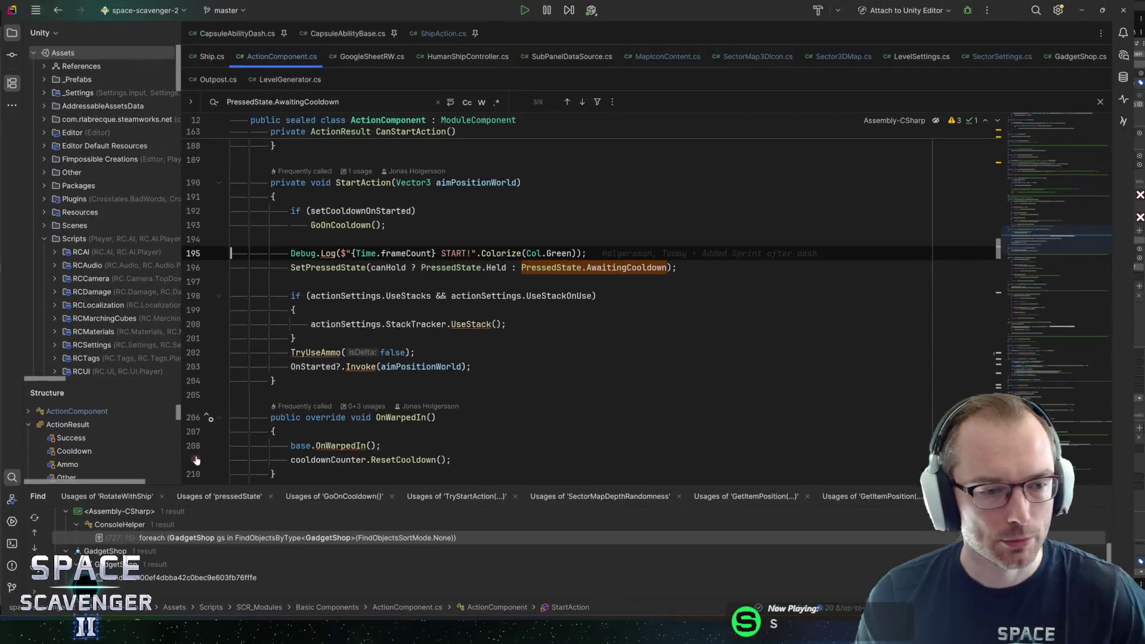
pyautogui.press('Home')
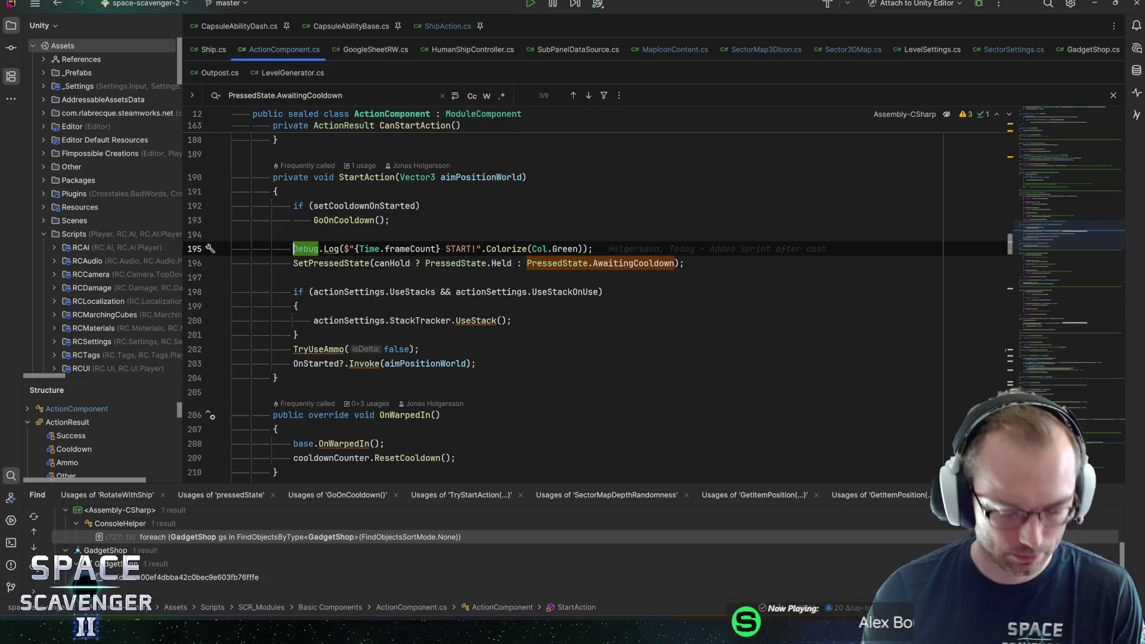
pyautogui.write('//')
pyautogui.hotkey('ctrl', 's')
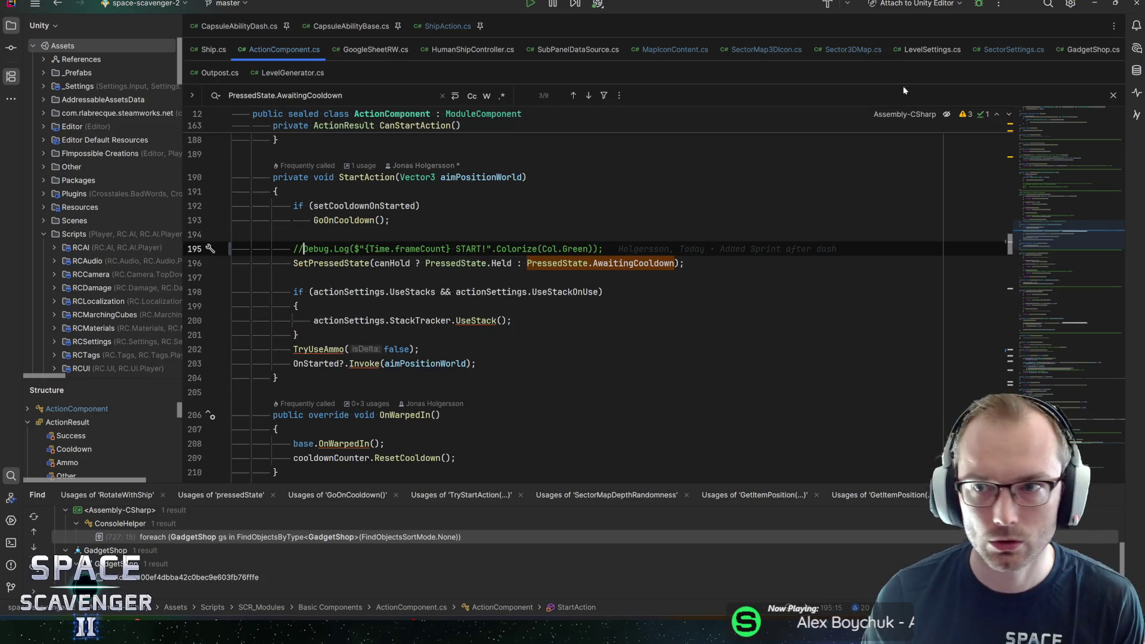
pyautogui.hotkey('alt', 'Tab')
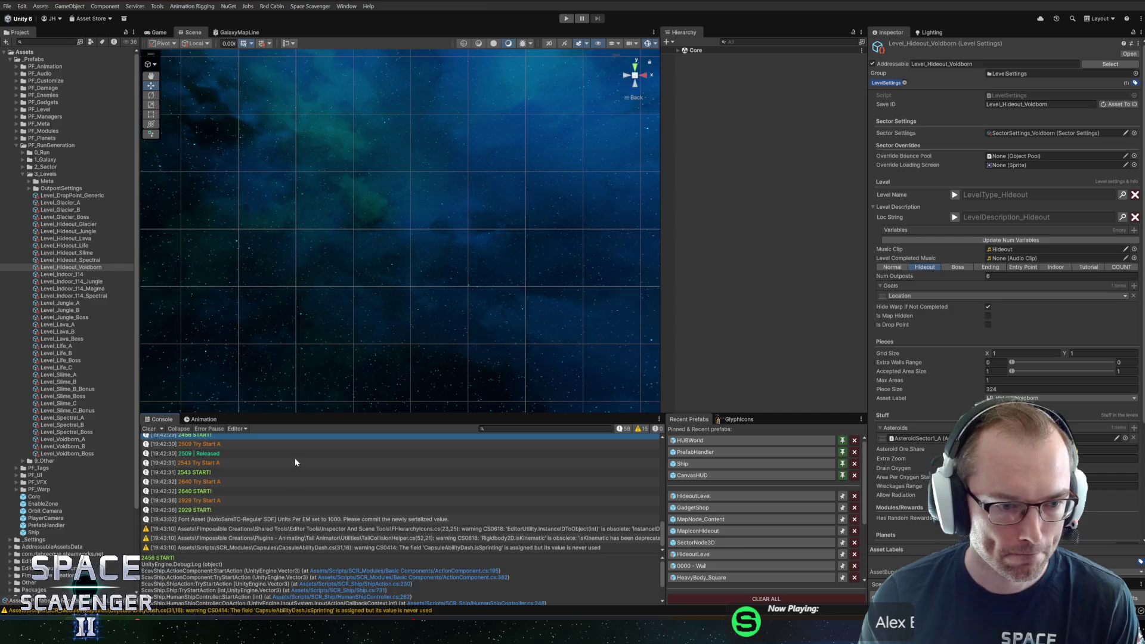
# - Commit the 25 changed files as the new Voidborn hideout level with all outposts and push to origin
pyautogui.hotkey('alt', 'Tab')
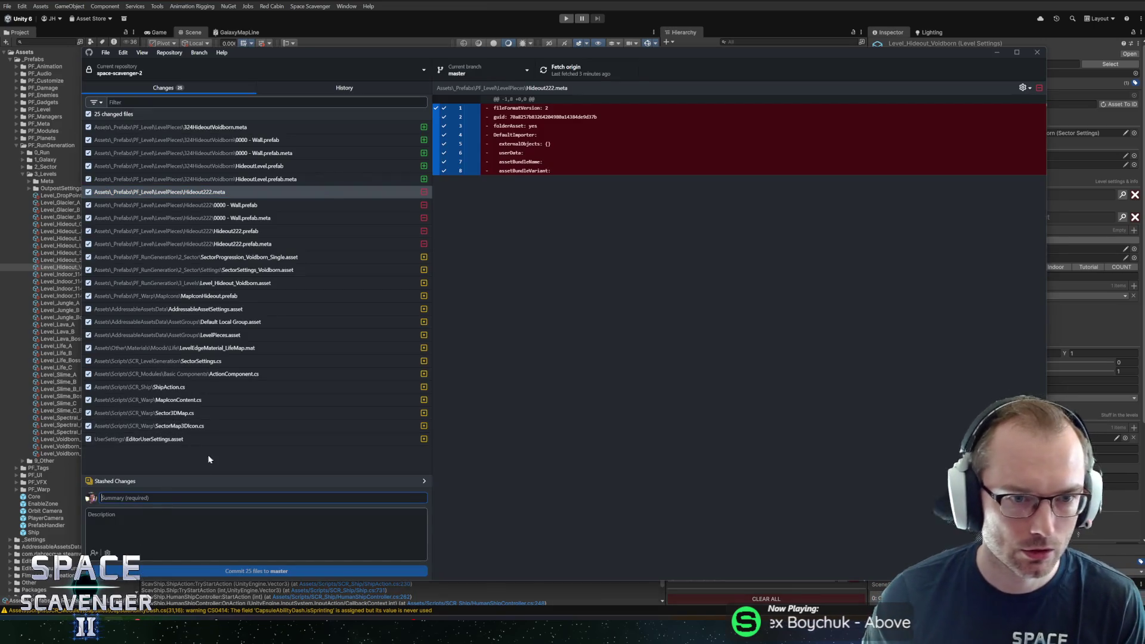
pyautogui.write('N')
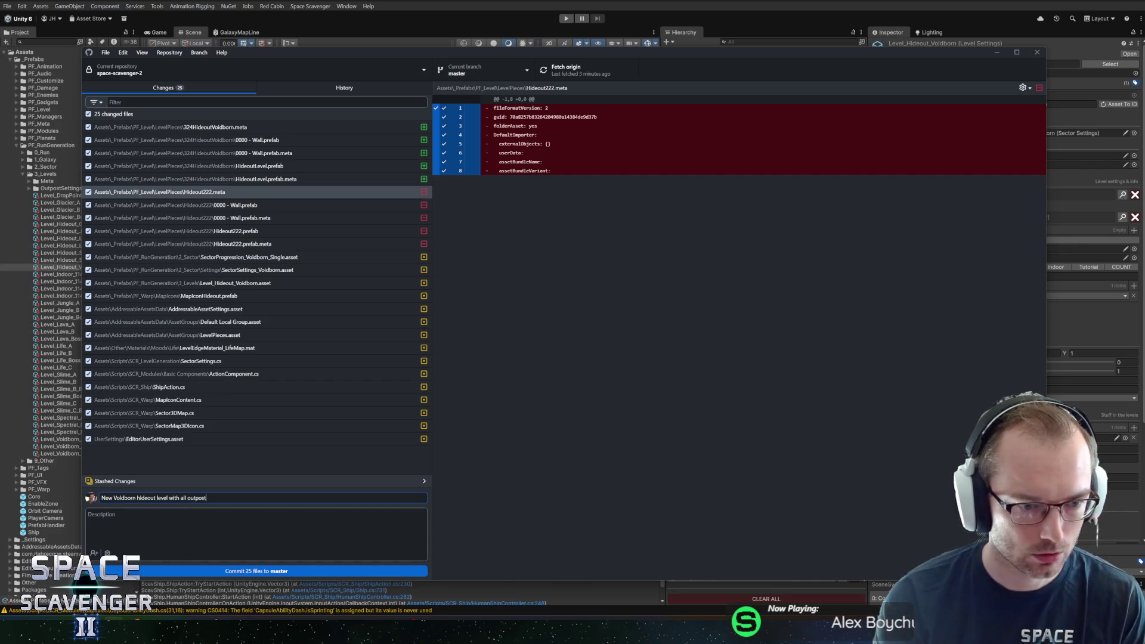
pyautogui.write('s')
pyautogui.click(234, 570)
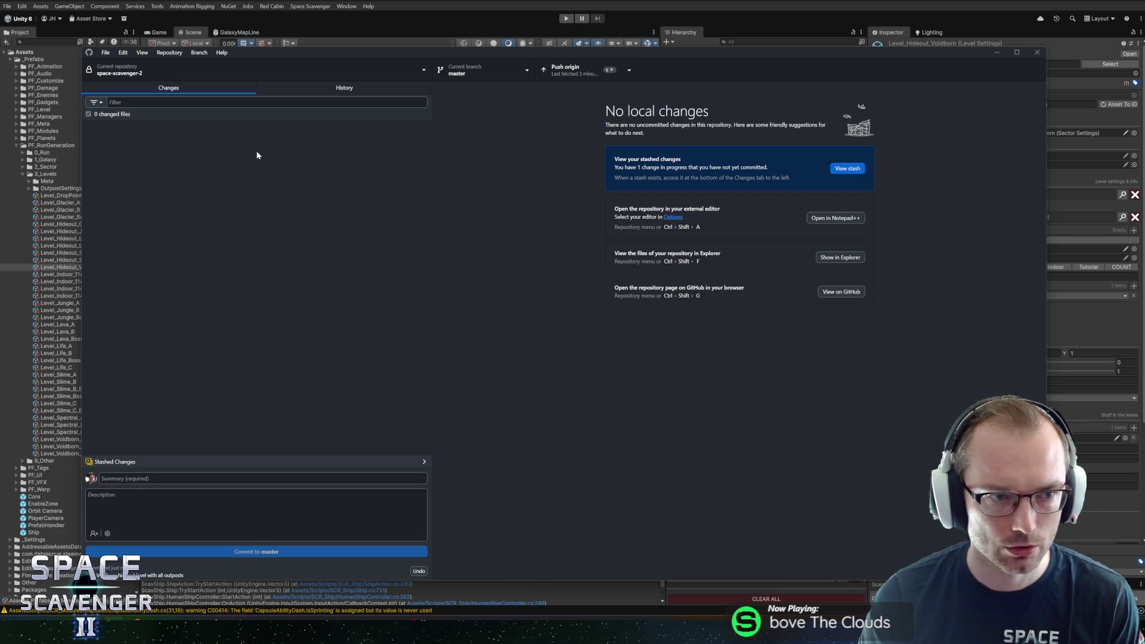
pyautogui.click(570, 73)
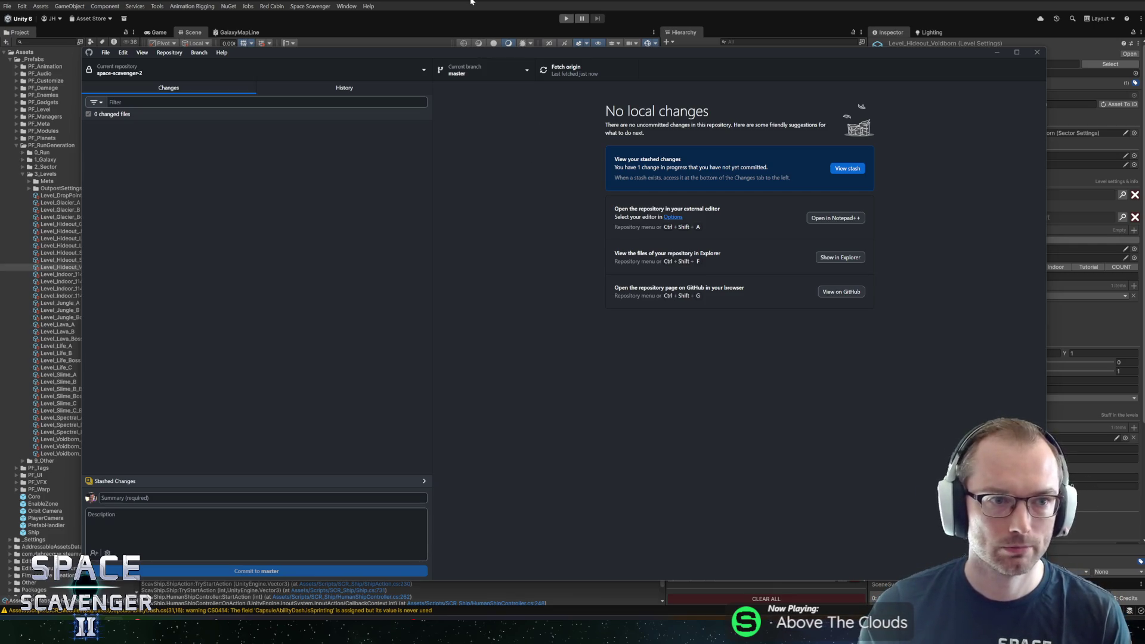
pyautogui.click(574, 45)
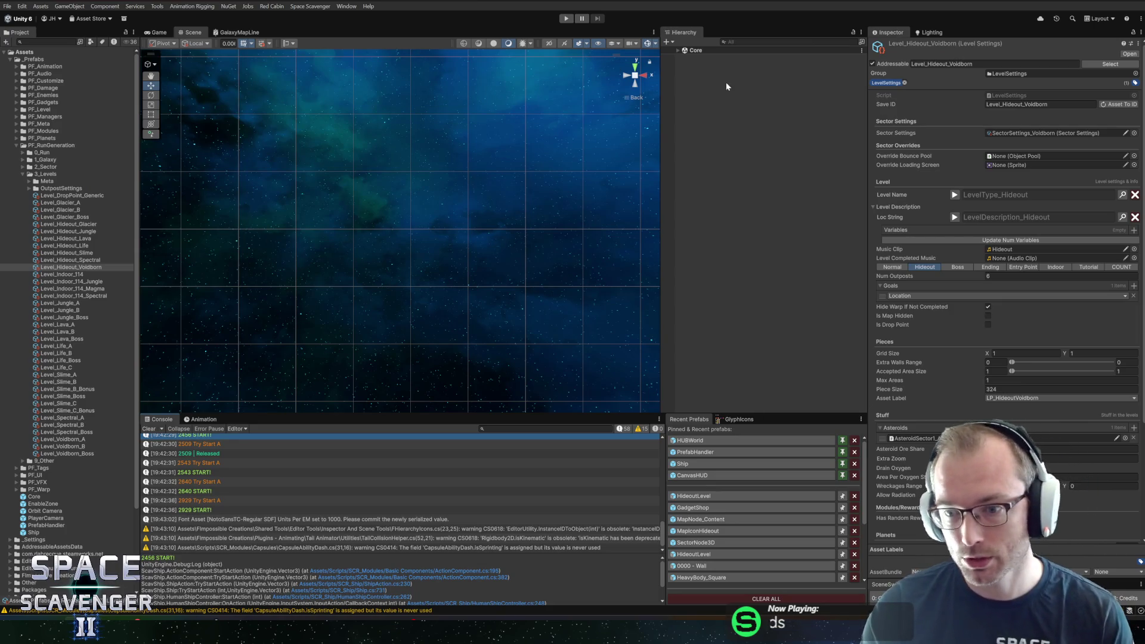
# - Select Level_Hideout_Spectral in the Project window to show its level settings in the Inspector
pyautogui.scroll(-1, 982, 397)
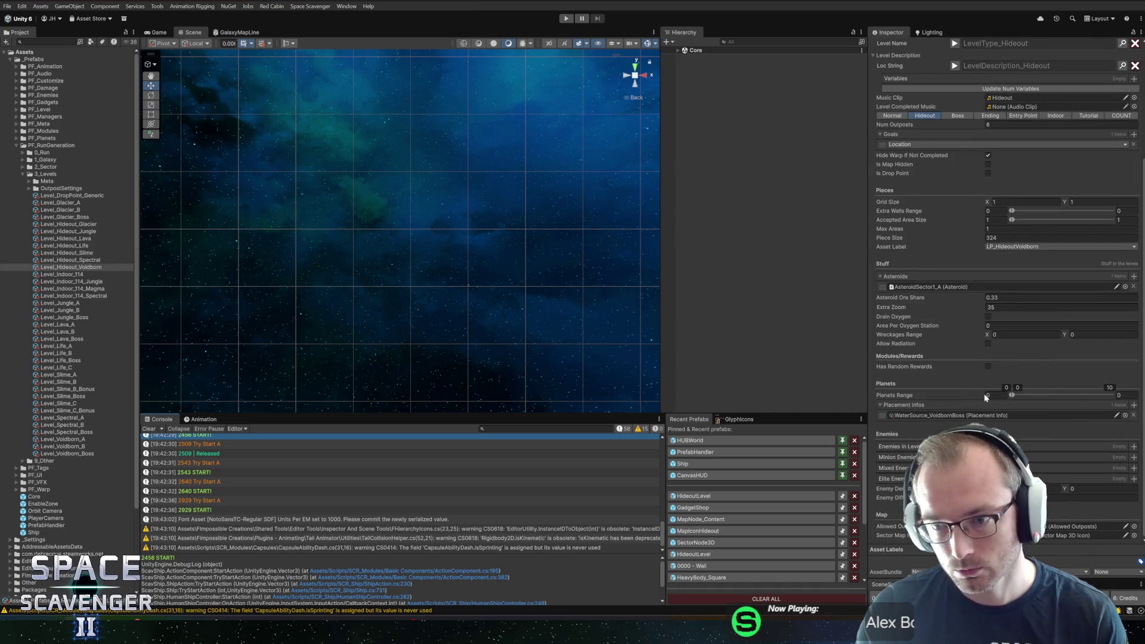
pyautogui.scroll(1, 961, 365)
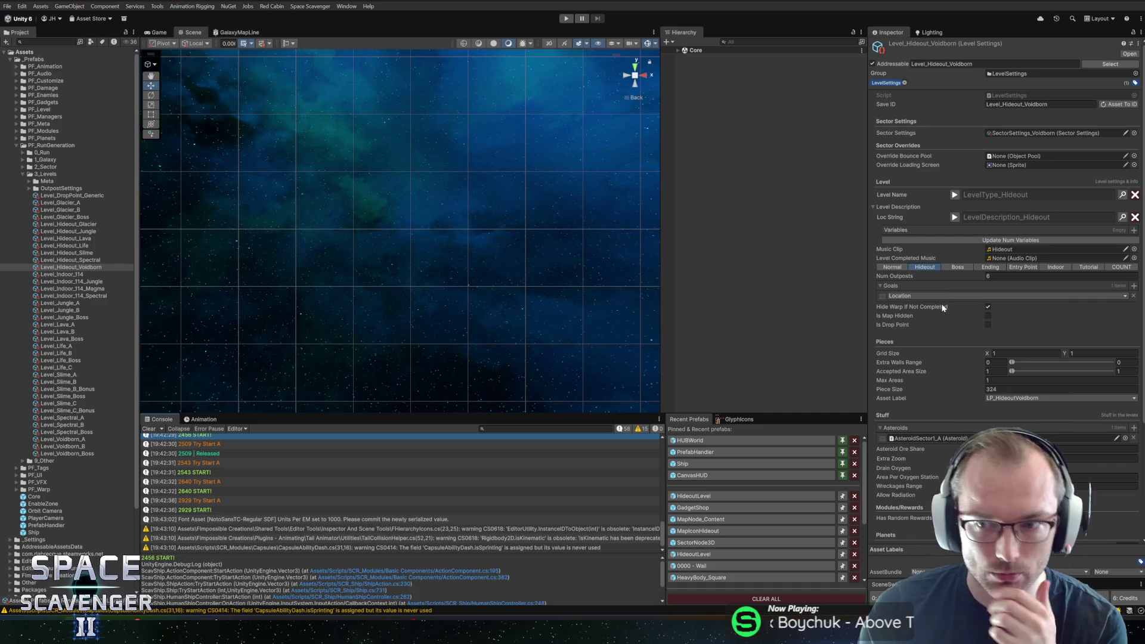
pyautogui.click(46, 260)
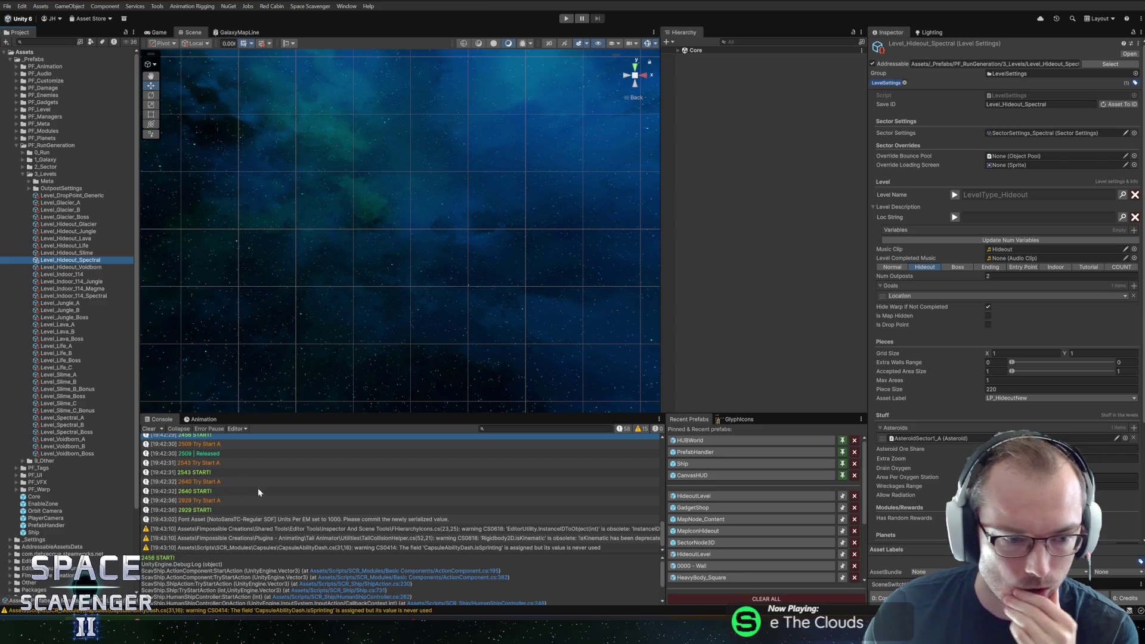
# - Glance over the repository's commit history in GitHub Desktop, then return to Unity
pyautogui.moveTo(214, 635)
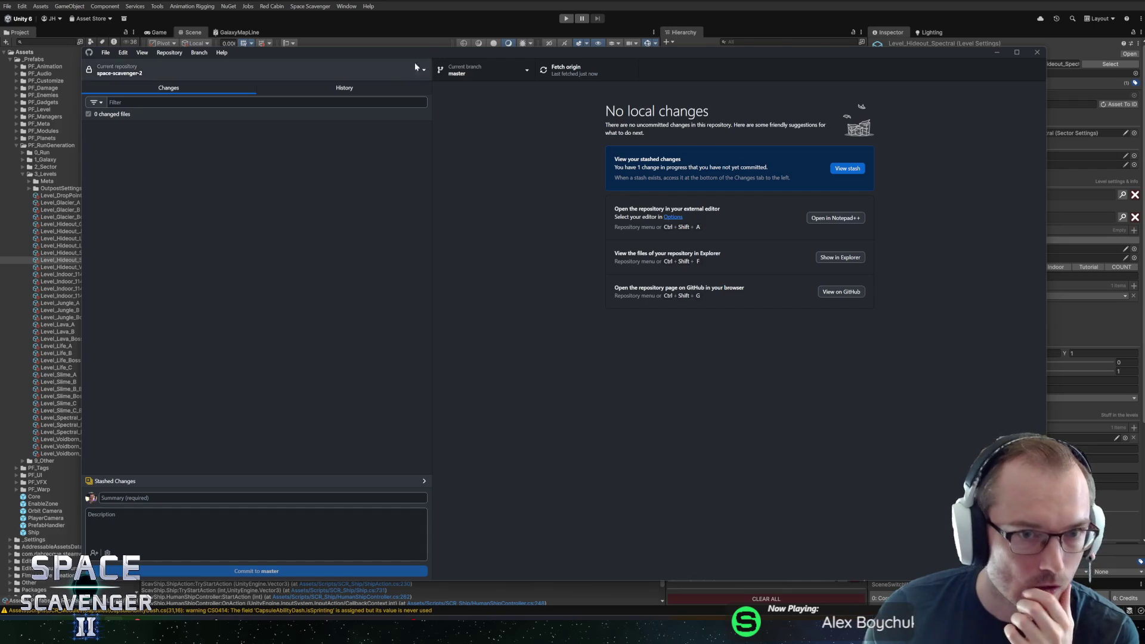
pyautogui.click(344, 88)
pyautogui.click(205, 88)
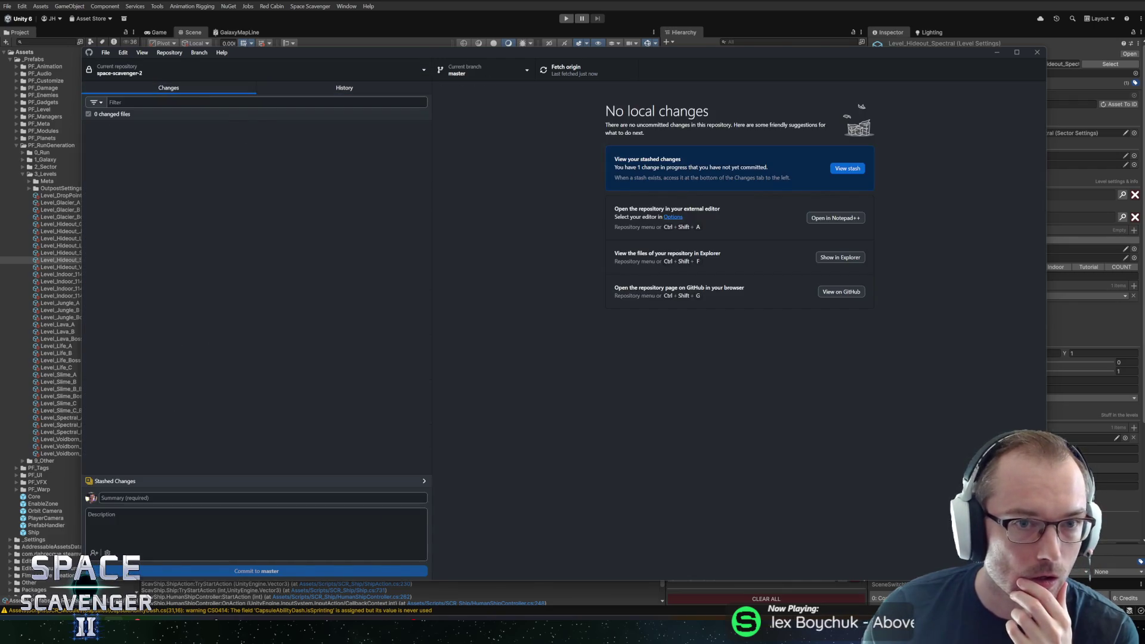
pyautogui.hotkey('alt', 'Tab')
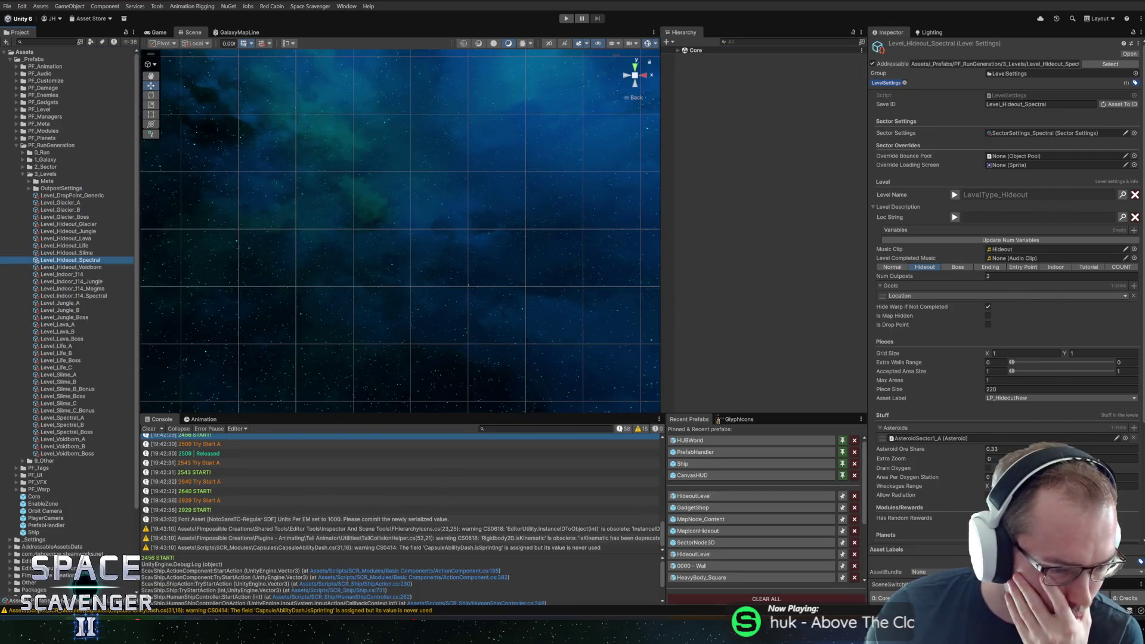
pyautogui.moveTo(133, 632)
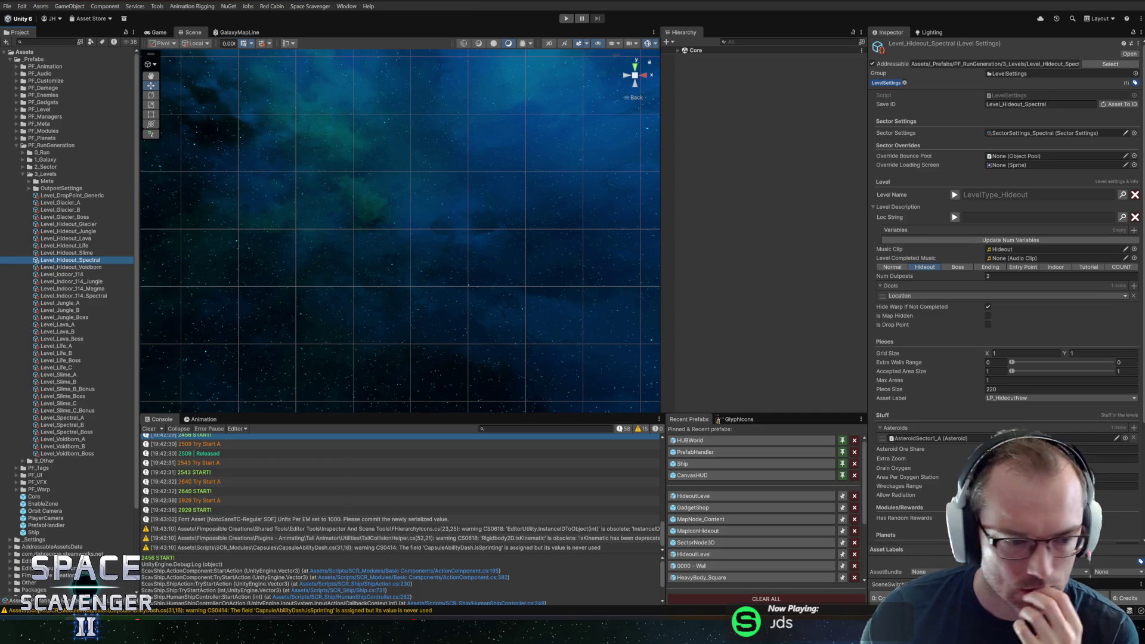
pyautogui.moveTo(191, 618)
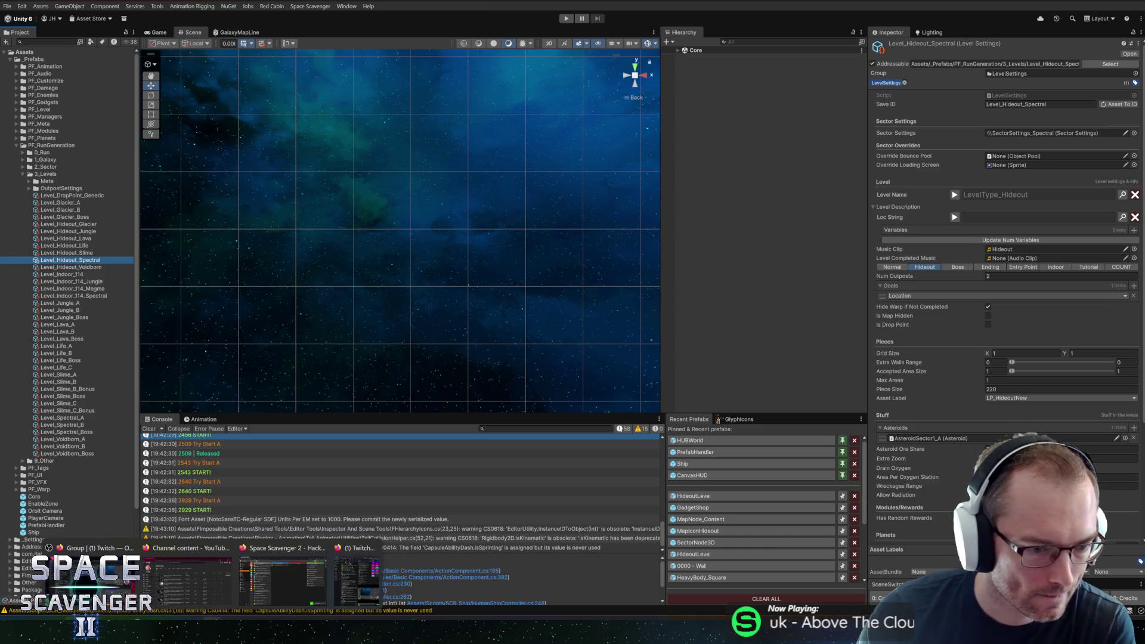
# - On the June 26A board, complete #2067, reposition #2098 and #2041 in Planned, and start #2102
pyautogui.click(279, 590)
pyautogui.moveTo(503, 129); pyautogui.dragTo(936, 119)
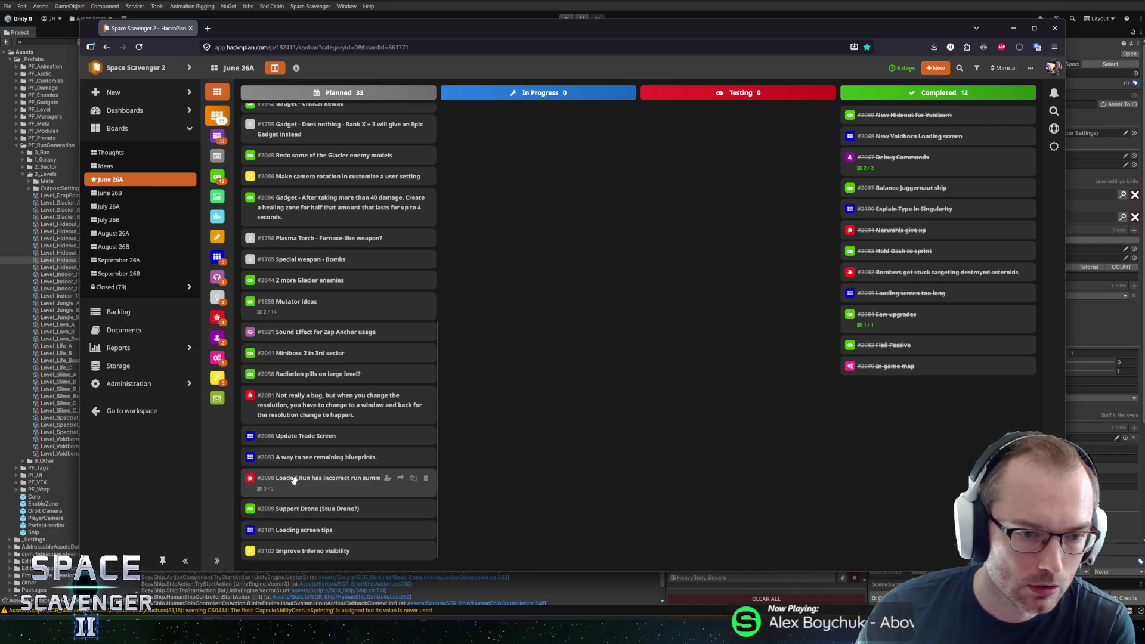
pyautogui.moveTo(294, 480); pyautogui.dragTo(289, 156)
pyautogui.scroll(1, 328, 334)
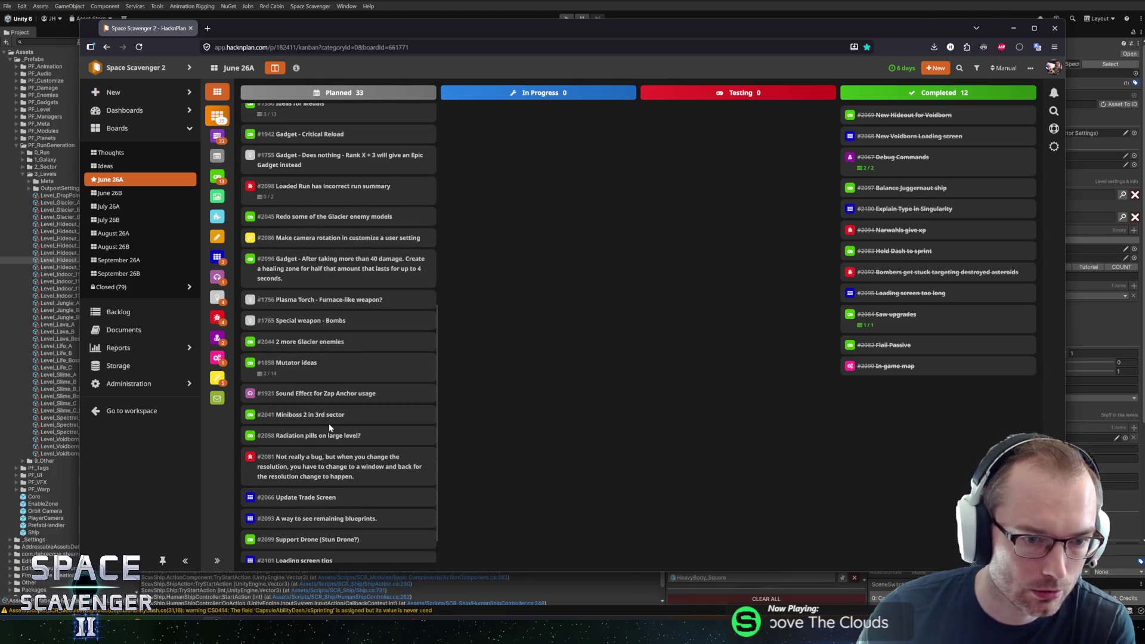
pyautogui.moveTo(307, 416)
pyautogui.mouseDown()
pyautogui.moveTo(322, 569)
pyautogui.moveTo(299, 550)
pyautogui.mouseUp()
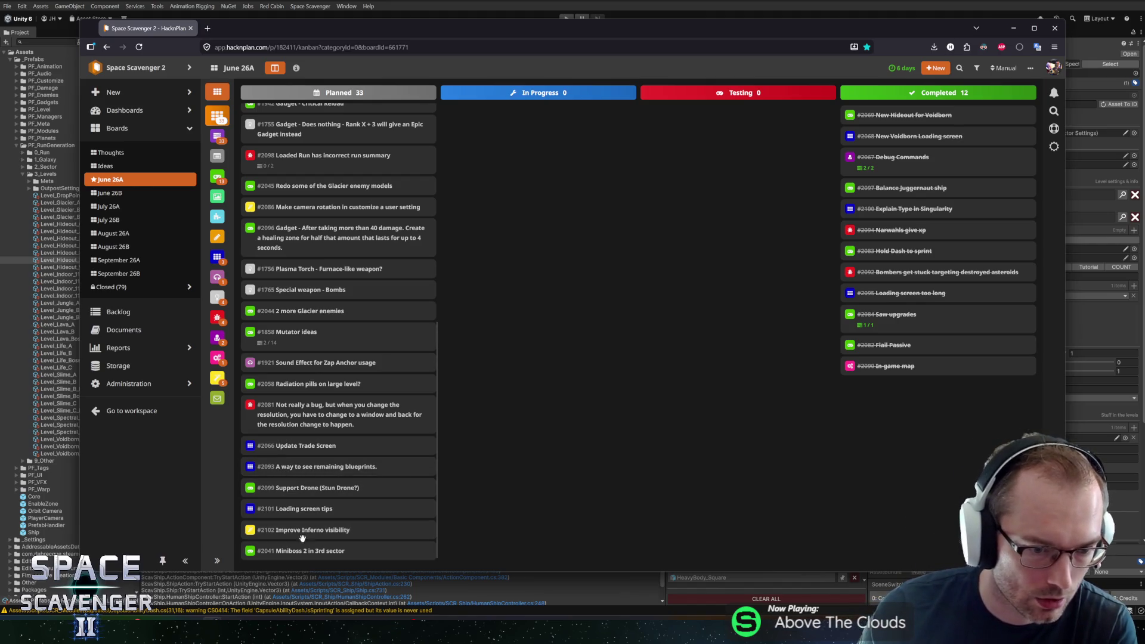
pyautogui.moveTo(289, 531)
pyautogui.mouseDown()
pyautogui.moveTo(533, 370)
pyautogui.moveTo(508, 349)
pyautogui.mouseUp()
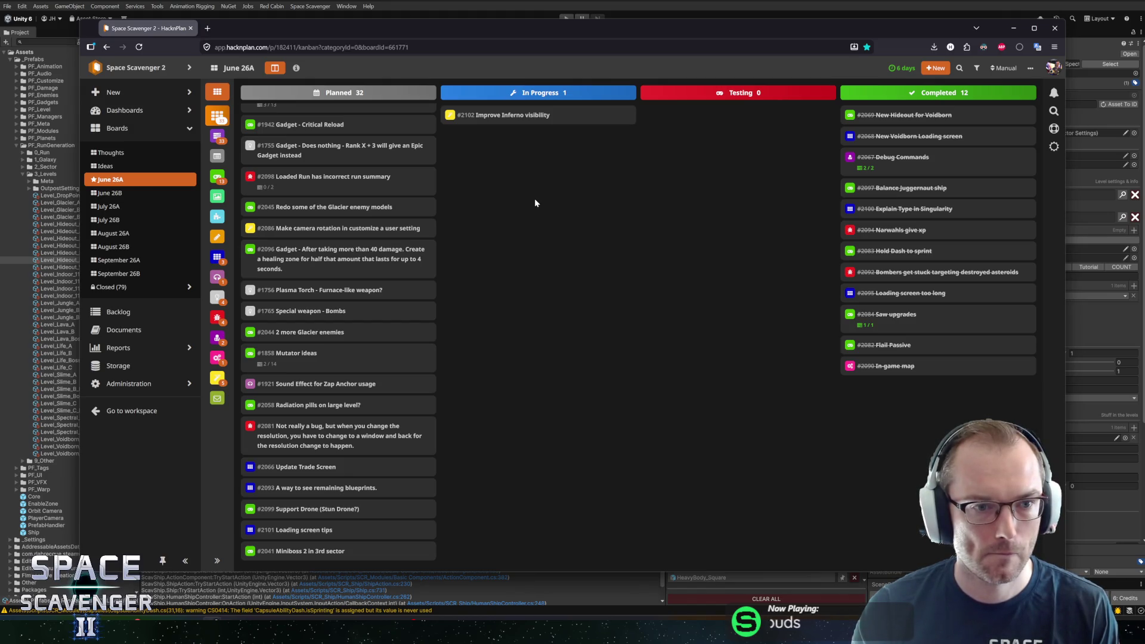
pyautogui.hotkey('alt', 'Tab')
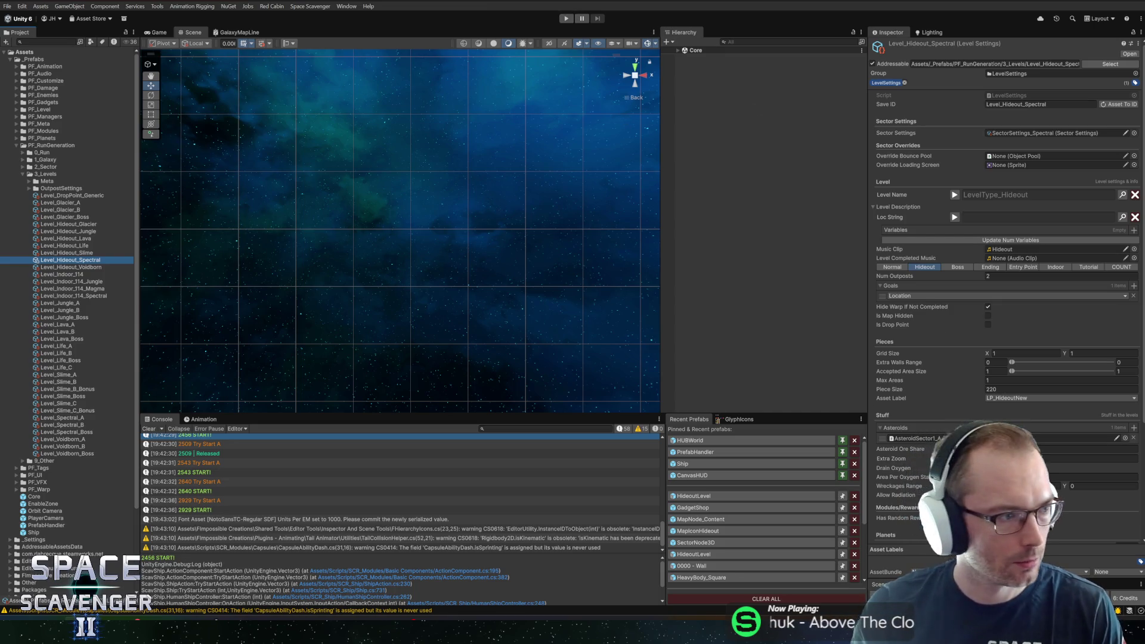
# - Start a playtest of the Spectral hideout level and fire the ship's laser in the Game view
pyautogui.hotkey('alt', 'Tab')
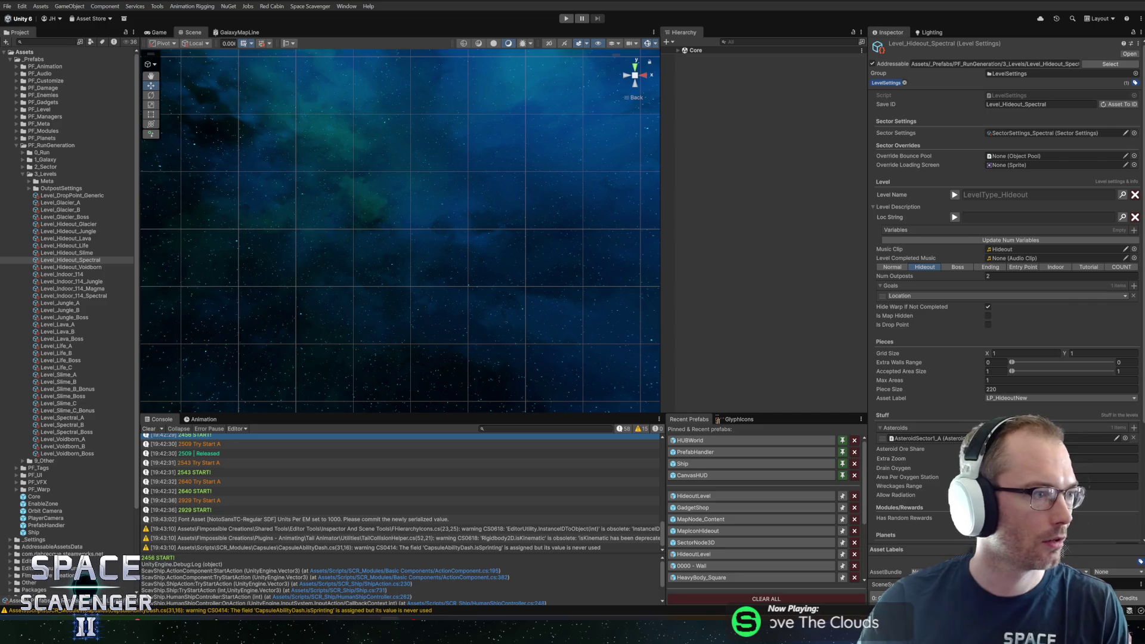
pyautogui.click(566, 19)
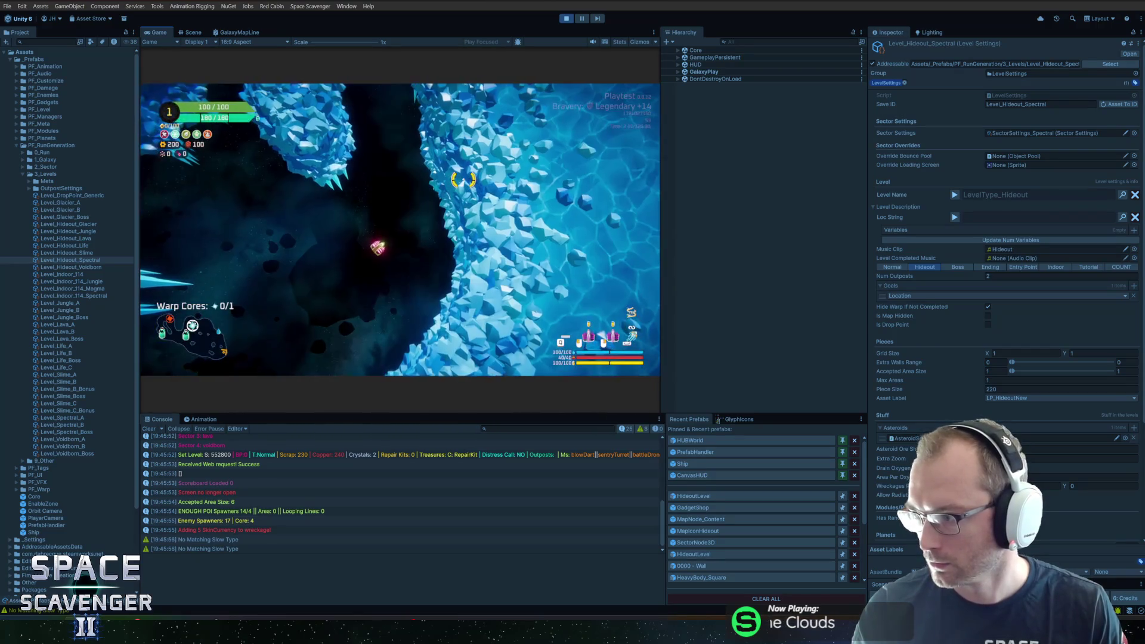
pyautogui.click(332, 195)
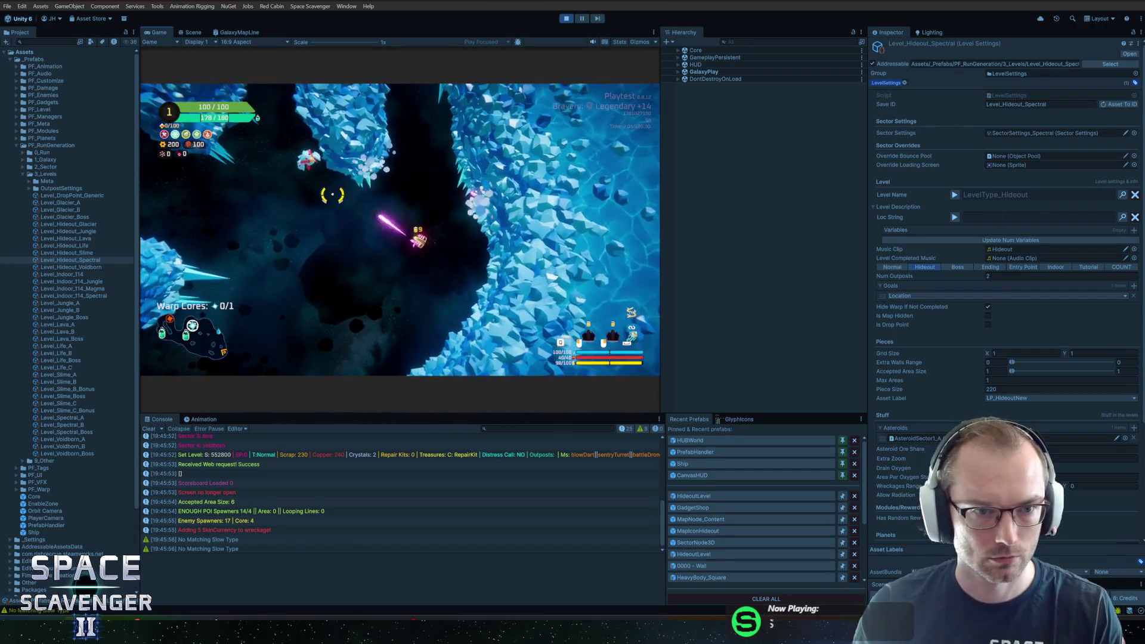
# - Pause and resume the game, then bring up the developer console command list
pyautogui.press('Escape')
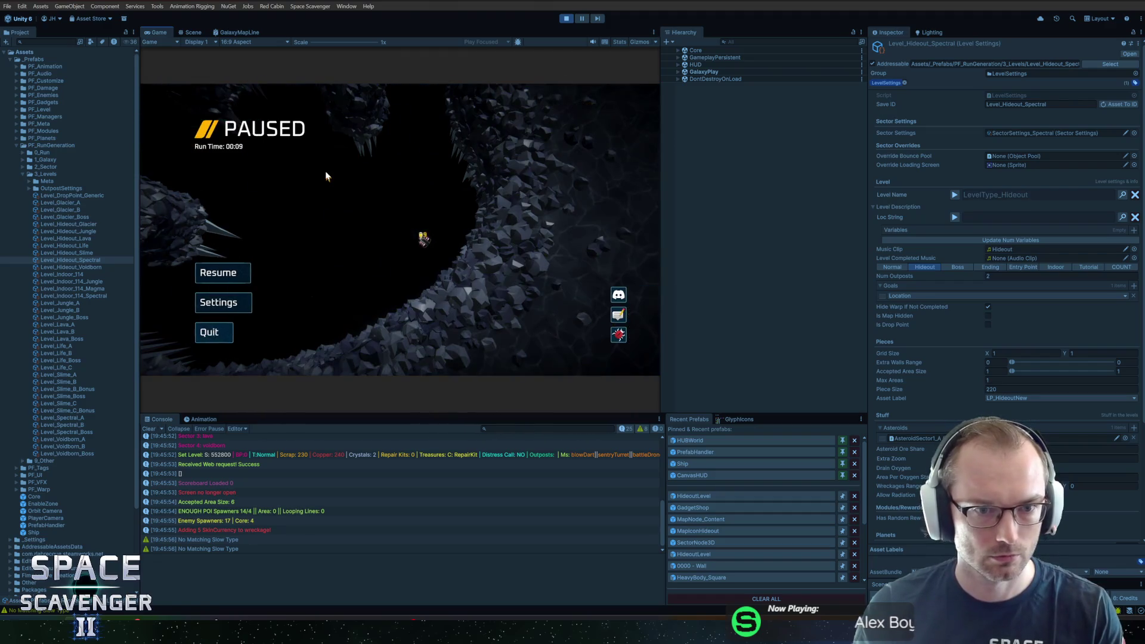
pyautogui.press('Escape')
pyautogui.press('`')
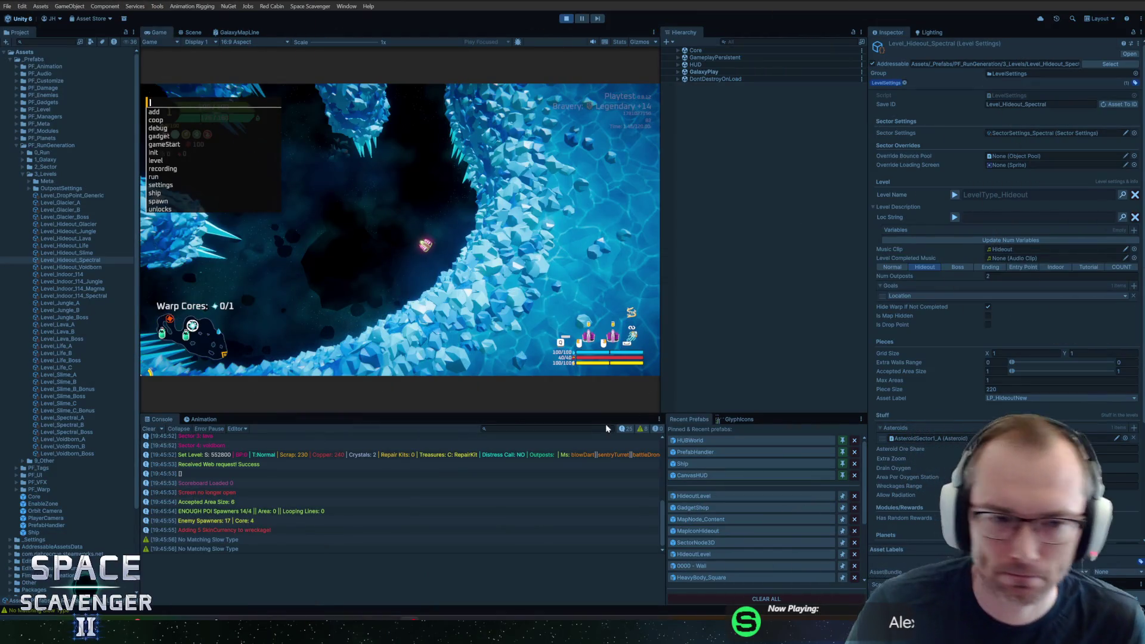
# - Close the debug command list and exit Play mode back to editing
pyautogui.press('Escape')
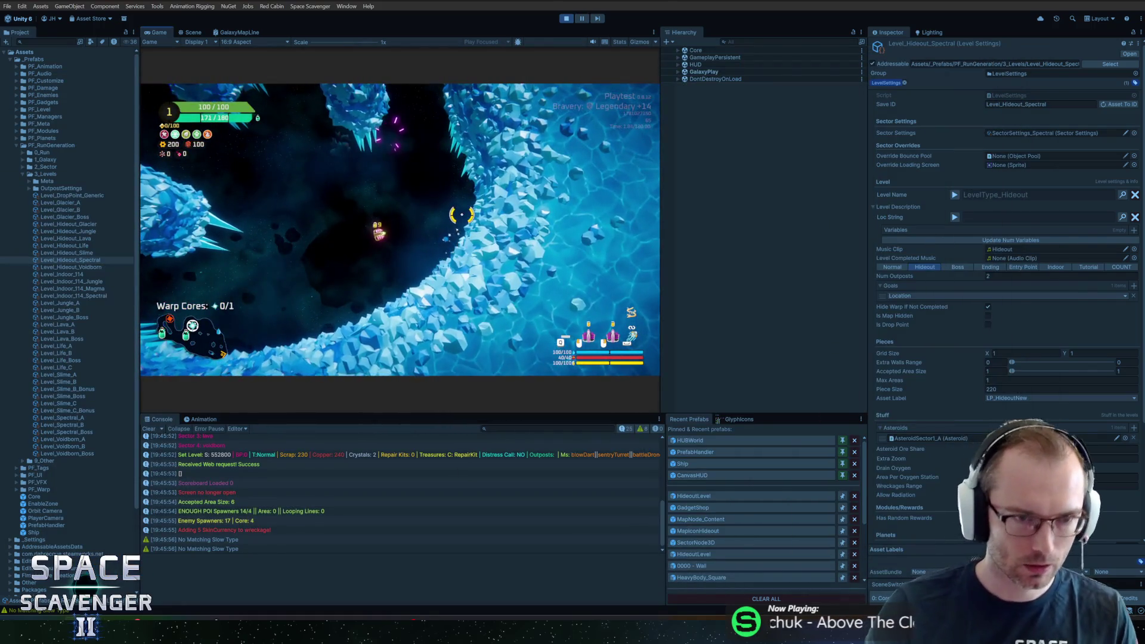
pyautogui.click(566, 19)
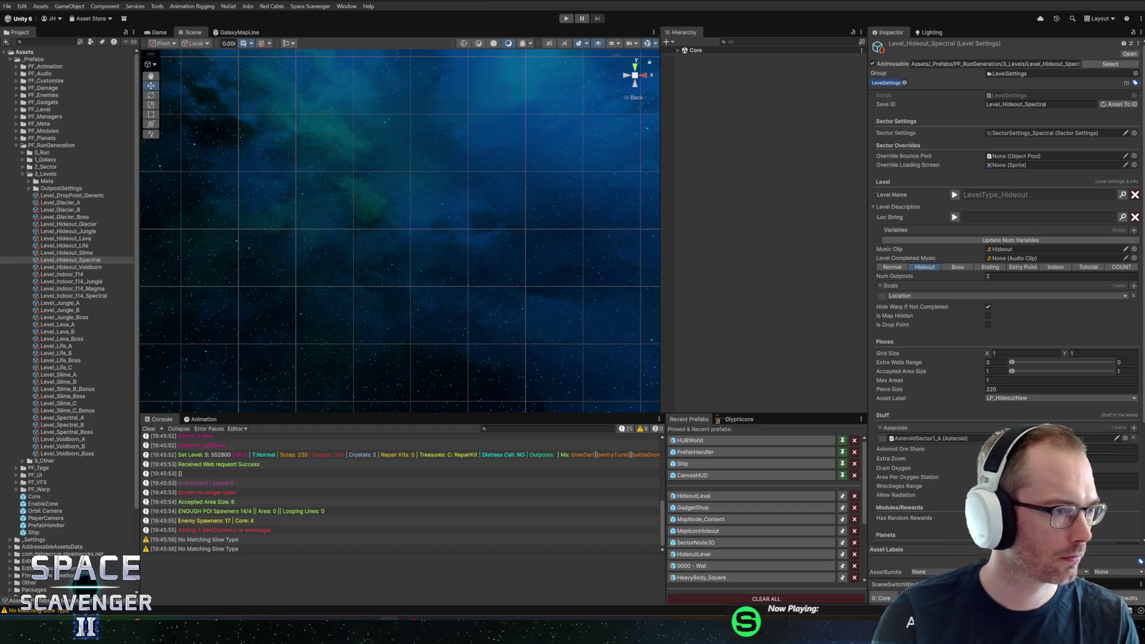
# - Enter Play mode with a maximized Game view and run the 'level radiation' console command
pyautogui.click(566, 19)
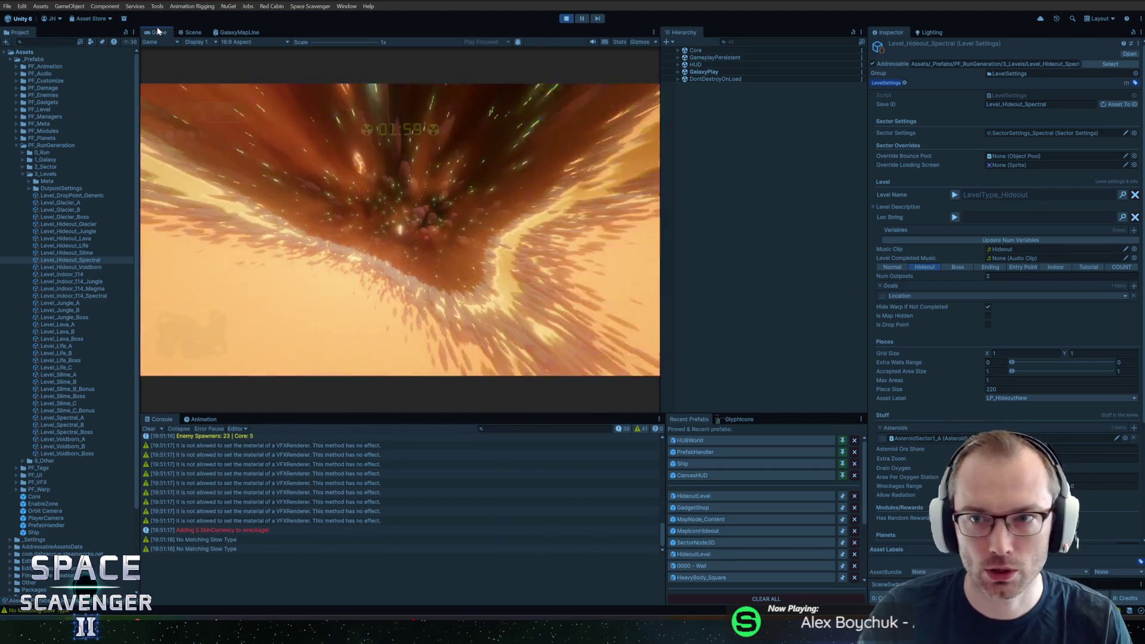
pyautogui.doubleClick(158, 31)
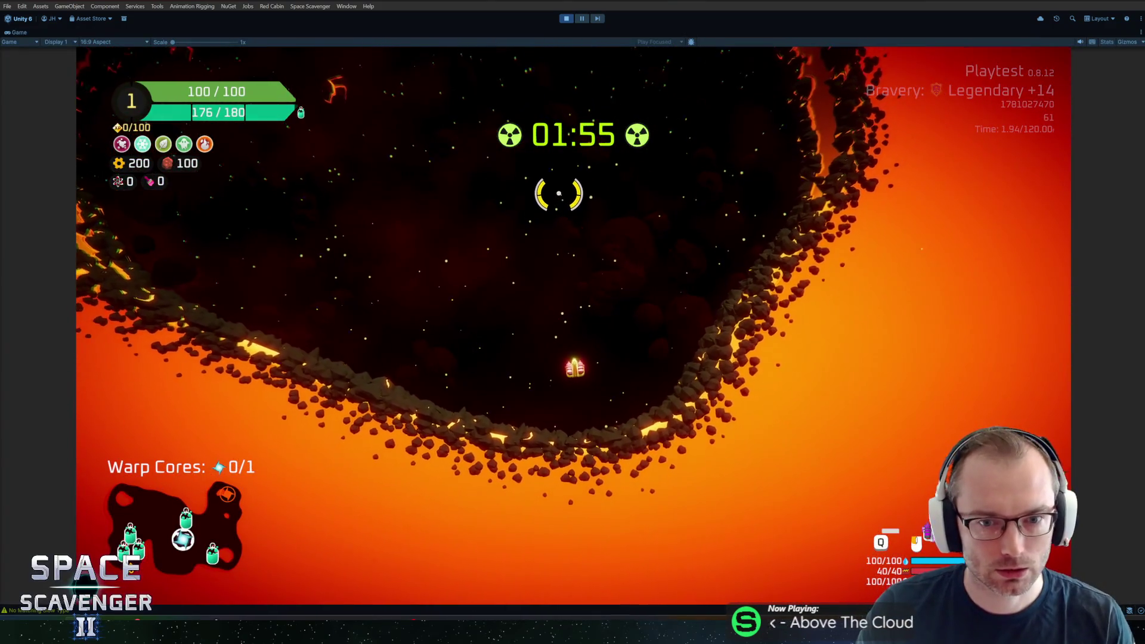
pyautogui.press('`')
pyautogui.write('lev')
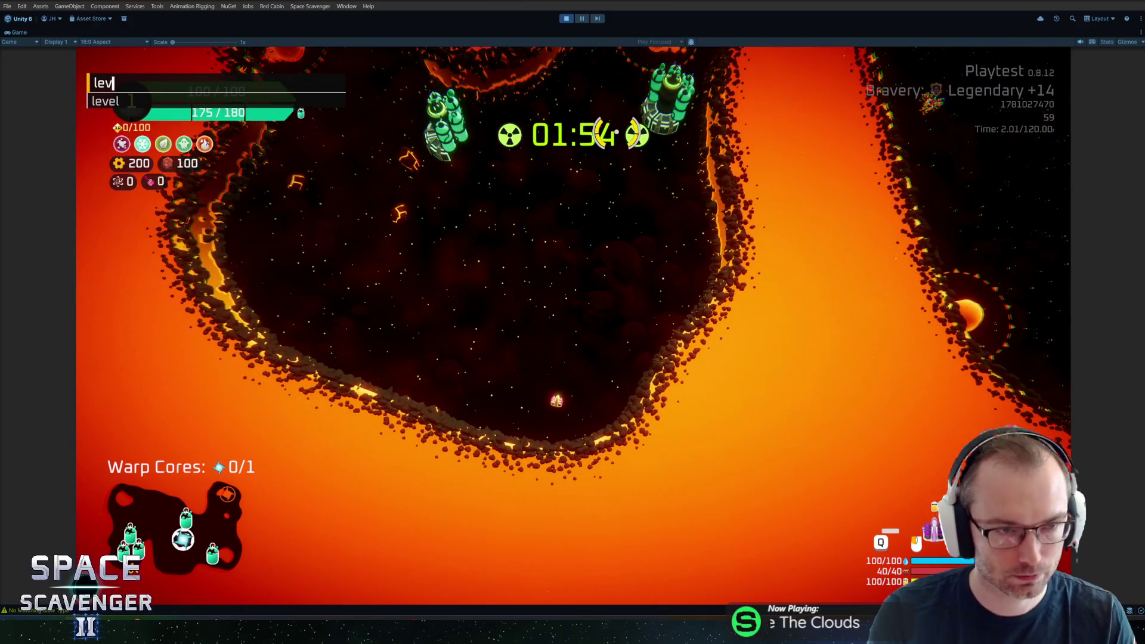
pyautogui.write('el radiation')
pyautogui.press('Return')
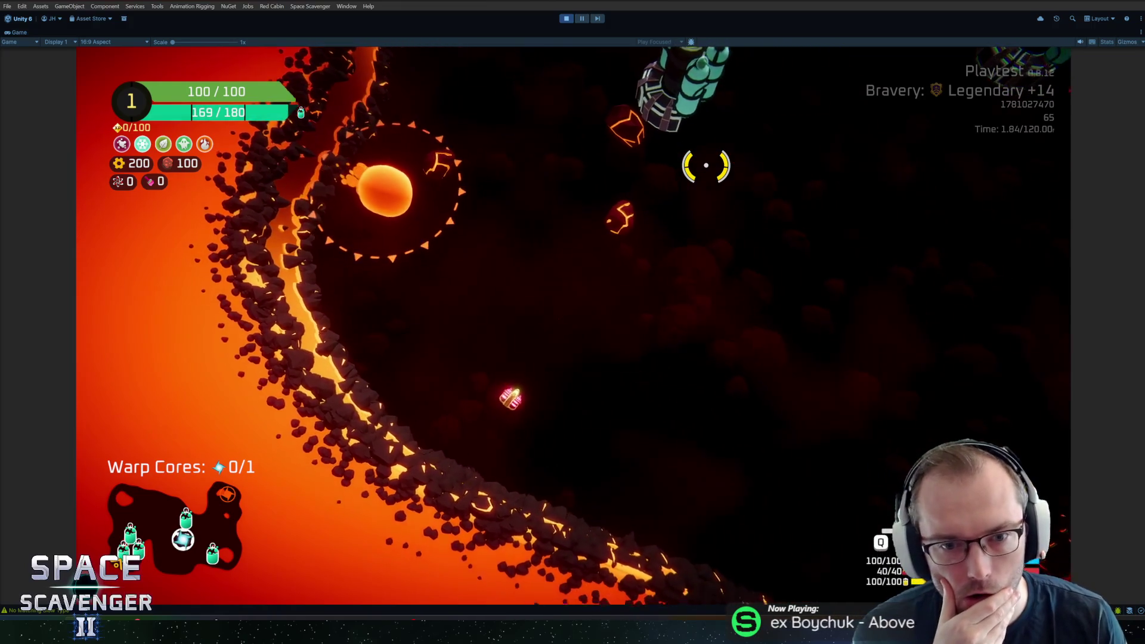
# - Make the ship invulnerable with the 'ship invulnerable' console command
pyautogui.press('`')
pyautogui.write('s')
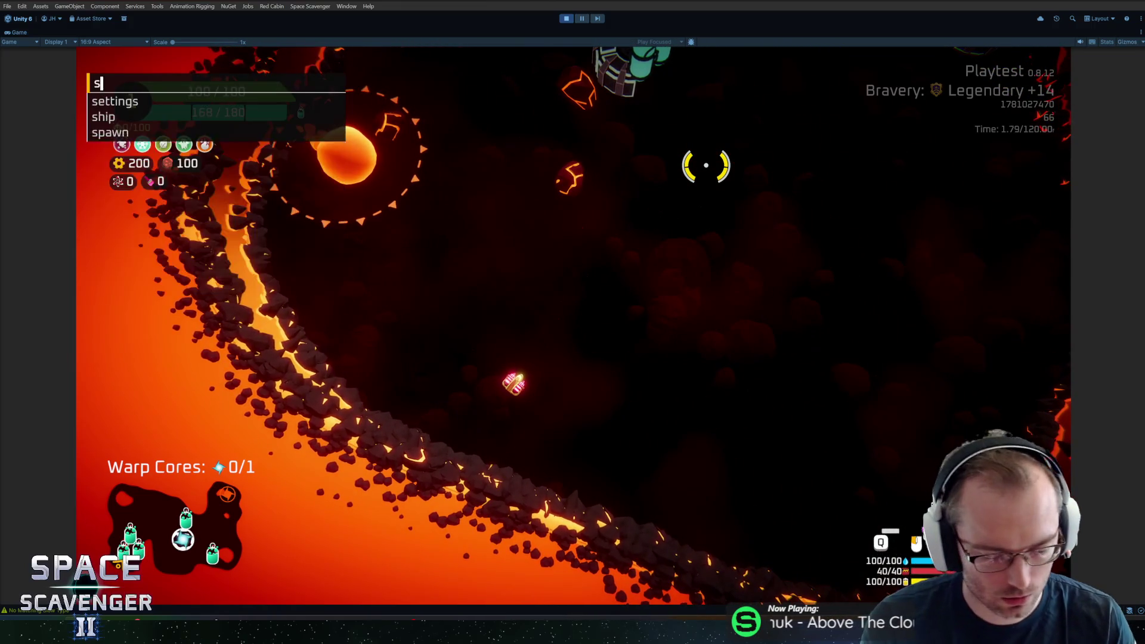
pyautogui.write('hip in')
pyautogui.press('Tab')
pyautogui.press('Return')
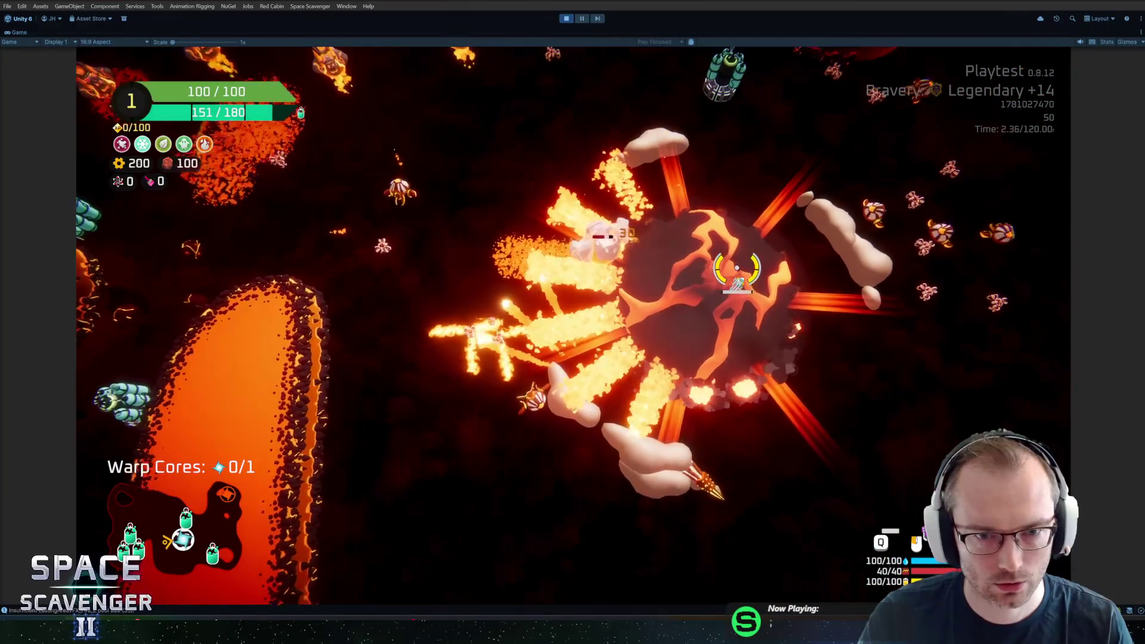
# - Run 'debug timeScale' and 'debug freeCam' in the console, then restore the full editor layout
pyautogui.press('`')
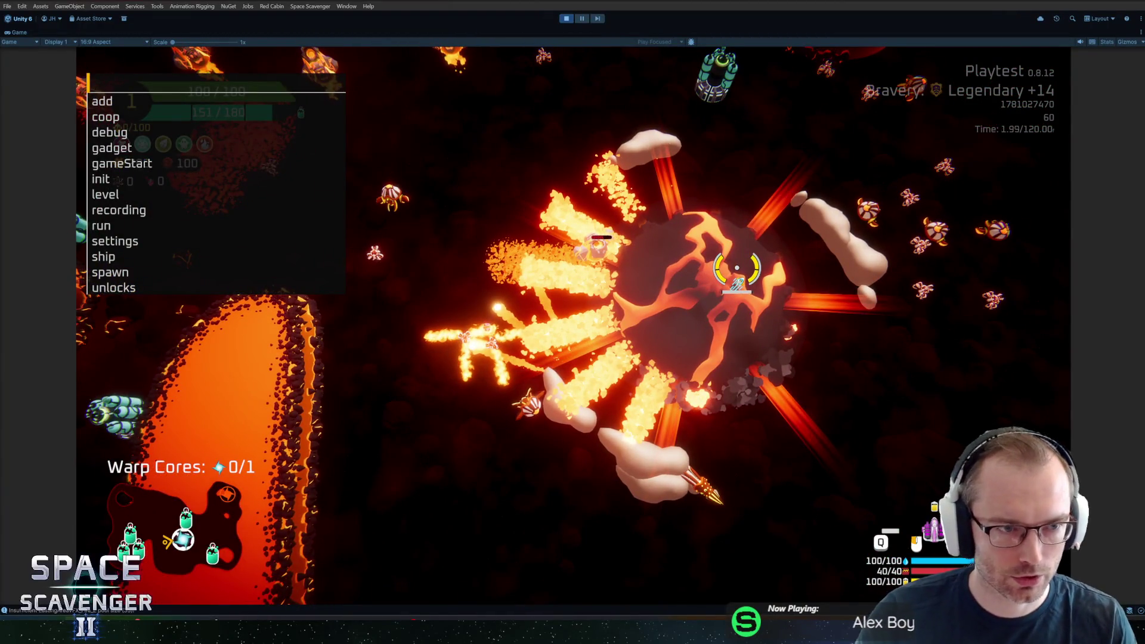
pyautogui.write('debug time')
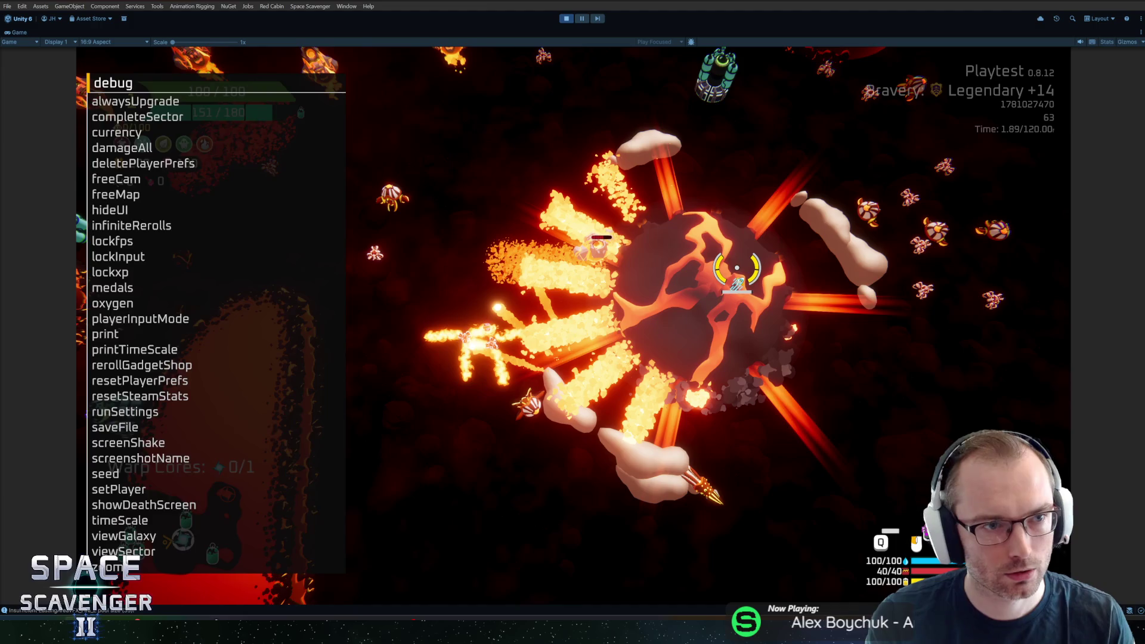
pyautogui.press('Tab')
pyautogui.press('Return')
pyautogui.press('`')
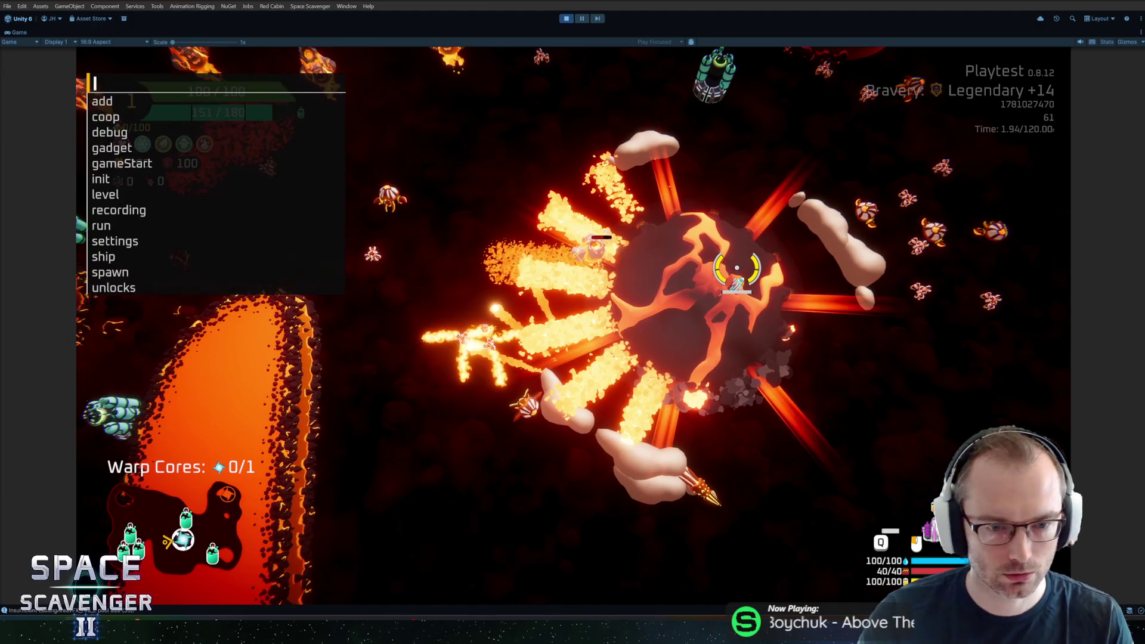
pyautogui.write('debug freec')
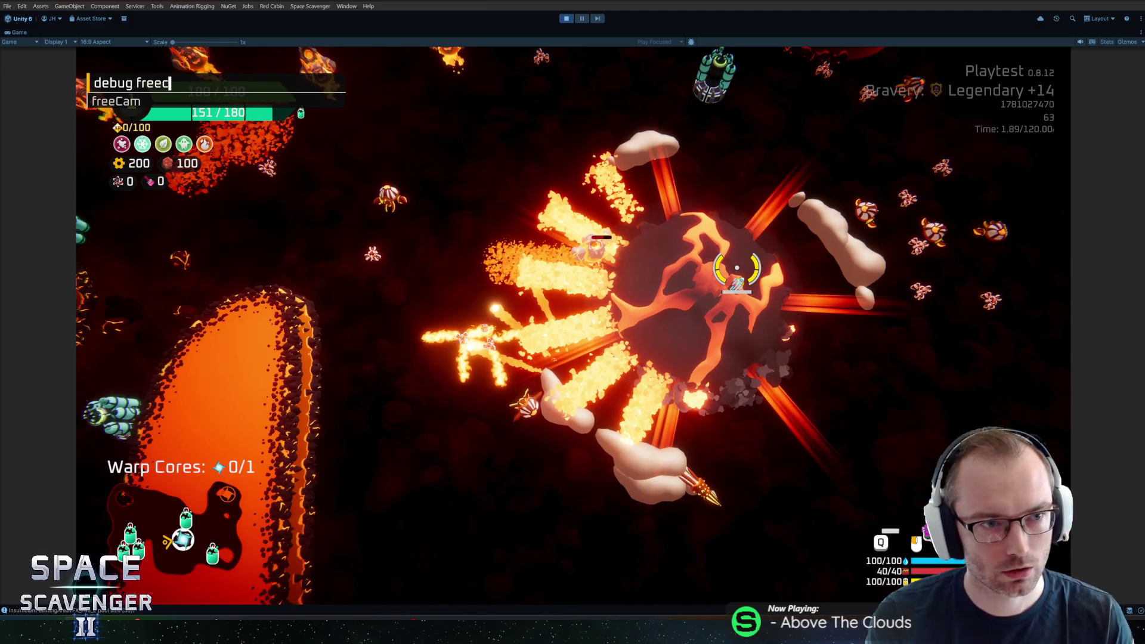
pyautogui.press('Tab')
pyautogui.press('Return')
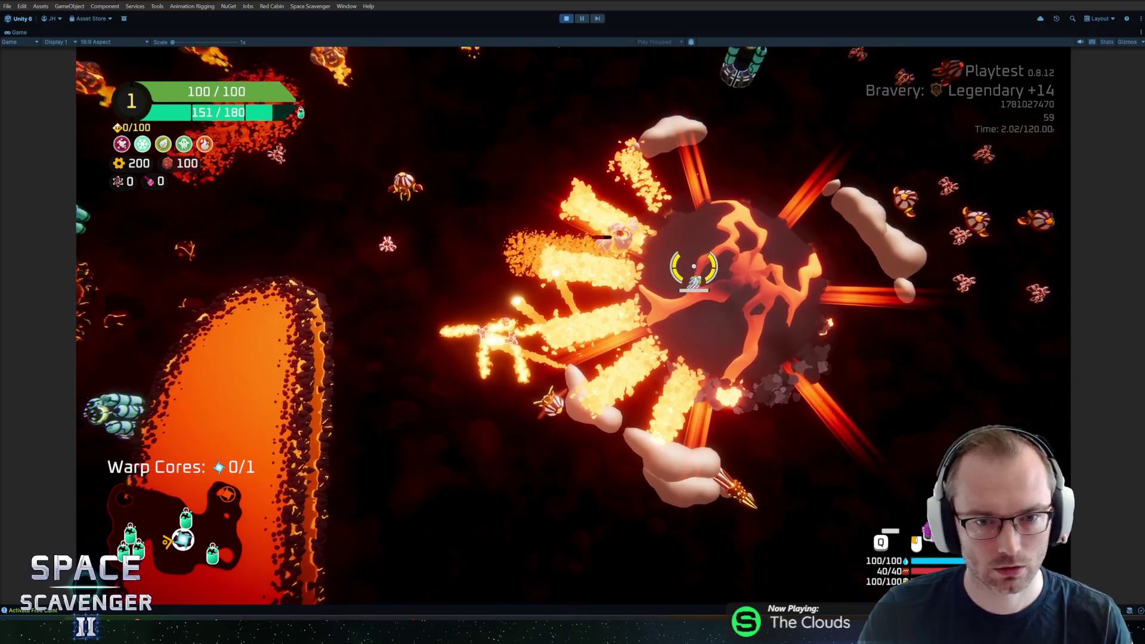
pyautogui.scroll(5, 573, 322)
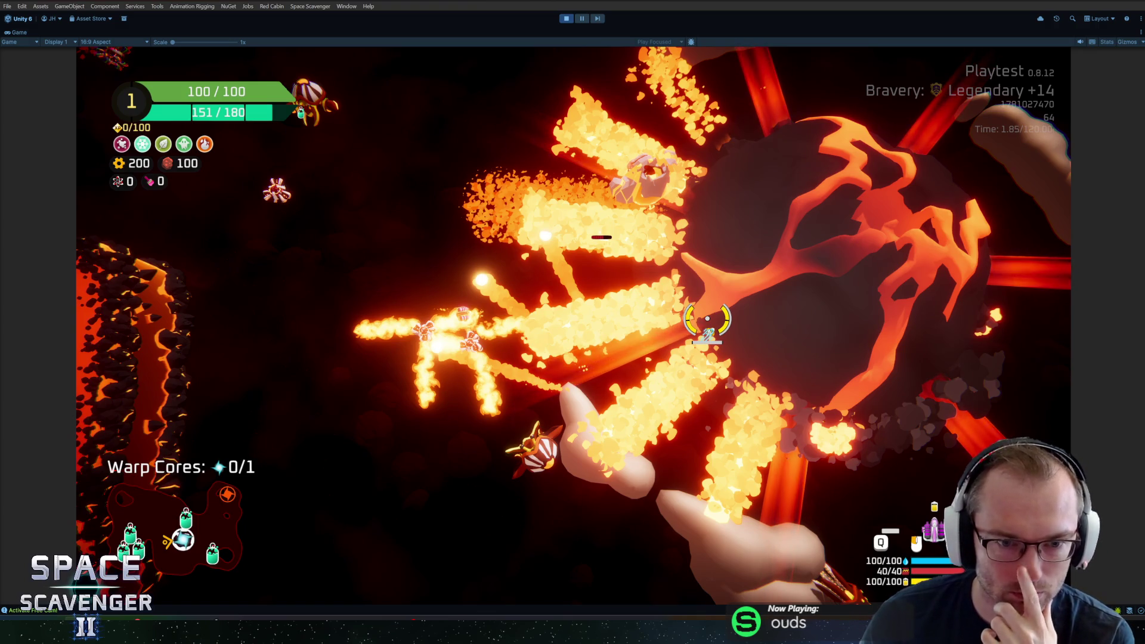
pyautogui.hotkey('shift', 'space')
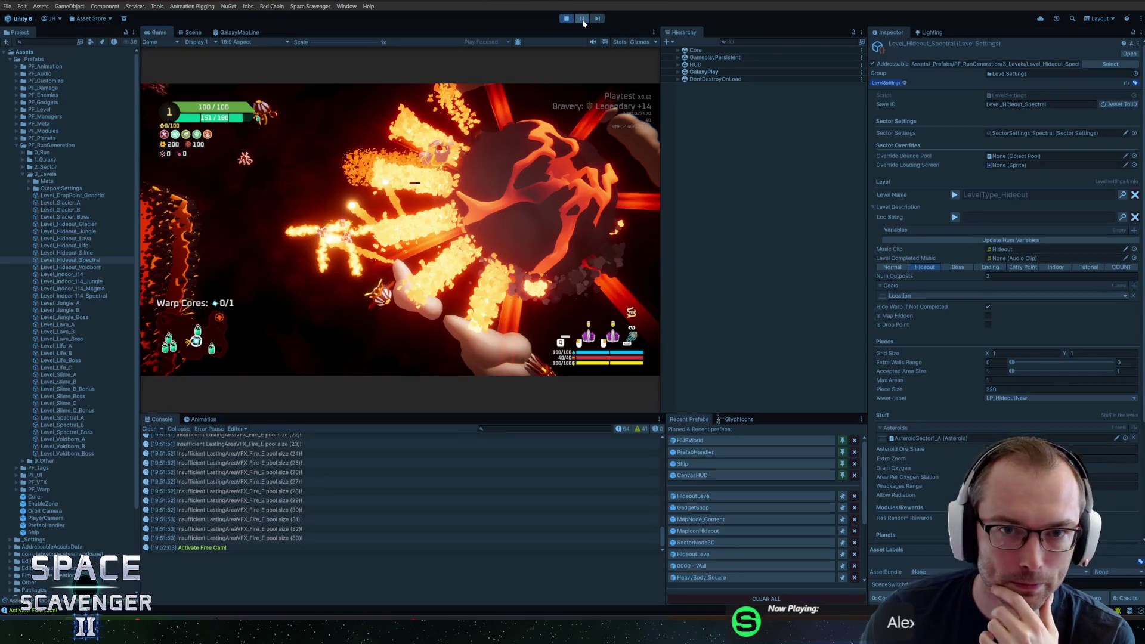
# - Set the Lighting Environment Skybox Material to SkyboxGlacier, found via a Project search for skybox
pyautogui.click(931, 33)
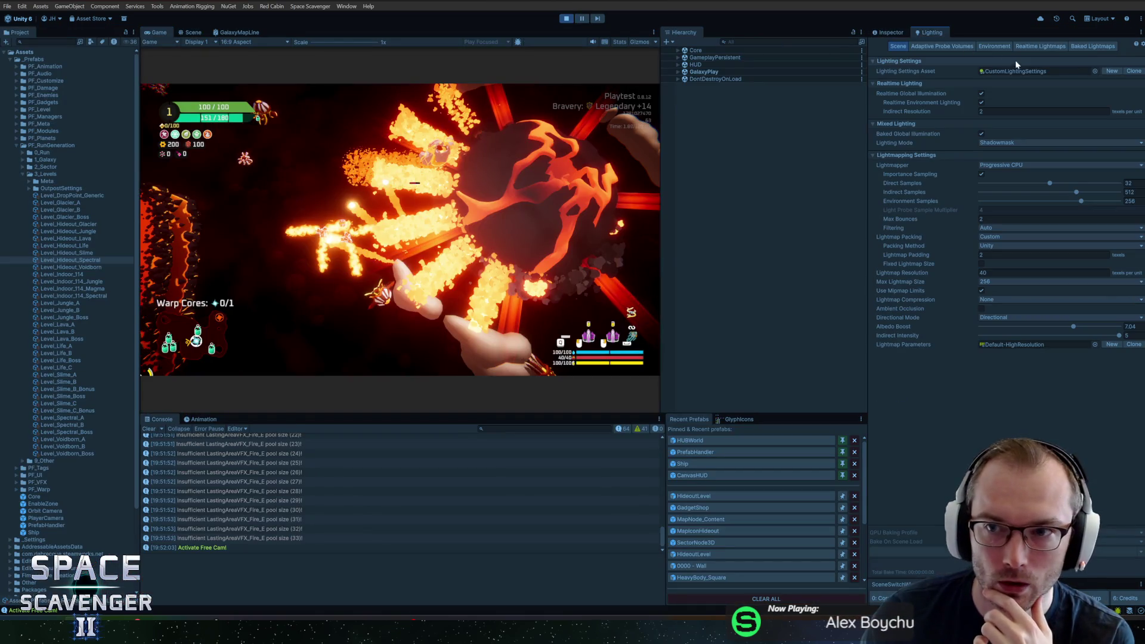
pyautogui.click(989, 47)
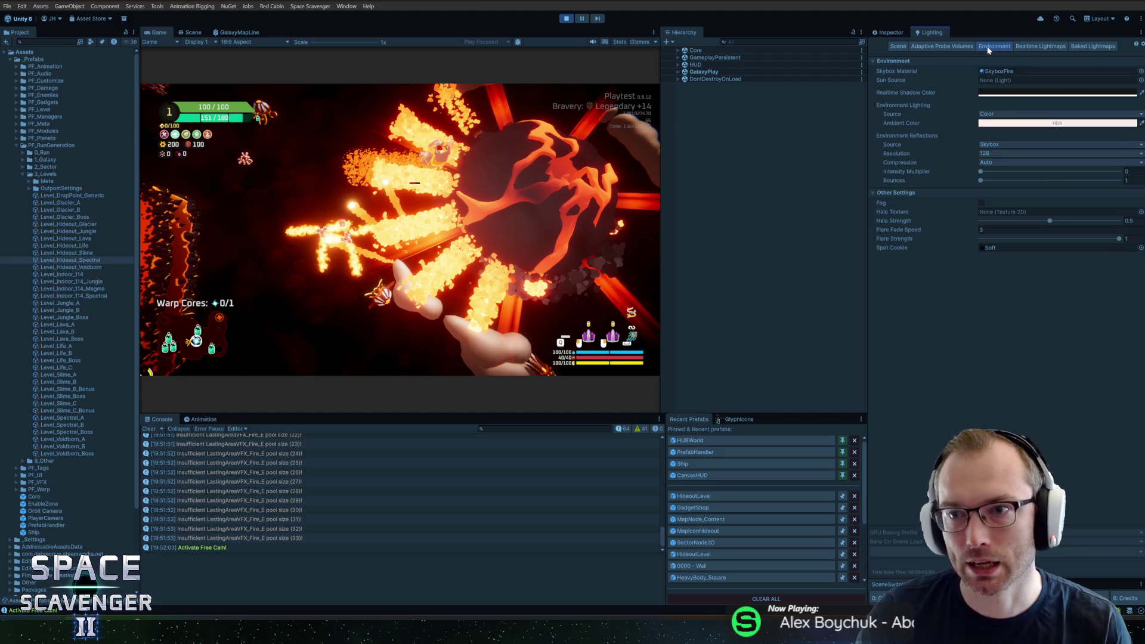
pyautogui.click(1141, 71)
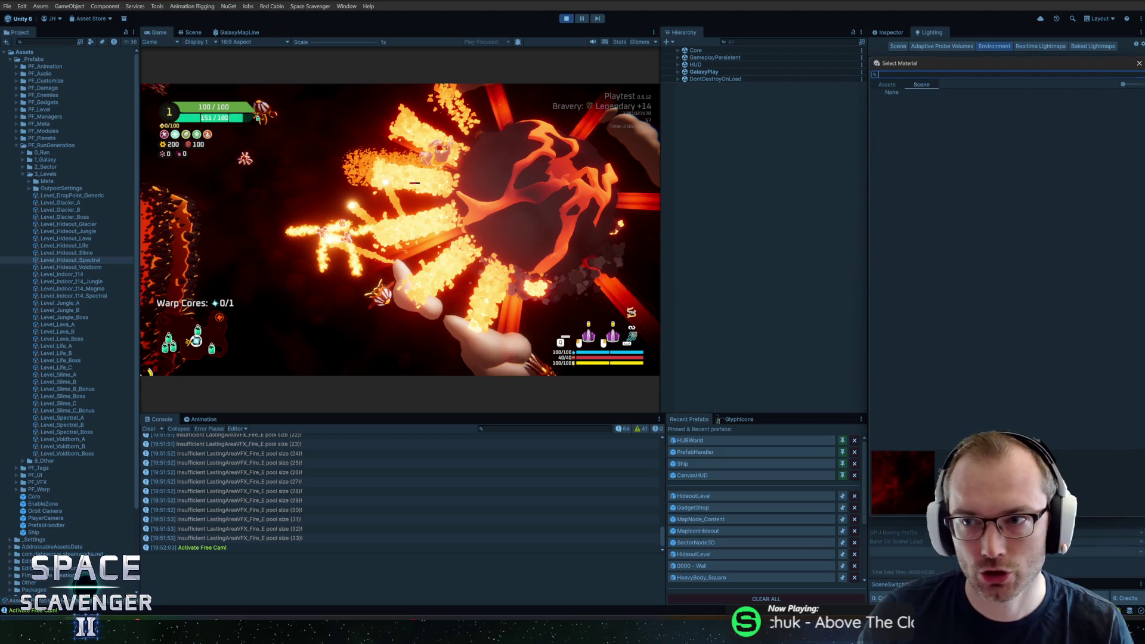
pyautogui.click(1138, 64)
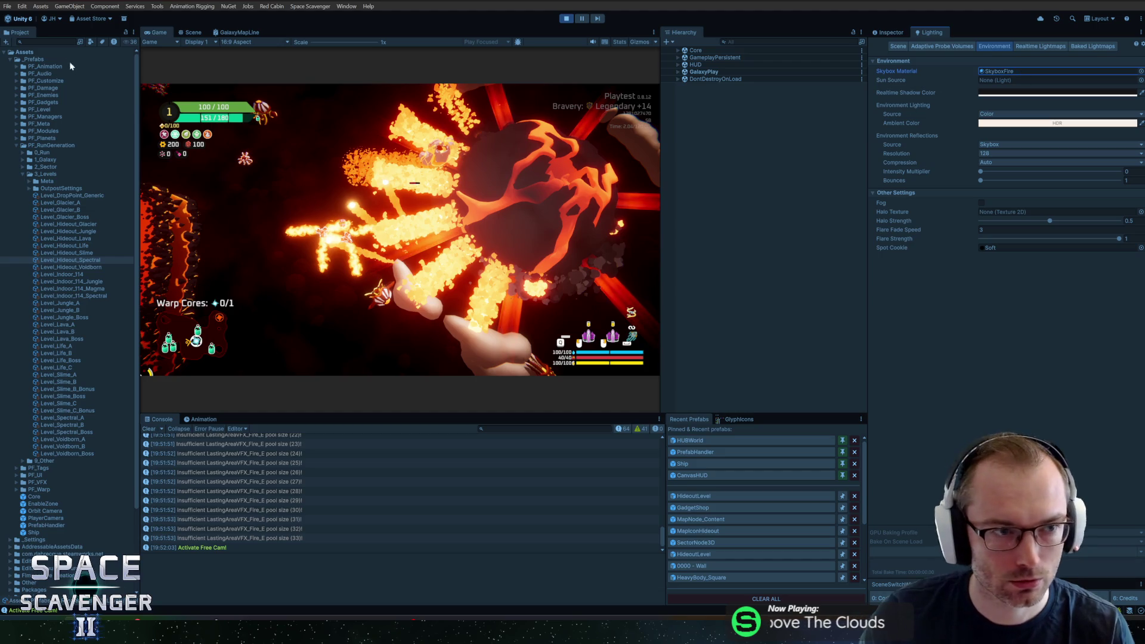
pyautogui.click(48, 42)
pyautogui.write('skybox')
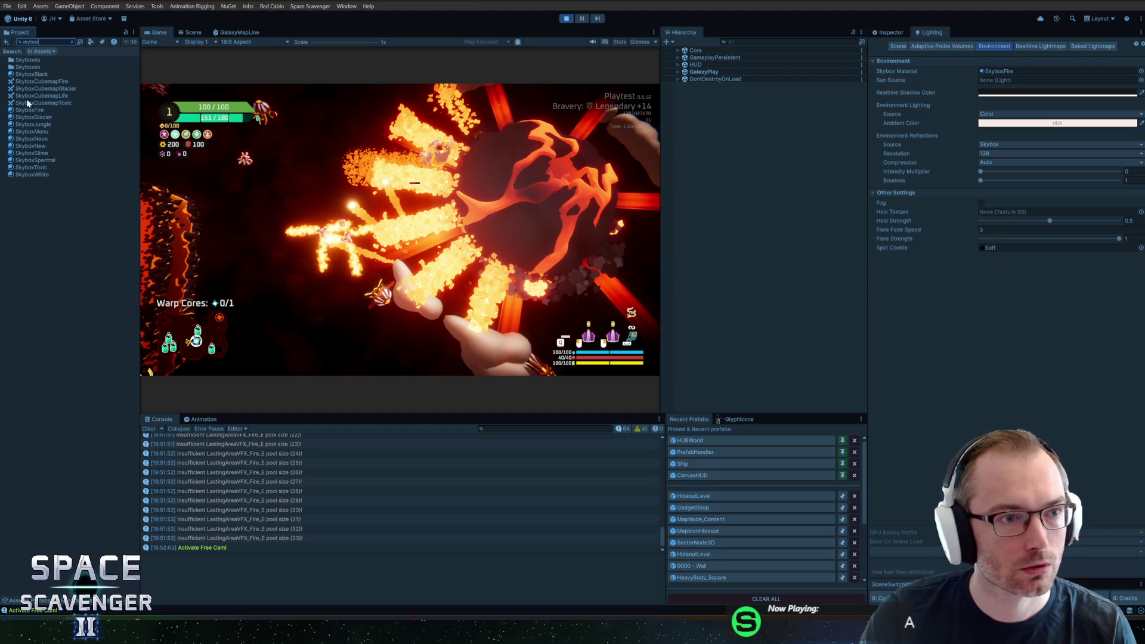
pyautogui.moveTo(27, 115)
pyautogui.mouseDown()
pyautogui.moveTo(596, 78)
pyautogui.moveTo(1000, 62)
pyautogui.moveTo(1001, 72)
pyautogui.mouseUp()
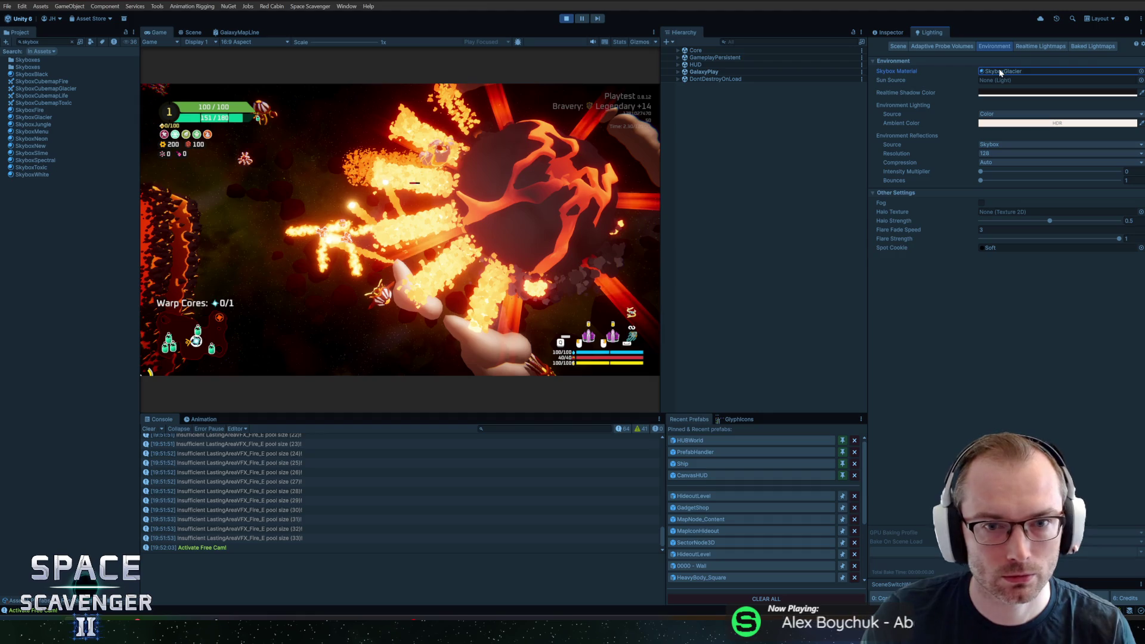
pyautogui.hotkey('ctrl', 'f')
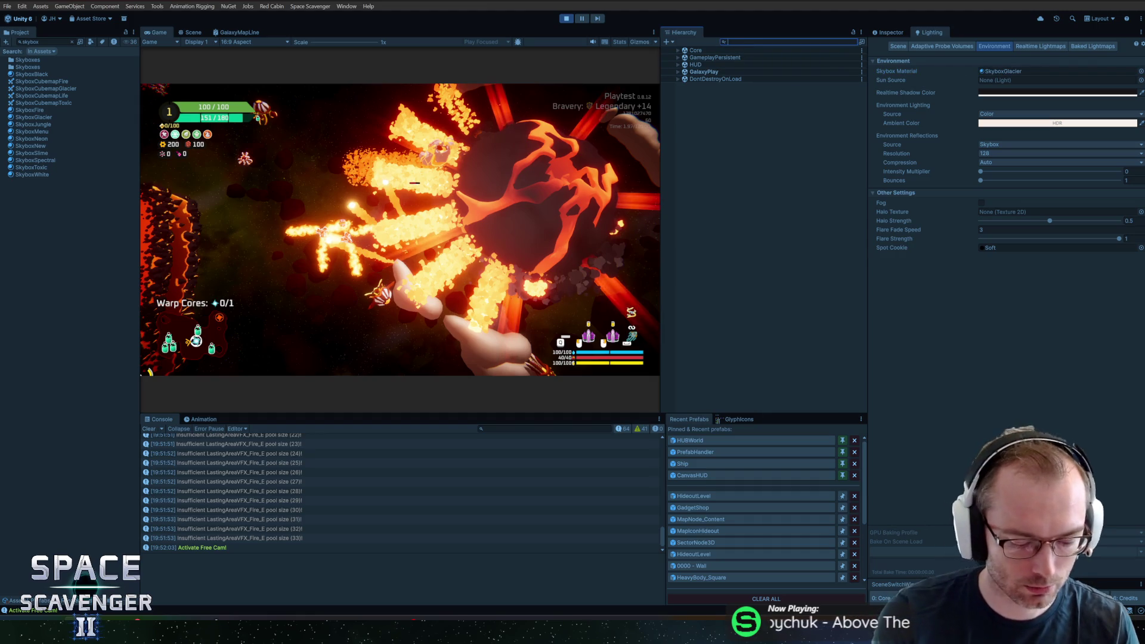
pyautogui.write('smoke')
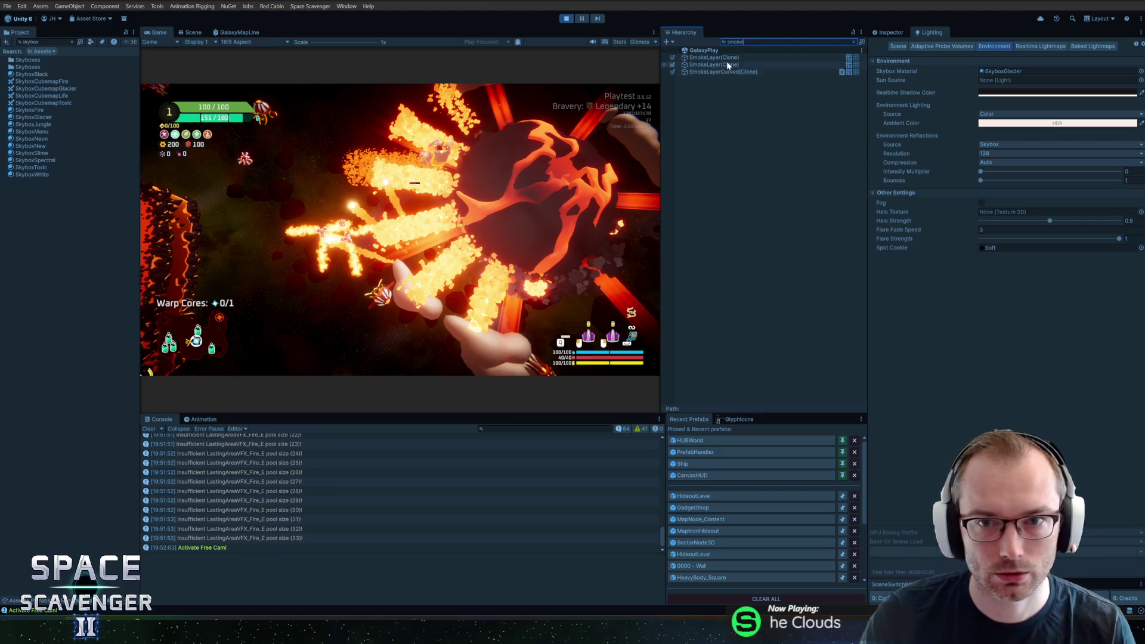
# - Select SmokeLayerCurved(Clone) in the Hierarchy and expand its BackdropSmoke_Fire material in the Inspector
pyautogui.click(717, 64)
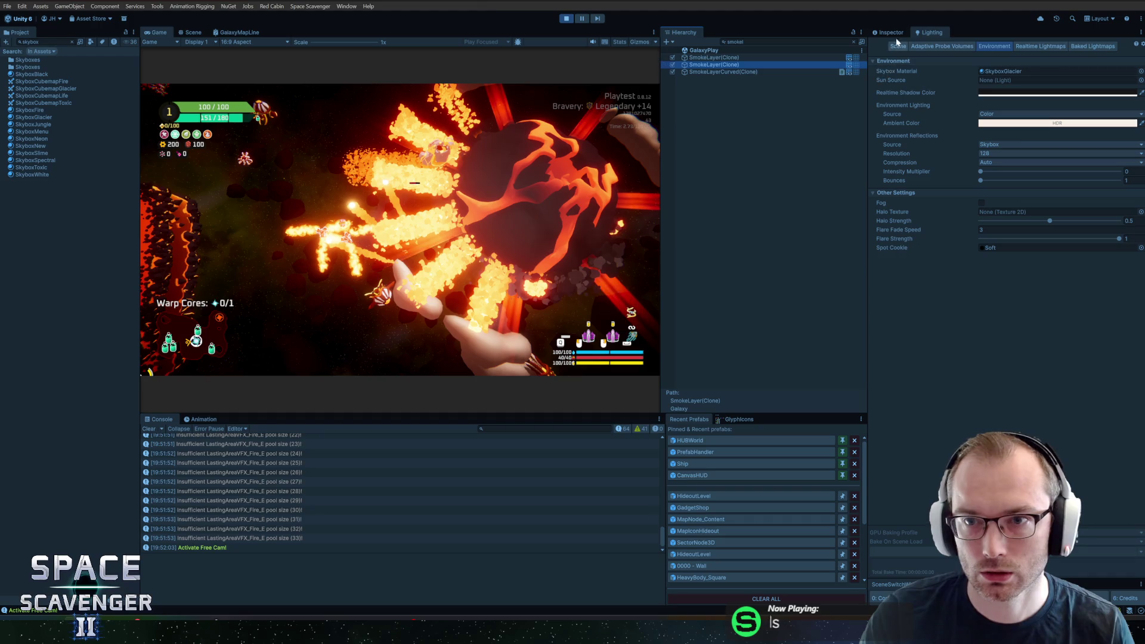
pyautogui.click(896, 33)
pyautogui.click(715, 57)
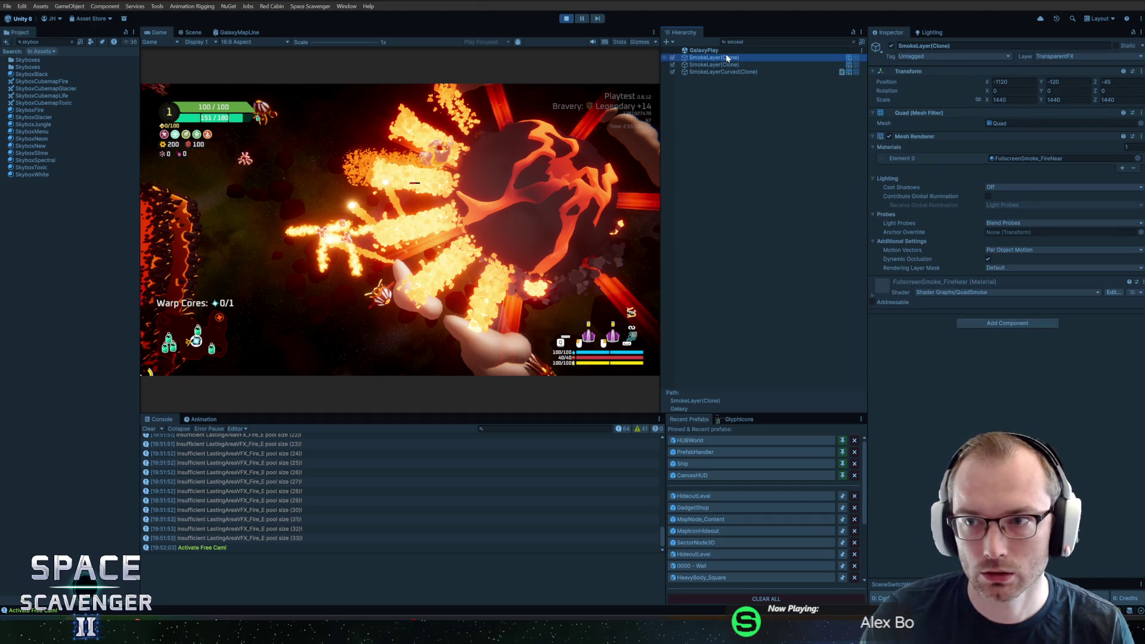
pyautogui.click(714, 69)
pyautogui.click(853, 42)
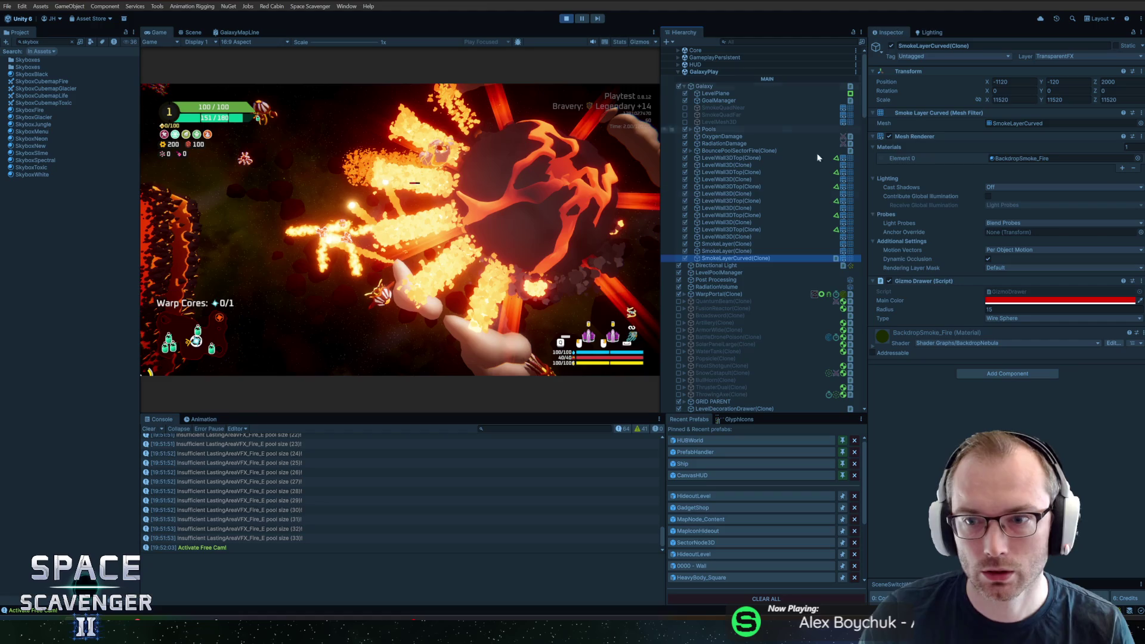
pyautogui.click(872, 346)
pyautogui.scroll(-2, 897, 307)
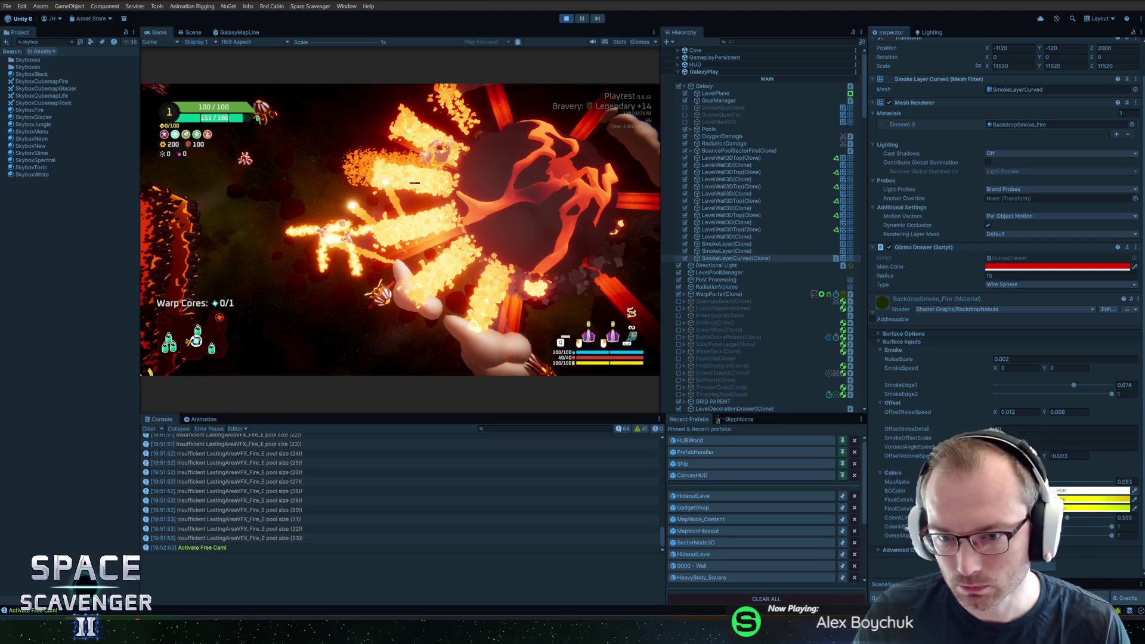
# - Open a BackdropSmoke_Fire color in the HDR picker and set its hue to 199
pyautogui.click(1089, 490)
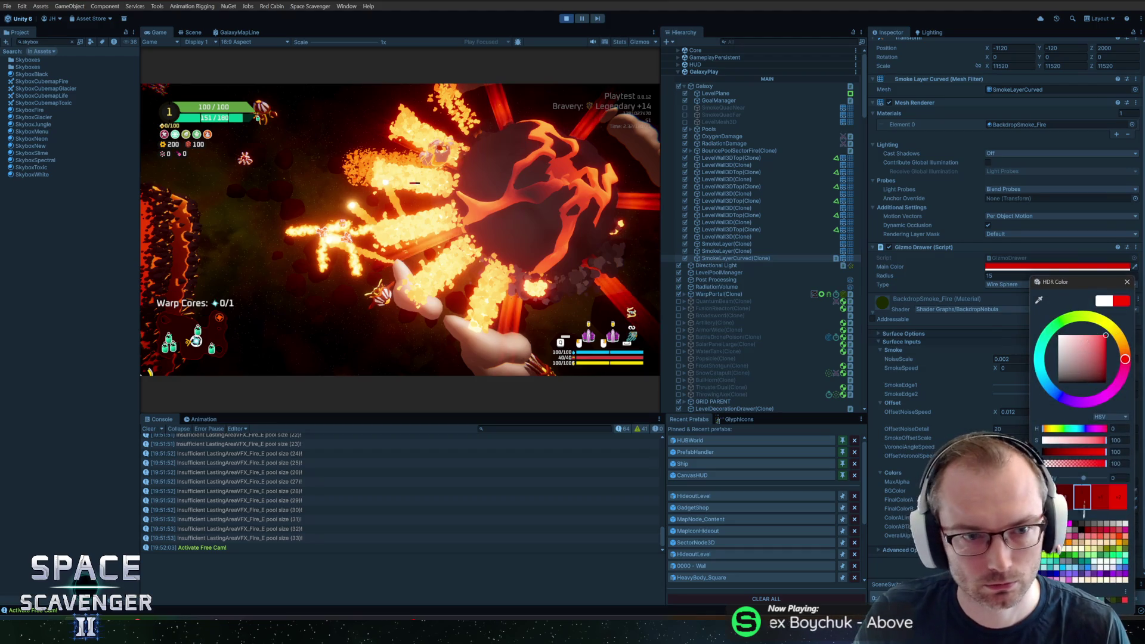
pyautogui.click(1046, 381)
pyautogui.moveTo(1047, 383); pyautogui.dragTo(1041, 374)
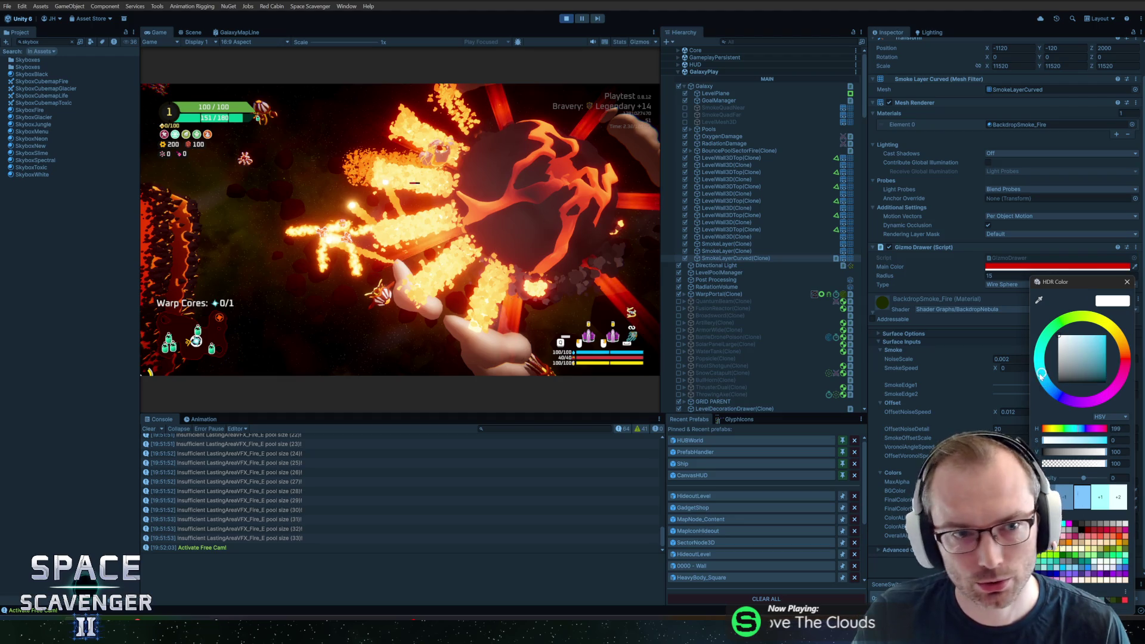